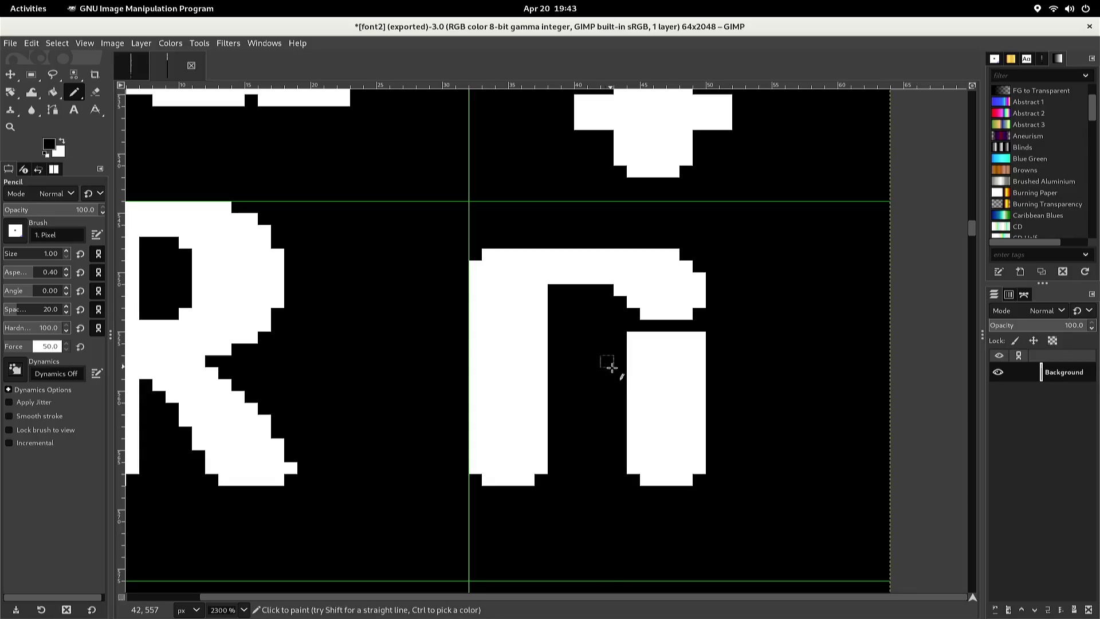
Bucket-fill the n's right stem black, then fix the pixel at the r's inner corner
{"action": "left_click", "coordinate": [635, 378]}
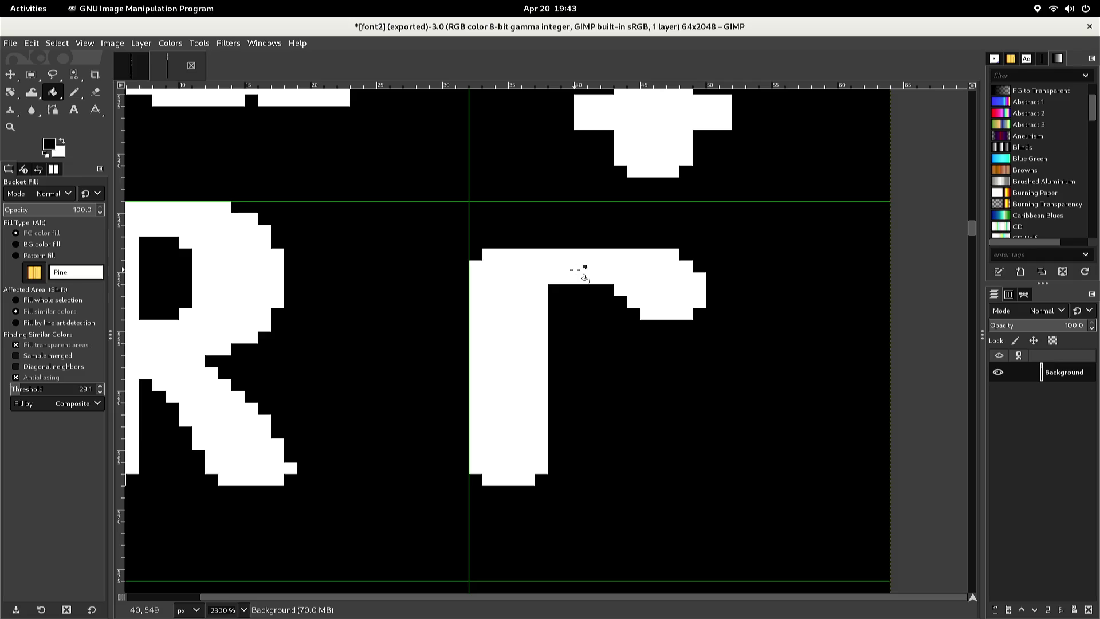
{"action": "key", "text": "n"}
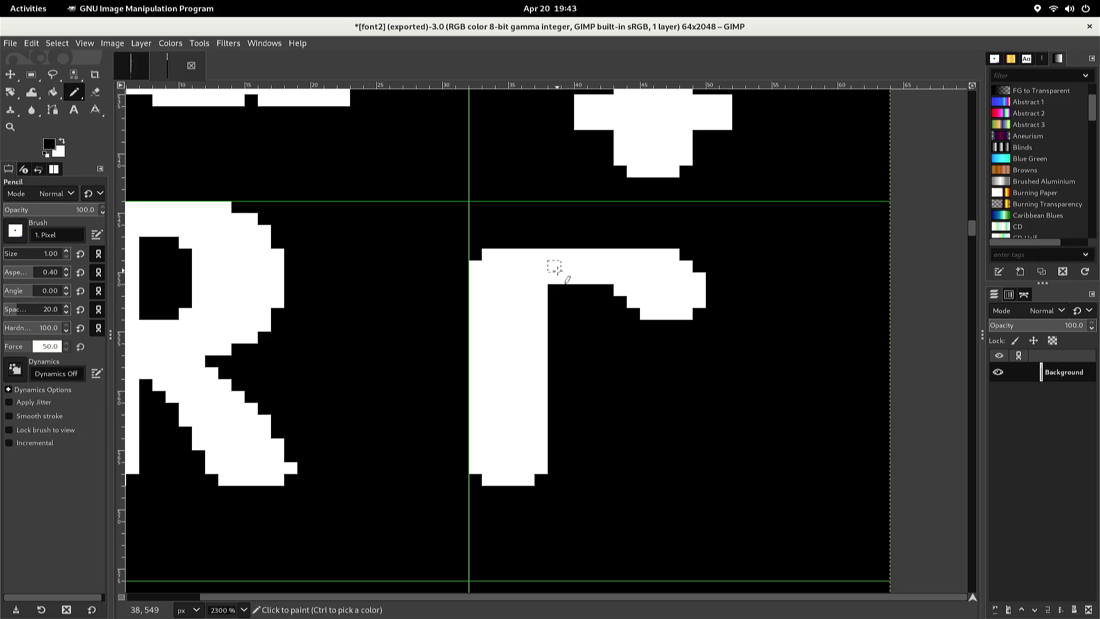
{"action": "left_click", "coordinate": [547, 291]}
{"action": "key", "text": "x"}
{"action": "left_click", "coordinate": [541, 290]}
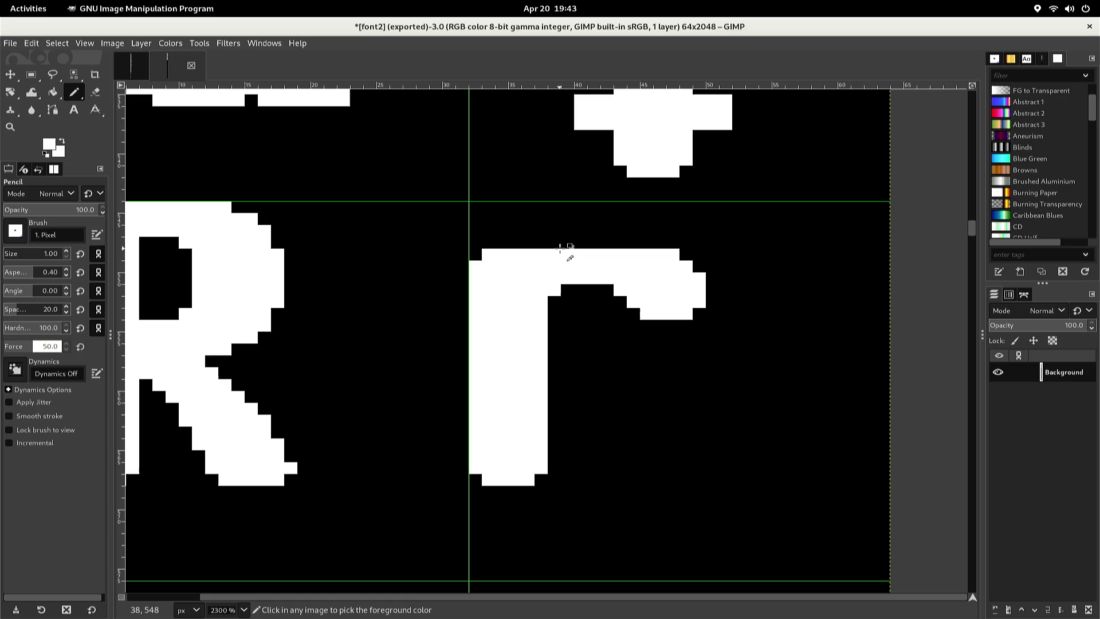
Blacken pencil pixels along the r's top edge and at its top right
{"action": "key", "text": "x"}
{"action": "left_click", "coordinate": [543, 255]}
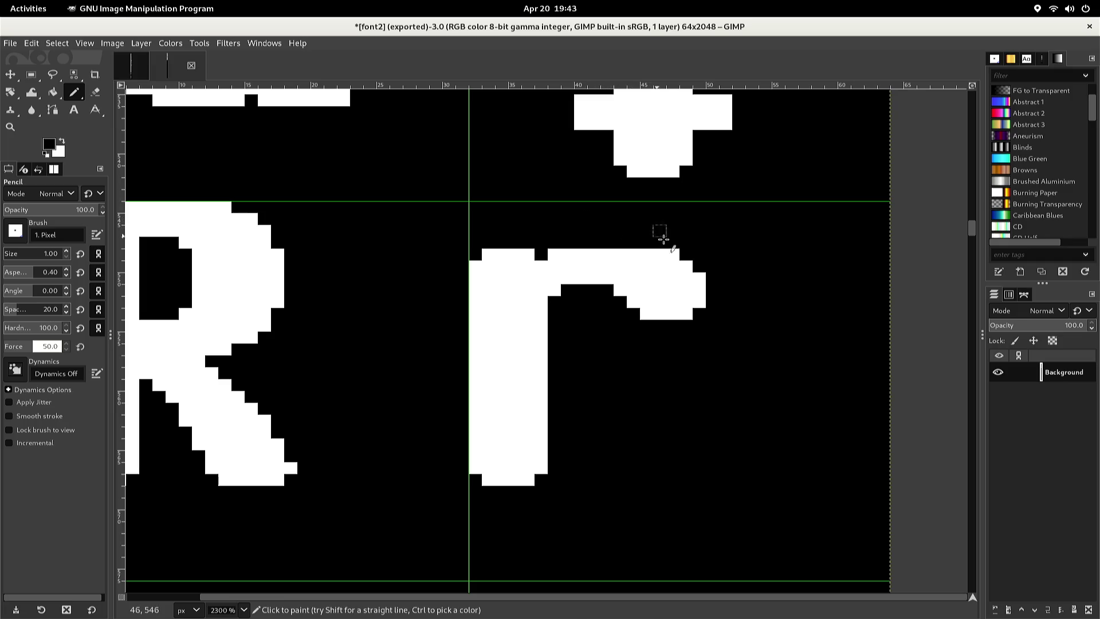
{"action": "left_click", "coordinate": [673, 254]}
Rectangle-select the end of the r's curved shoulder
{"action": "key", "text": "F1"}
{"action": "key", "text": "Escape"}
{"action": "key", "text": "r"}
{"action": "mouse_move", "coordinate": [607, 226]}
{"action": "left_mouse_down"}
{"action": "mouse_move", "coordinate": [589, 319]}
{"action": "mouse_move", "coordinate": [704, 359]}
{"action": "mouse_move", "coordinate": [733, 356]}
{"action": "left_mouse_up"}
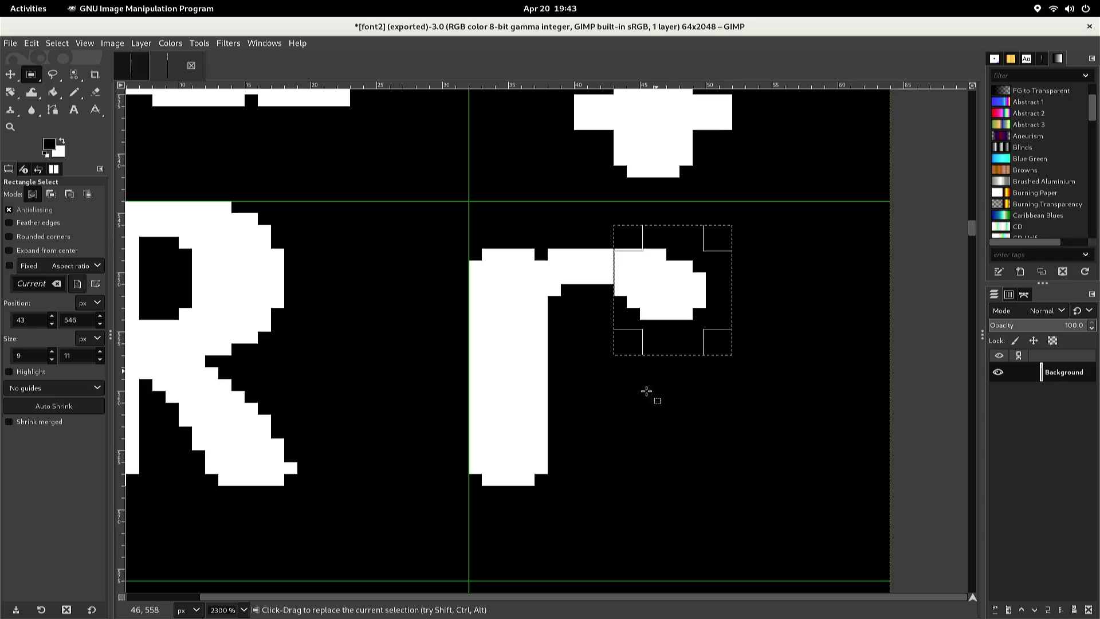
Shift a copy of the shoulder pixels one pixel left, anchor it, and export to font2.png
{"action": "key", "text": "ctrl+c"}
{"action": "key", "text": "ctrl+v"}
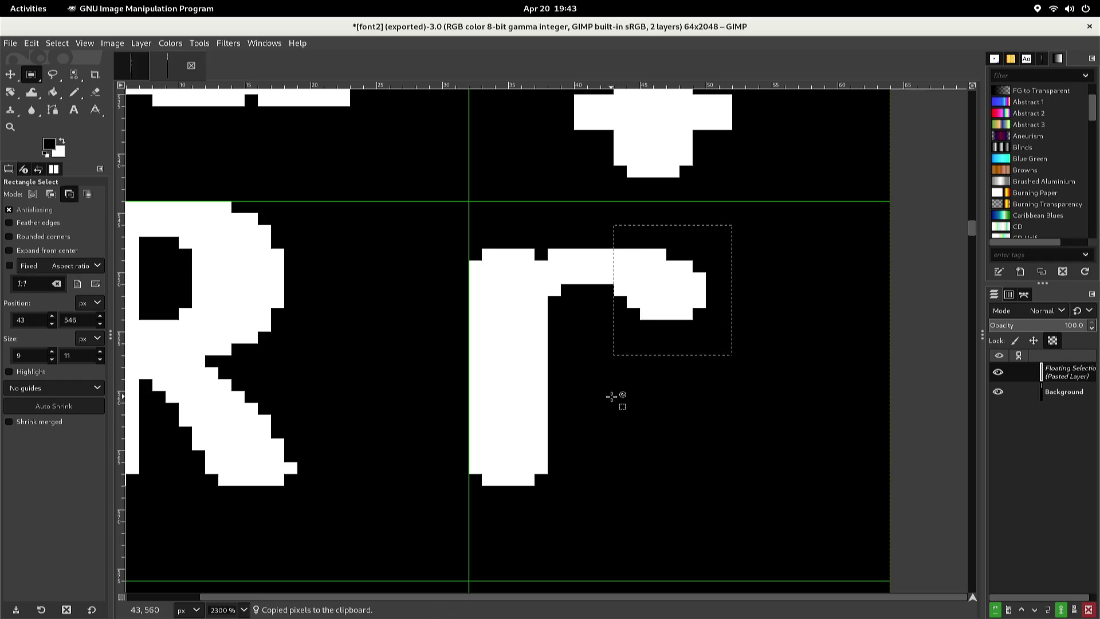
{"action": "key", "text": "alt+Left"}
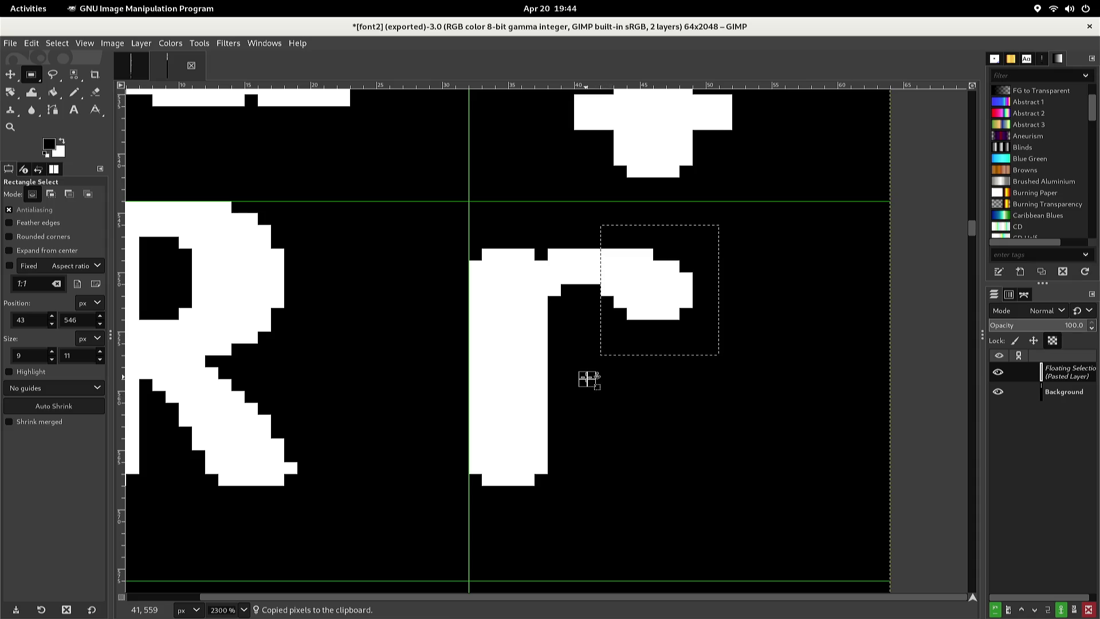
{"action": "left_click", "coordinate": [586, 377]}
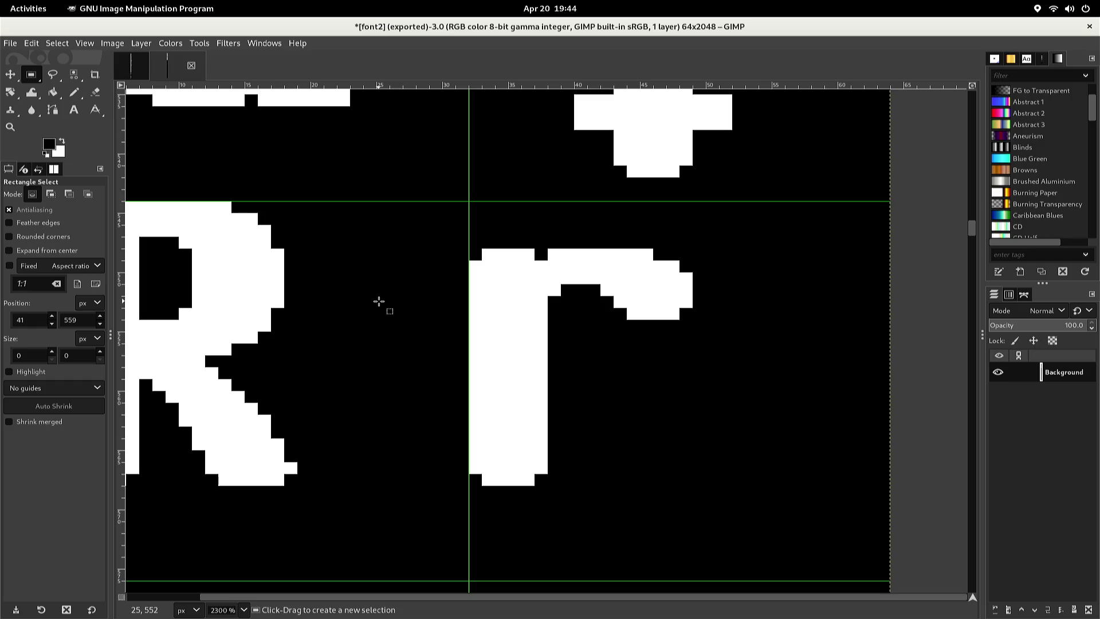
{"action": "key", "text": "ctrl+e"}
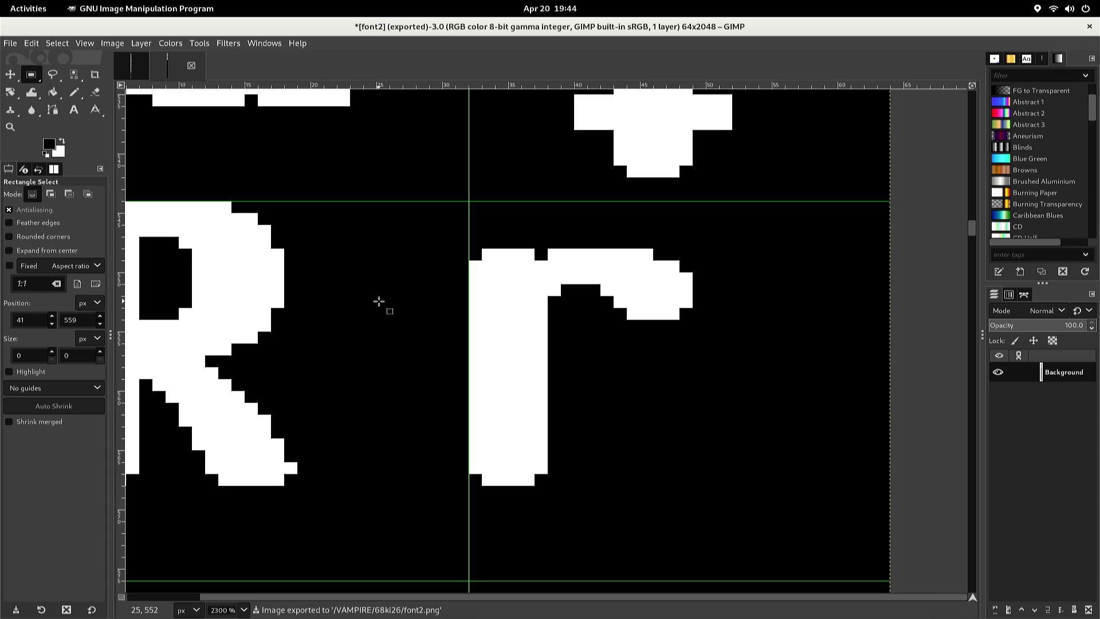
{"action": "key", "text": "alt+1"}
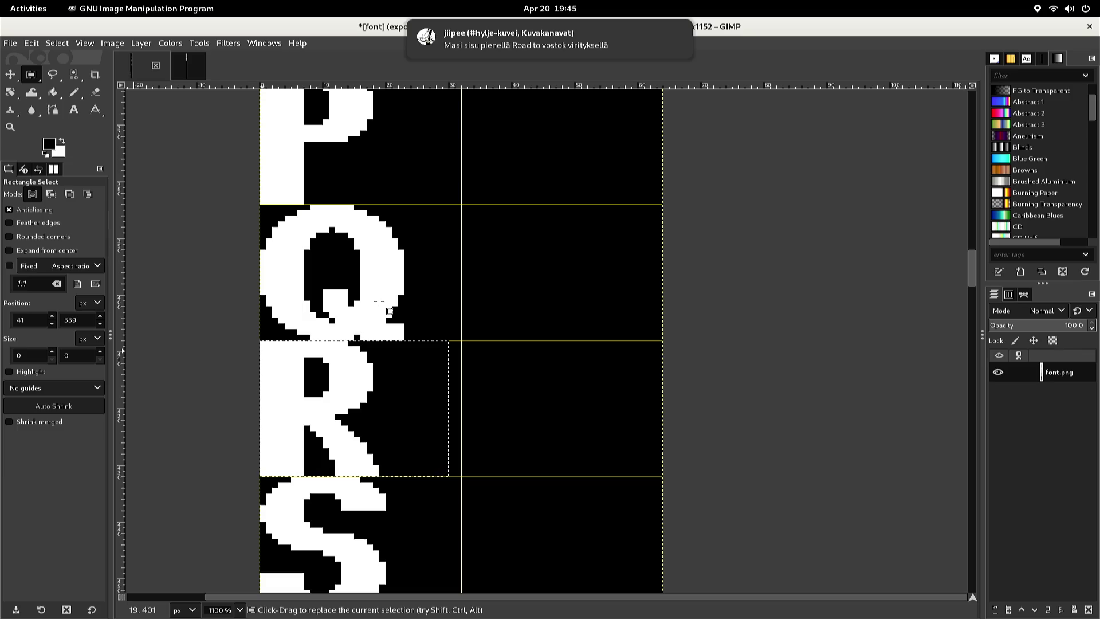
Select the whole S glyph cell in the original font image and copy it
{"action": "left_click", "coordinate": [420, 236]}
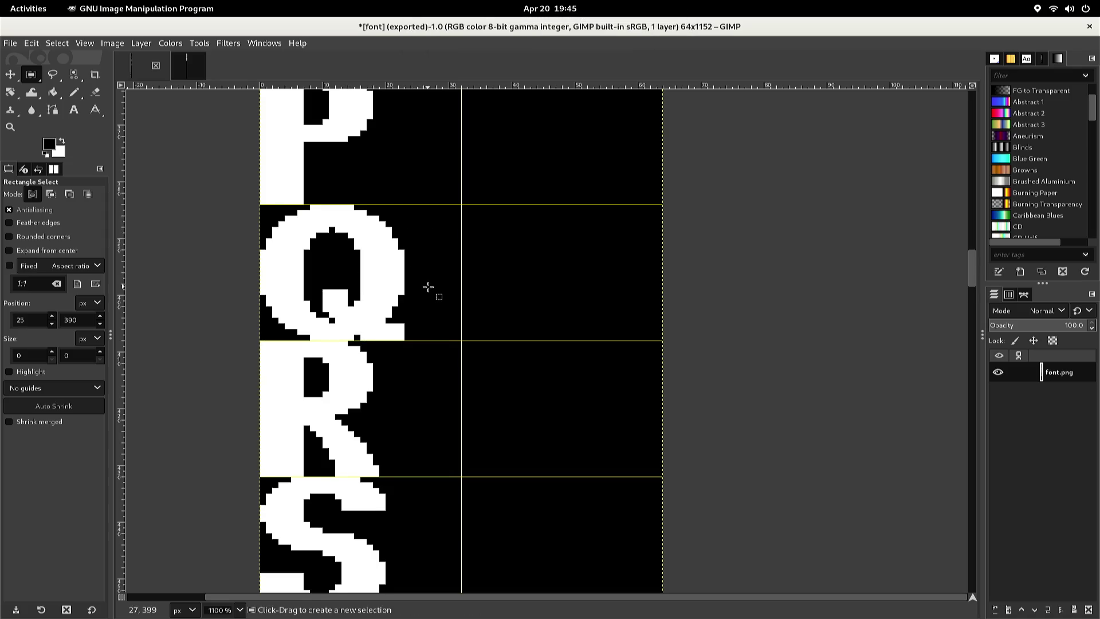
{"action": "scroll", "coordinate": [429, 288], "scroll_direction": "down", "scroll_amount": 3}
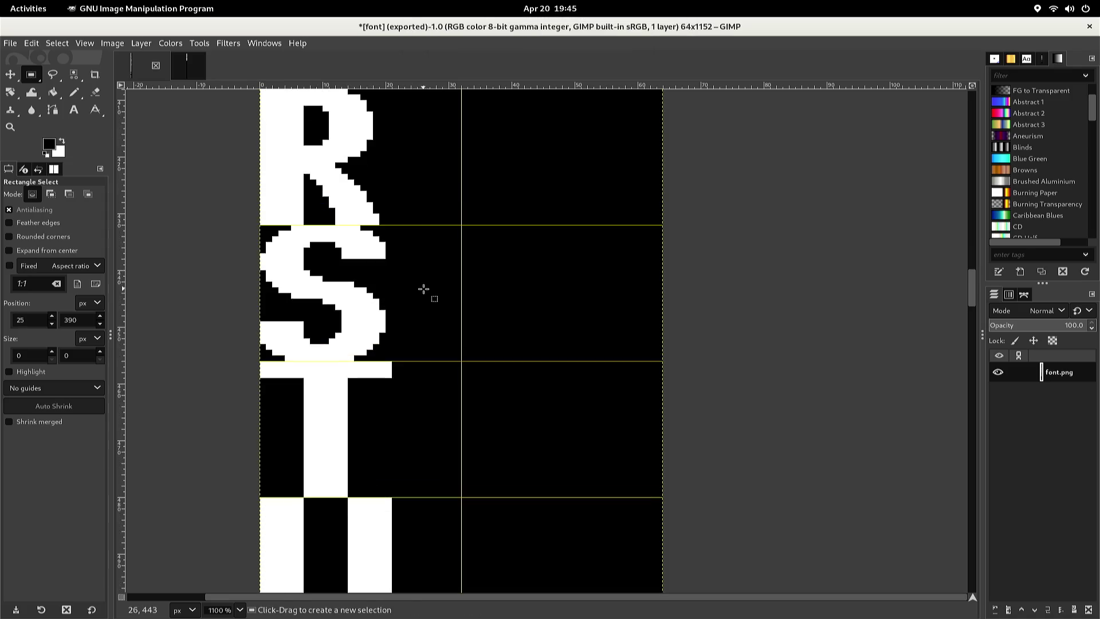
{"action": "left_click", "coordinate": [426, 228]}
{"action": "mouse_move", "coordinate": [426, 227]}
{"action": "left_mouse_down"}
{"action": "mouse_move", "coordinate": [301, 329]}
{"action": "mouse_move", "coordinate": [240, 361]}
{"action": "left_mouse_up"}
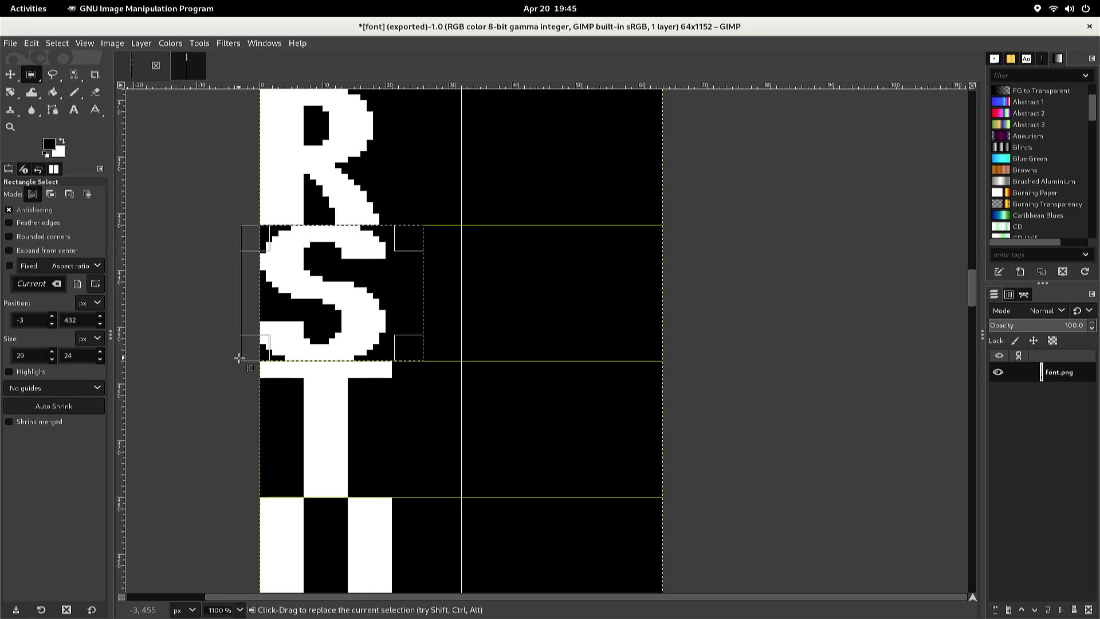
{"action": "key", "text": "ctrl"}
{"action": "key", "text": "ctrl+c"}
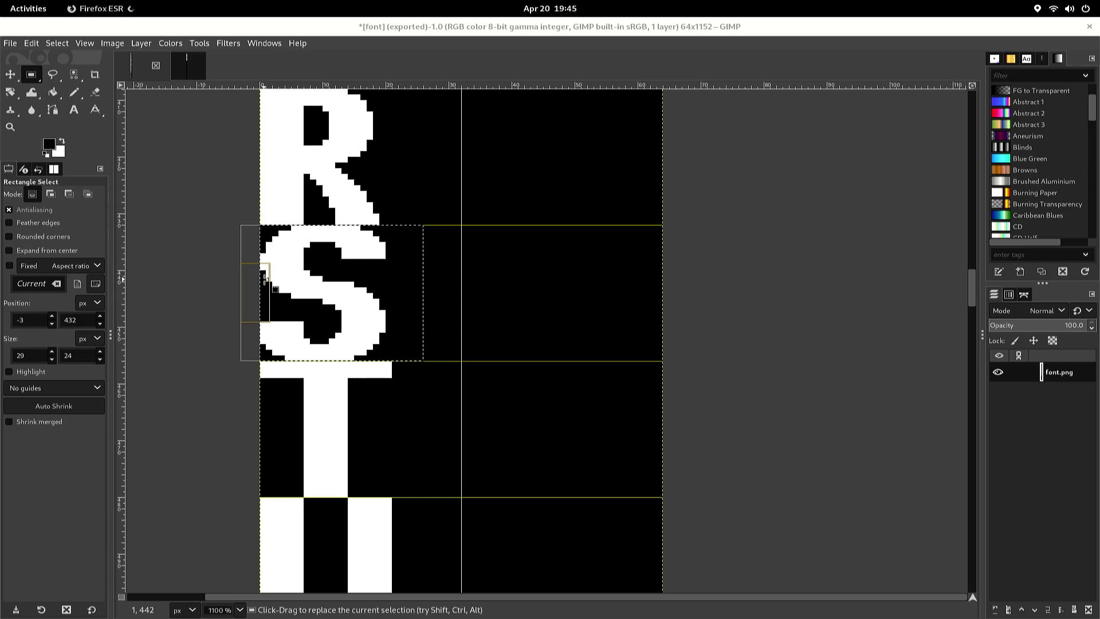
Close the app overview and browser window, then return to the font2 image
{"action": "key", "text": "super+a"}
{"action": "key", "text": "Escape"}
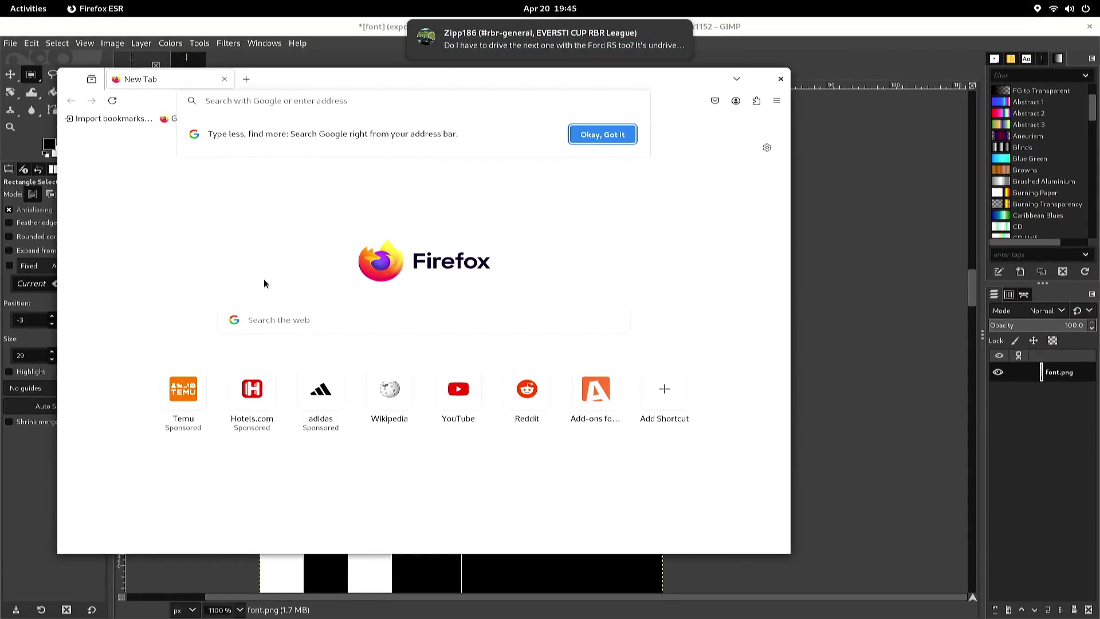
{"action": "key", "text": "alt+F4"}
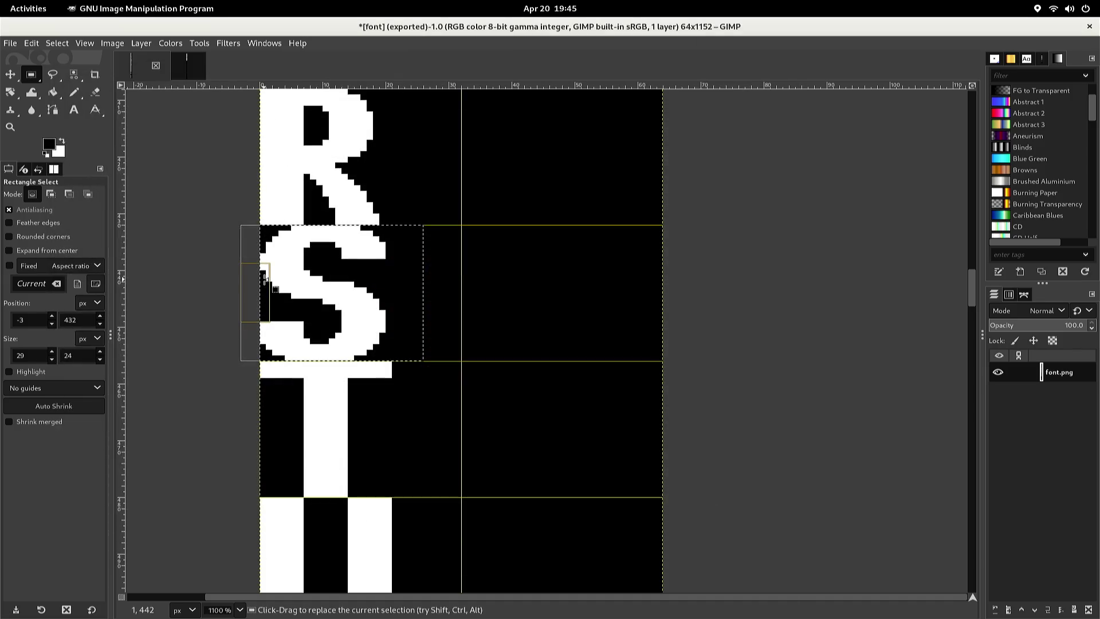
{"action": "key", "text": "ctrl+Tab"}
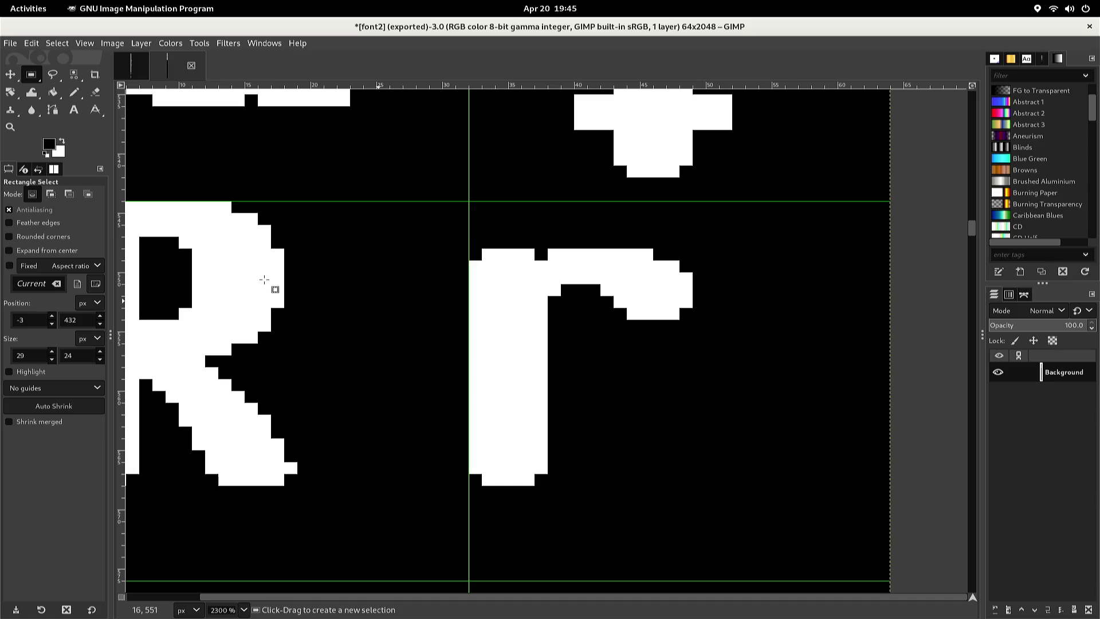
Paste the S into font2, nudge it down and left into the cell below R, and anchor it
{"action": "scroll", "coordinate": [252, 283], "scroll_direction": "down", "scroll_amount": 5}
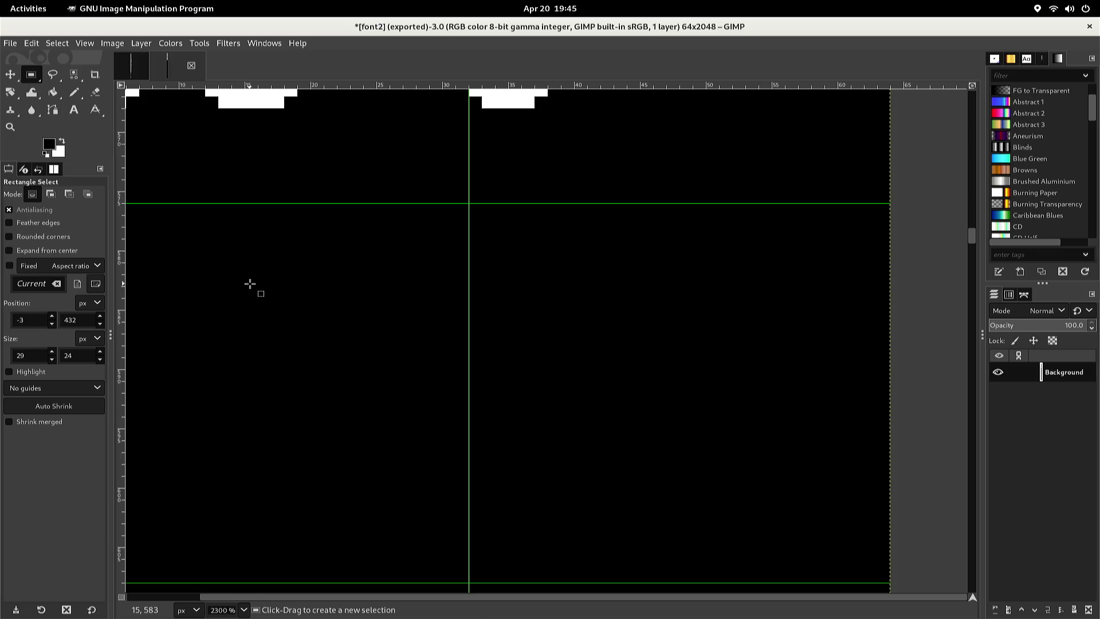
{"action": "key", "text": "ctrl+v"}
{"action": "key", "text": "Down"}
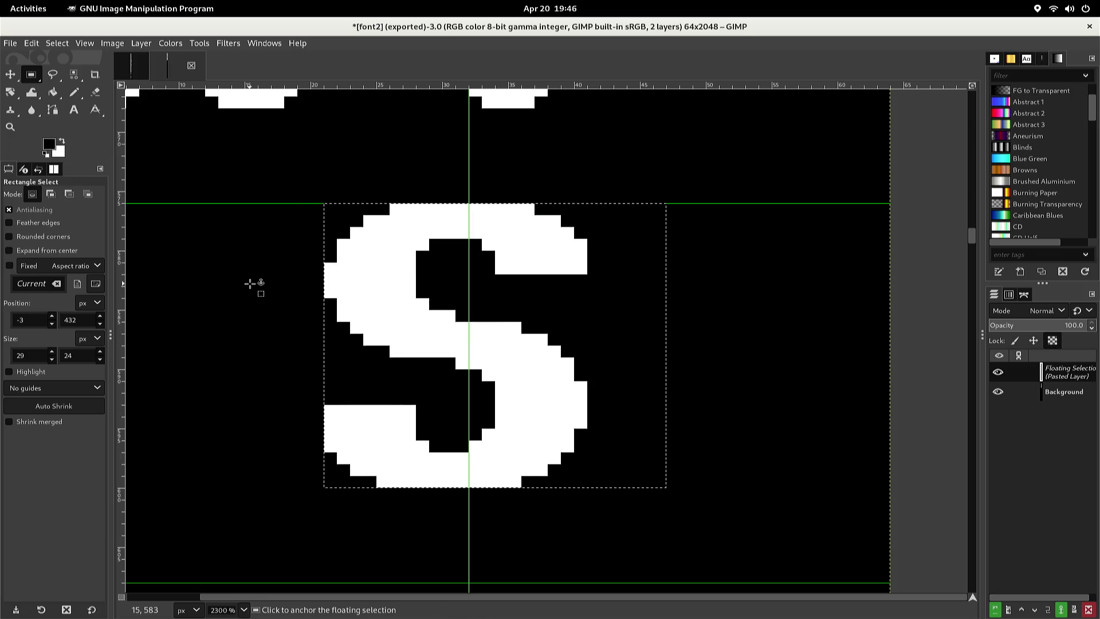
{"action": "key", "text": "Left"}
{"action": "key", "text": "Left"}
{"action": "key", "text": "Left"}
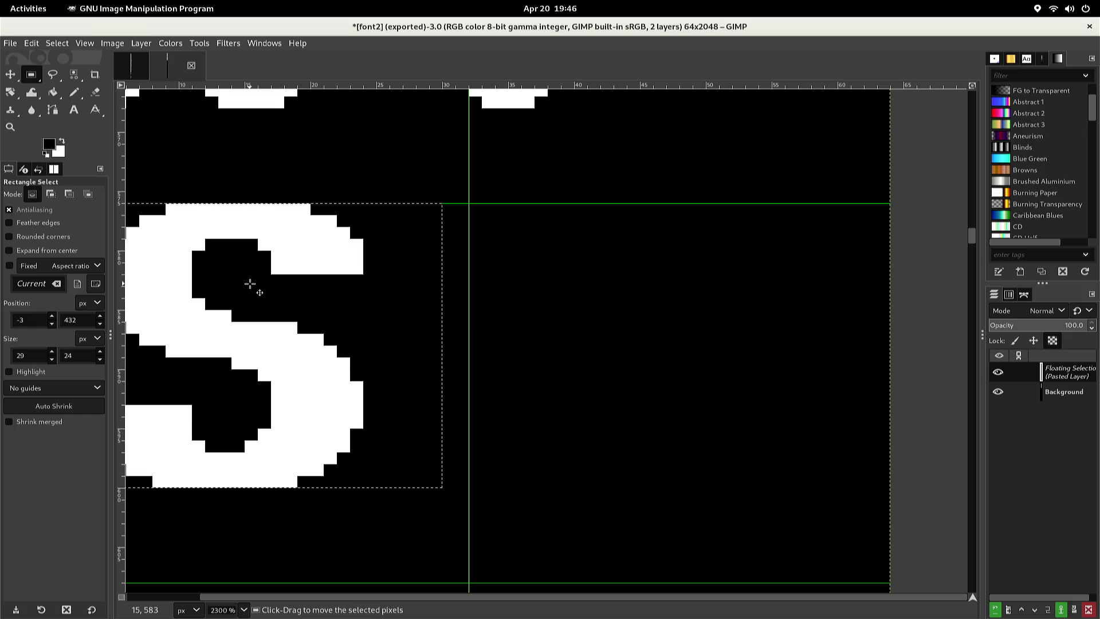
{"action": "scroll", "coordinate": [249, 283], "scroll_direction": "down", "scroll_amount": 3}
{"action": "scroll", "coordinate": [250, 284], "scroll_direction": "up", "scroll_amount": 3}
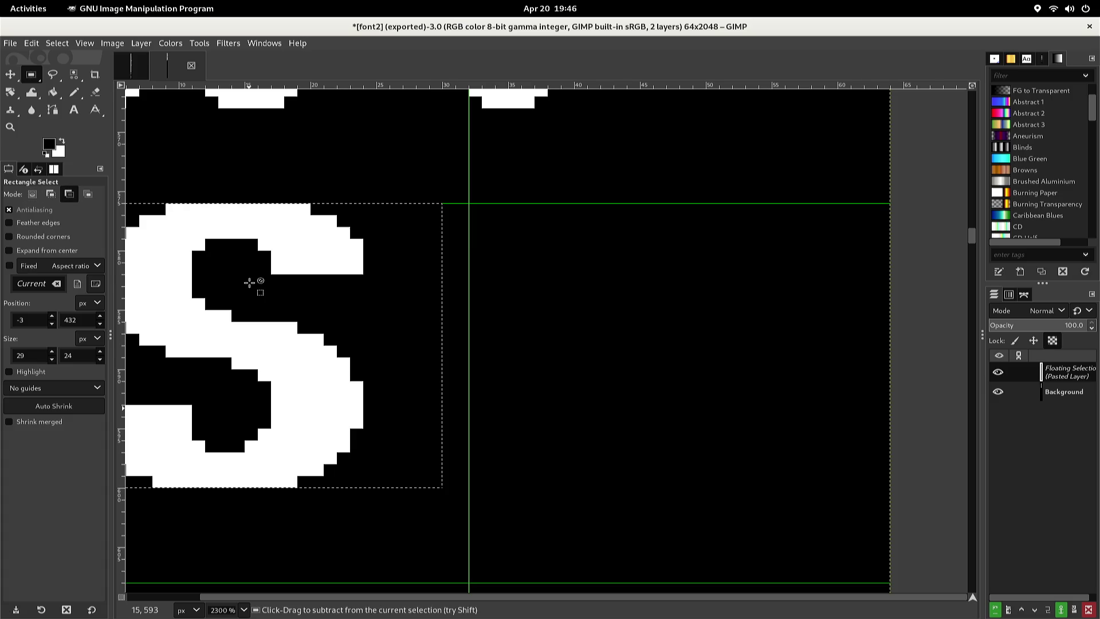
{"action": "scroll", "coordinate": [249, 283], "scroll_direction": "down", "scroll_amount": 2}
{"action": "key", "text": "Left"}
{"action": "key", "text": "Left"}
{"action": "key", "text": "Left"}
{"action": "key", "text": "Left"}
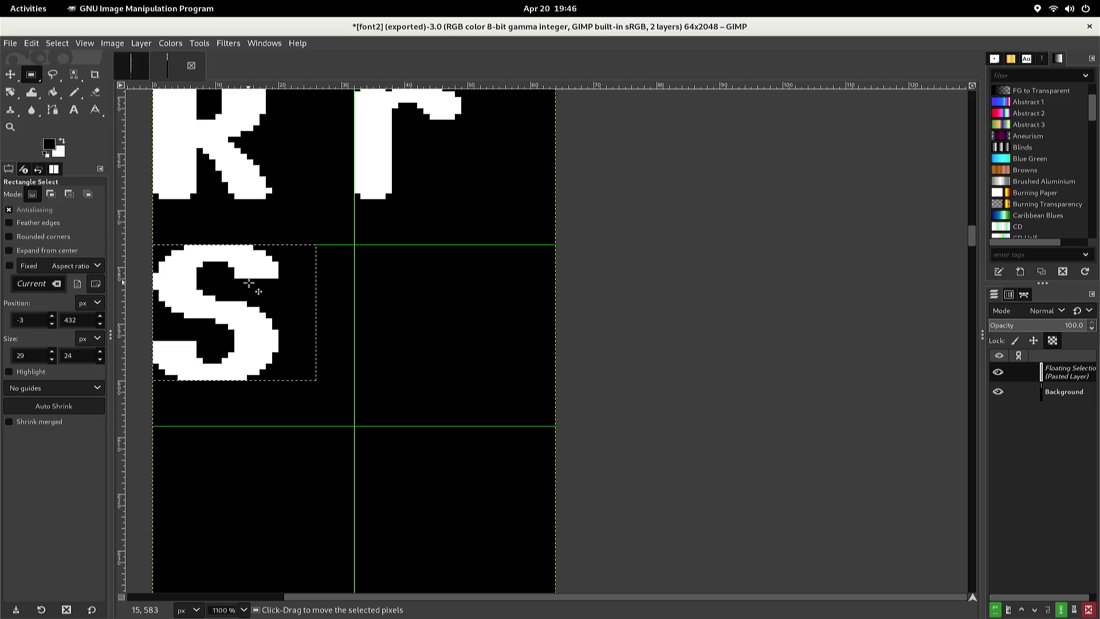
{"action": "left_click", "coordinate": [319, 291]}
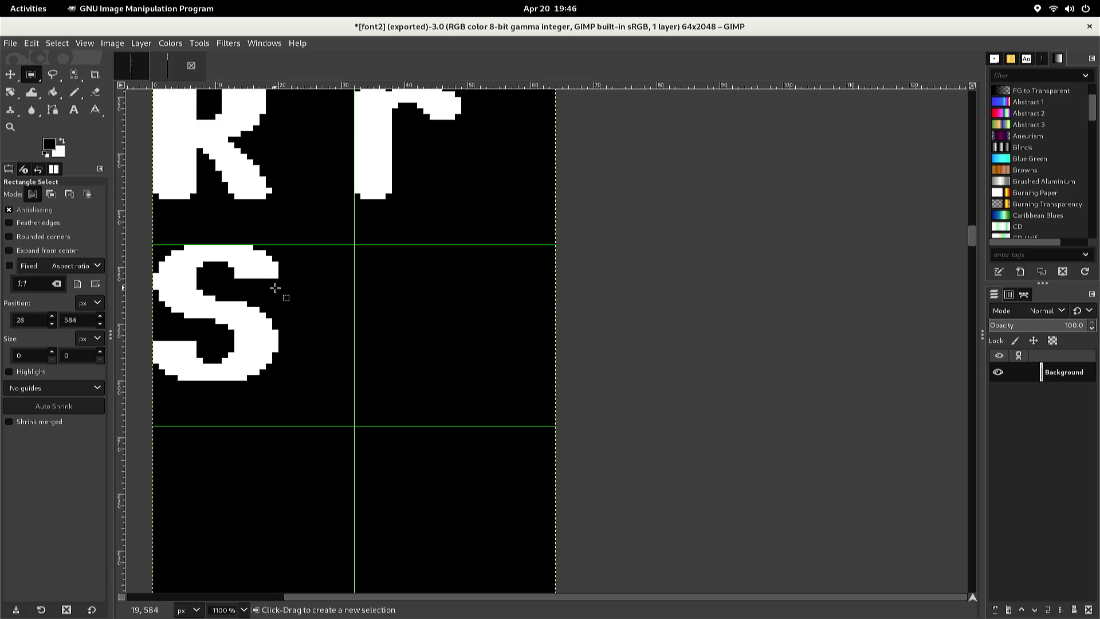
With a 1 px white pencil, fill the notch near the S's top
{"action": "key", "text": "n"}
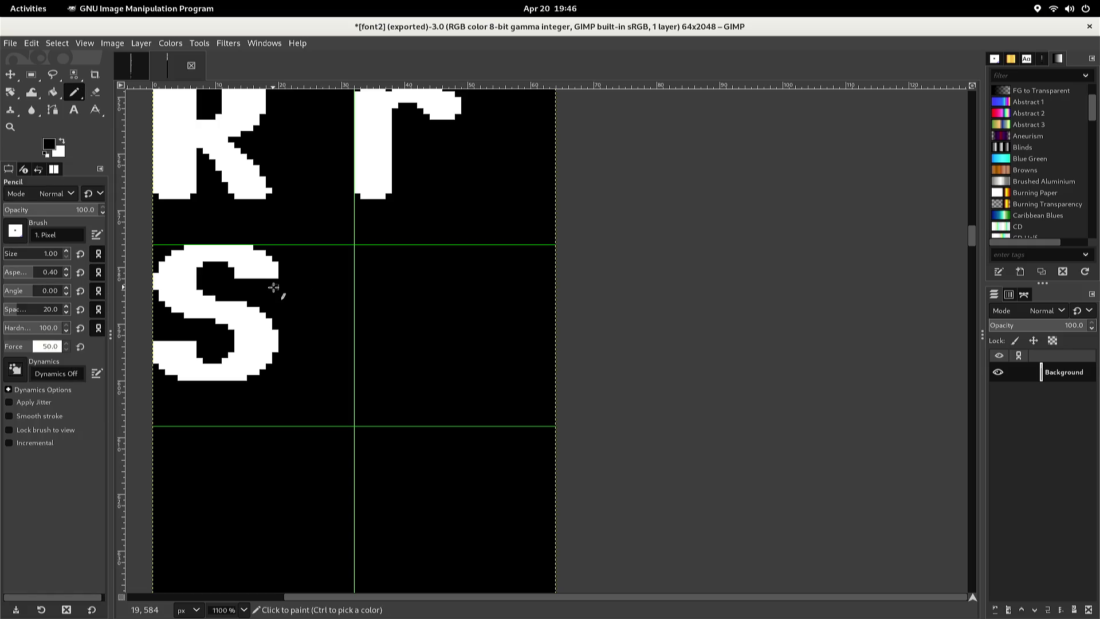
{"action": "key", "text": "x"}
{"action": "left_click", "coordinate": [275, 281]}
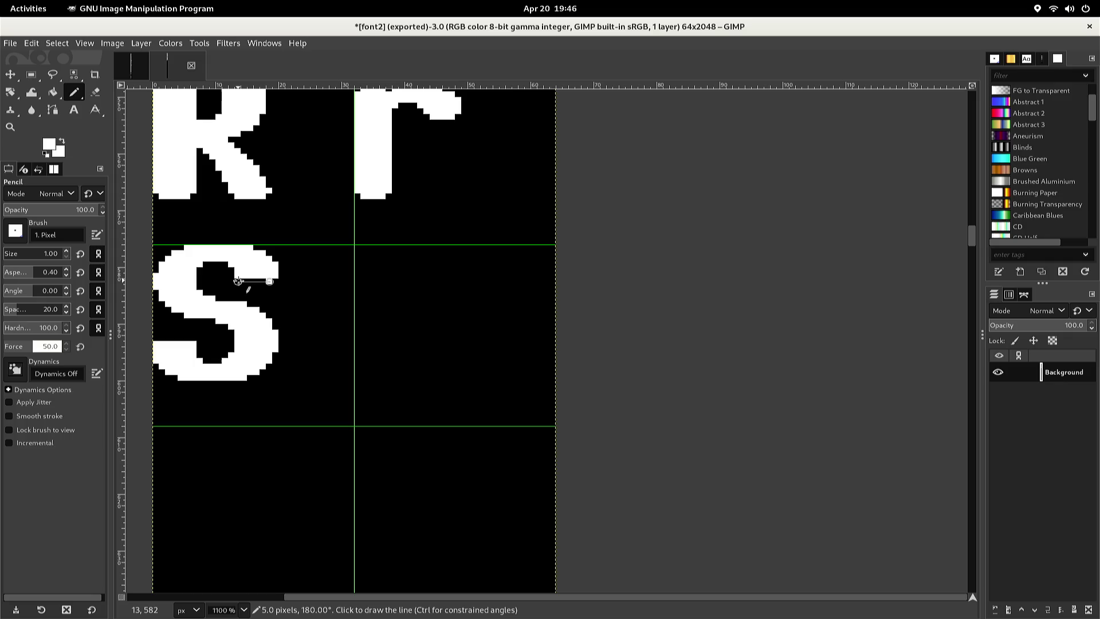
{"action": "left_click", "coordinate": [238, 281], "text": "shift"}
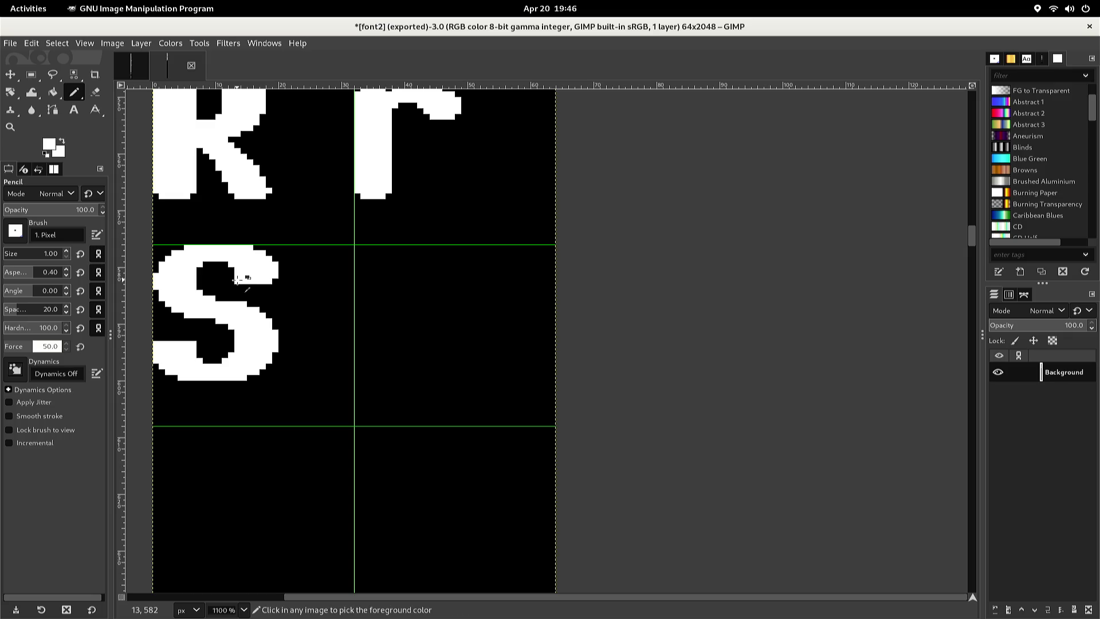
{"action": "left_click", "coordinate": [232, 282], "text": "ctrl"}
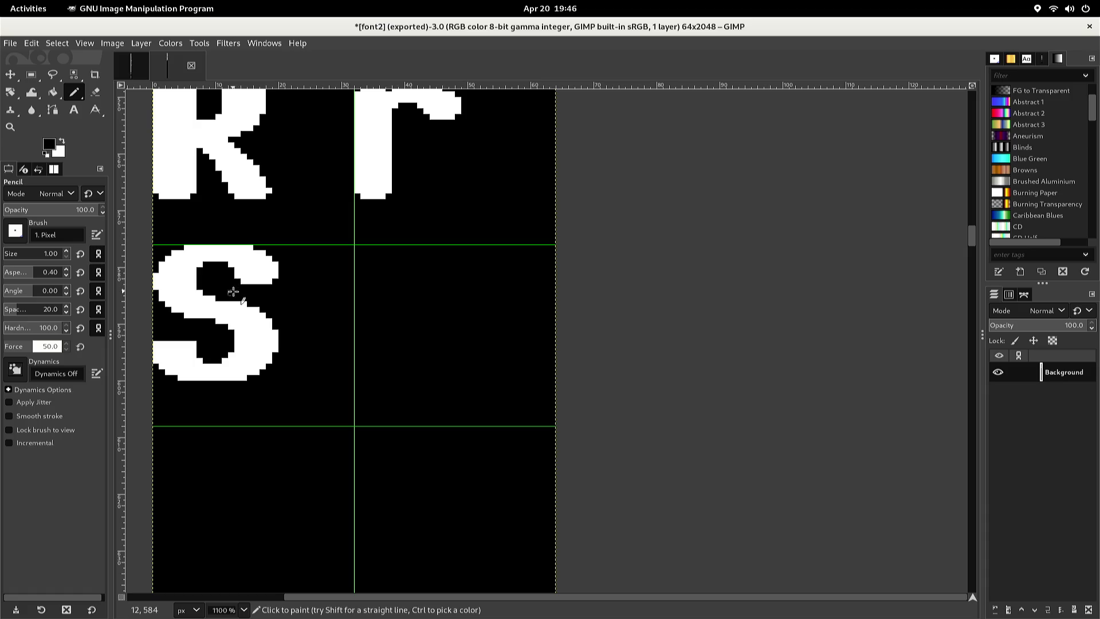
Paint white pixels filling the dark notch along the S's lower-left edge
{"action": "left_click", "coordinate": [190, 341], "text": "ctrl"}
{"action": "left_click", "coordinate": [191, 342]}
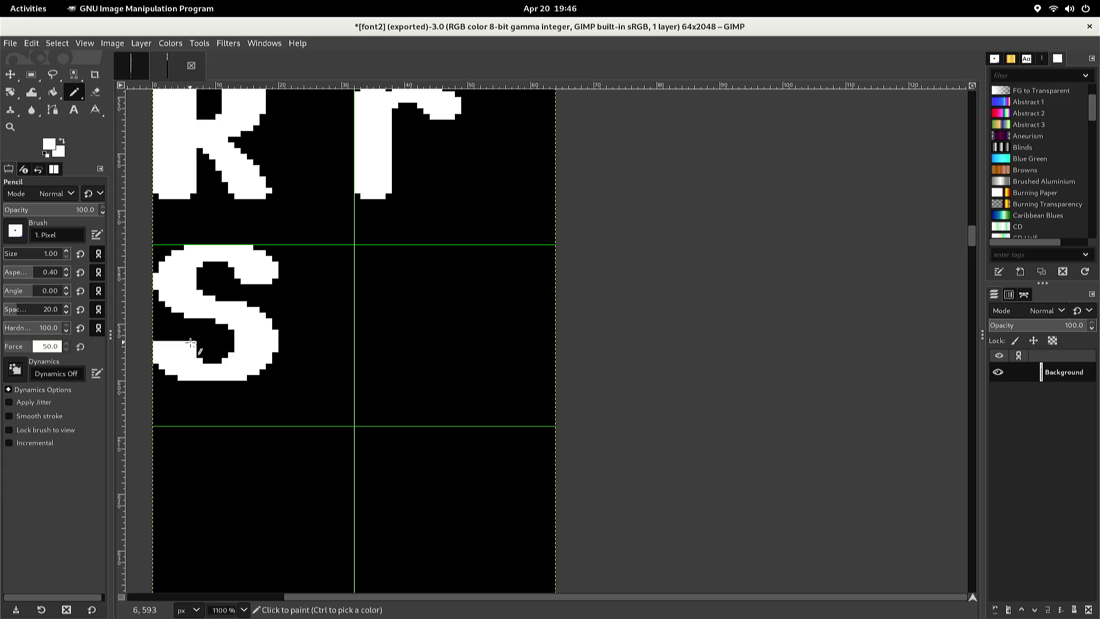
{"action": "left_click", "coordinate": [189, 343]}
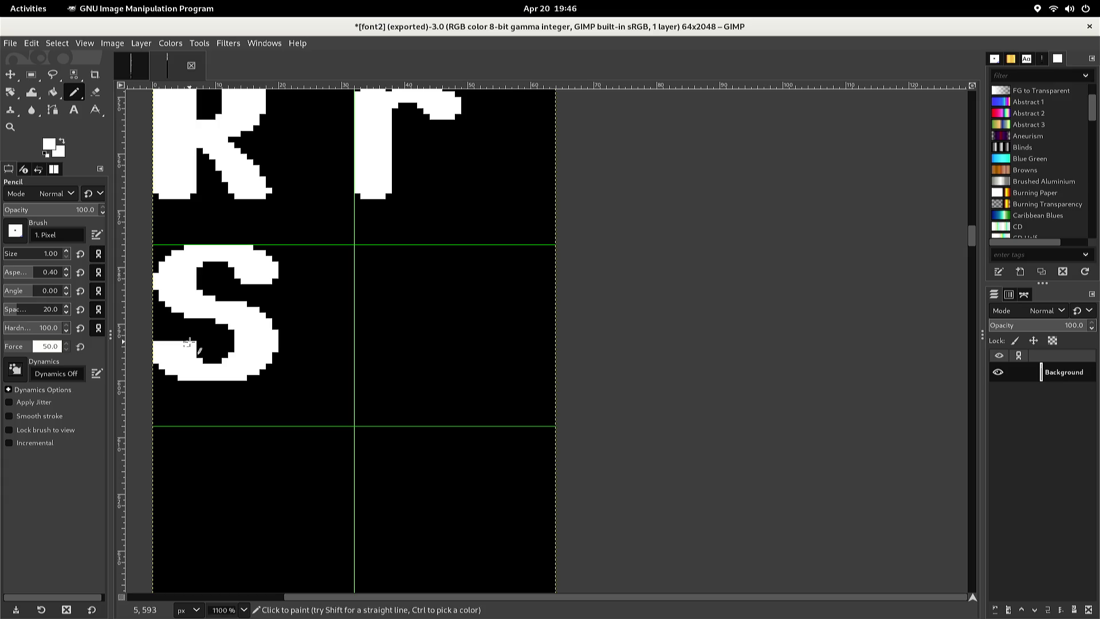
{"action": "left_click", "coordinate": [188, 339]}
{"action": "left_click", "coordinate": [163, 340], "text": "shift"}
{"action": "left_click", "coordinate": [181, 337]}
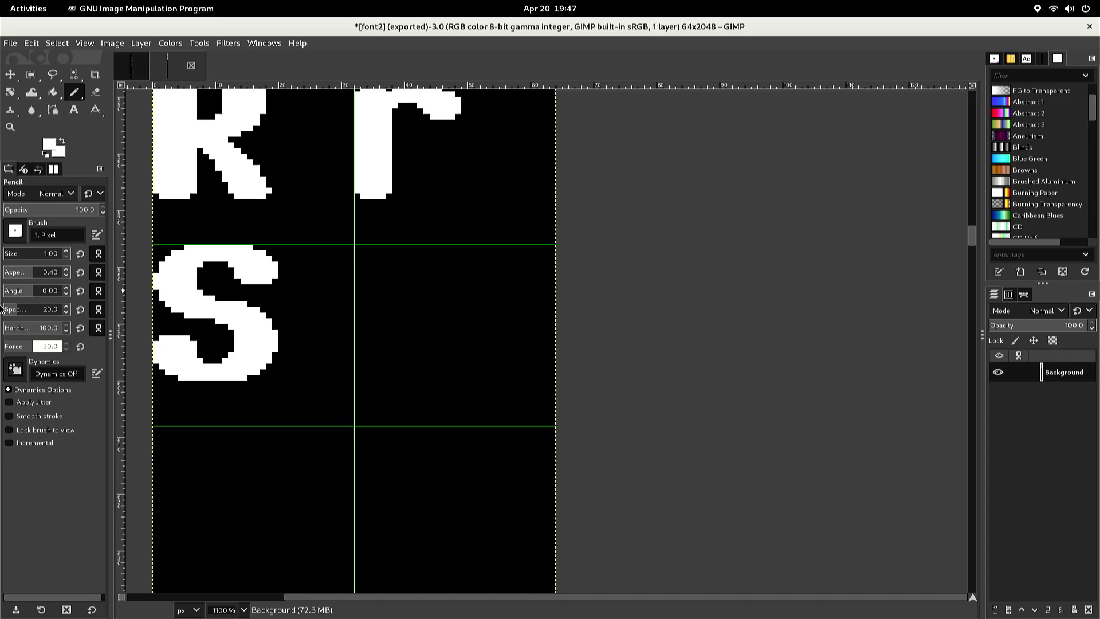
{"action": "key", "text": "minus"}
{"action": "key", "text": "minus"}
{"action": "key", "text": "minus"}
{"action": "key", "text": "minus"}
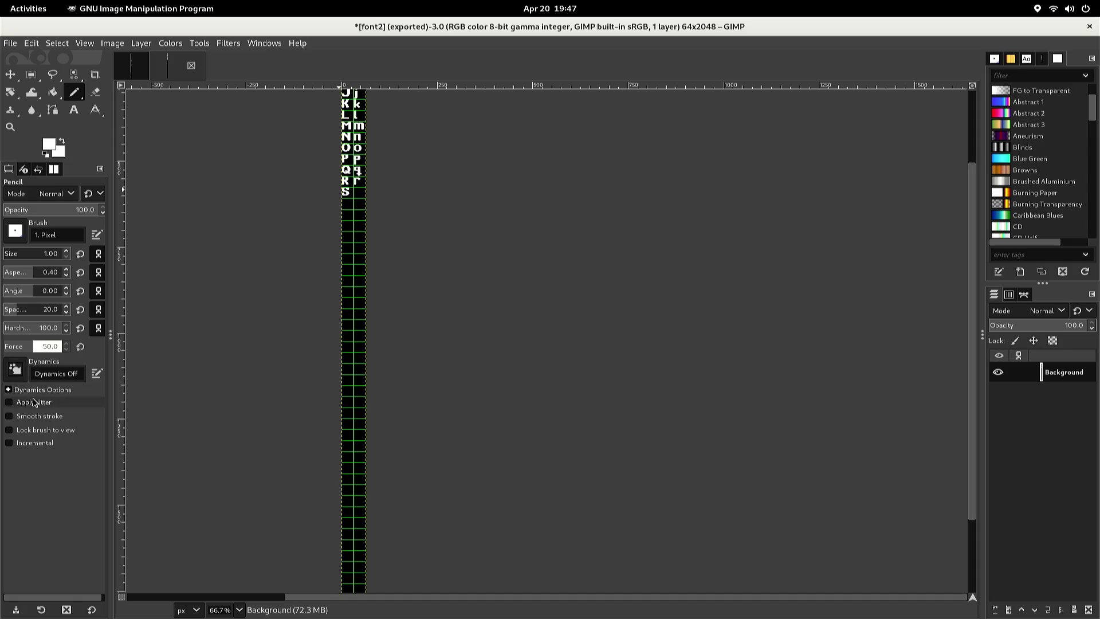
Zoom in and scroll to the sheet's top to show the A/a–S column, with Rectangle Select active
{"action": "scroll", "coordinate": [200, 298], "scroll_direction": "up", "scroll_amount": 3}
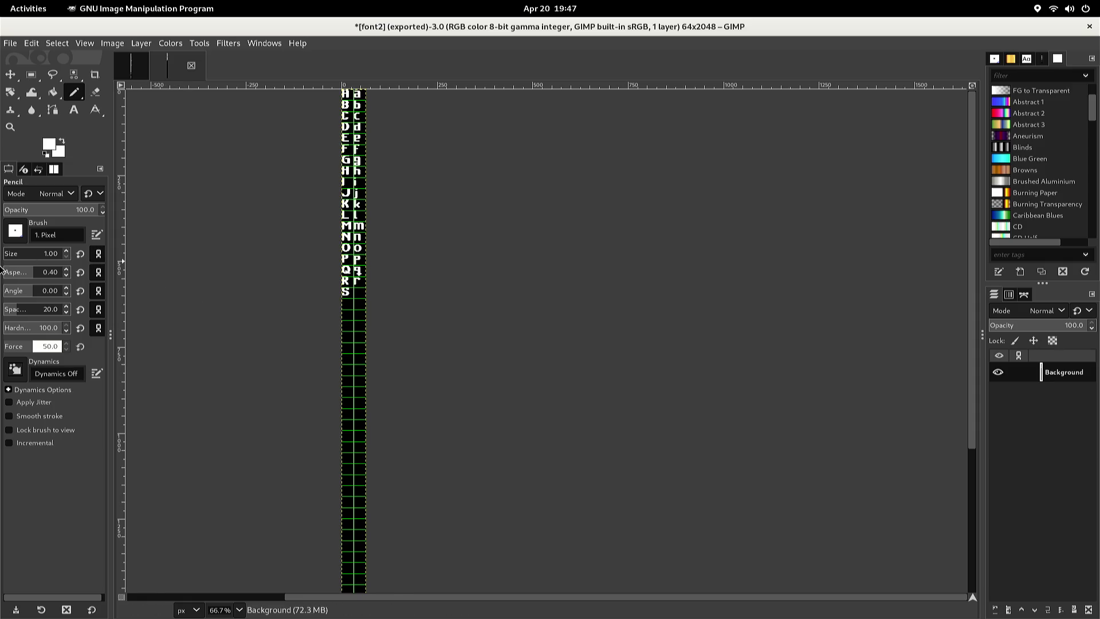
{"action": "key", "text": "1"}
{"action": "key", "text": "plus"}
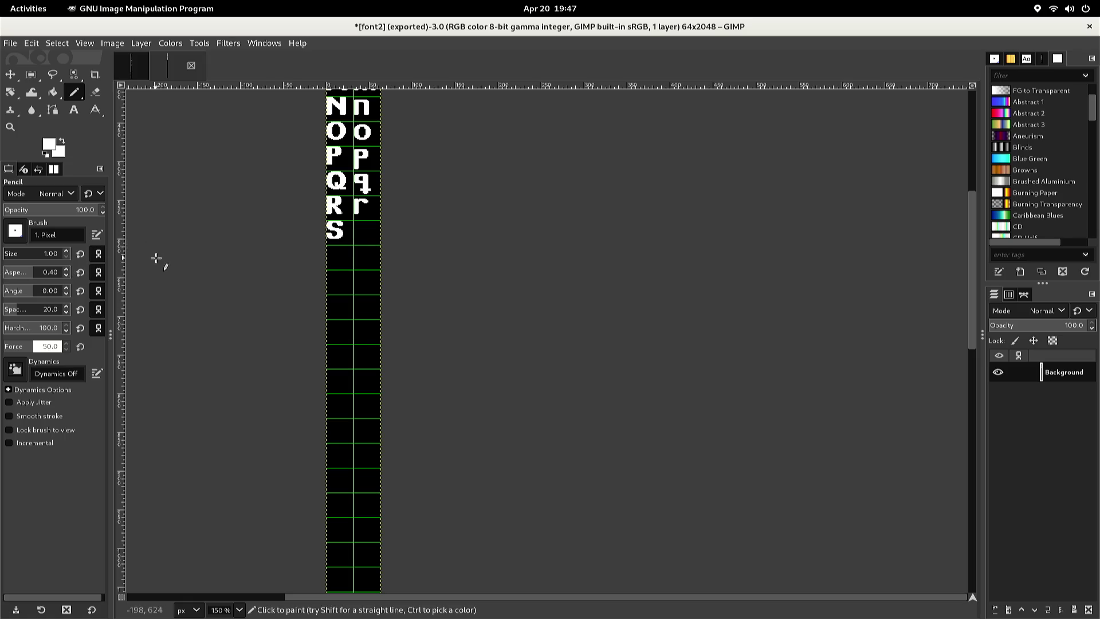
{"action": "scroll", "coordinate": [157, 257], "scroll_direction": "up", "scroll_amount": 10}
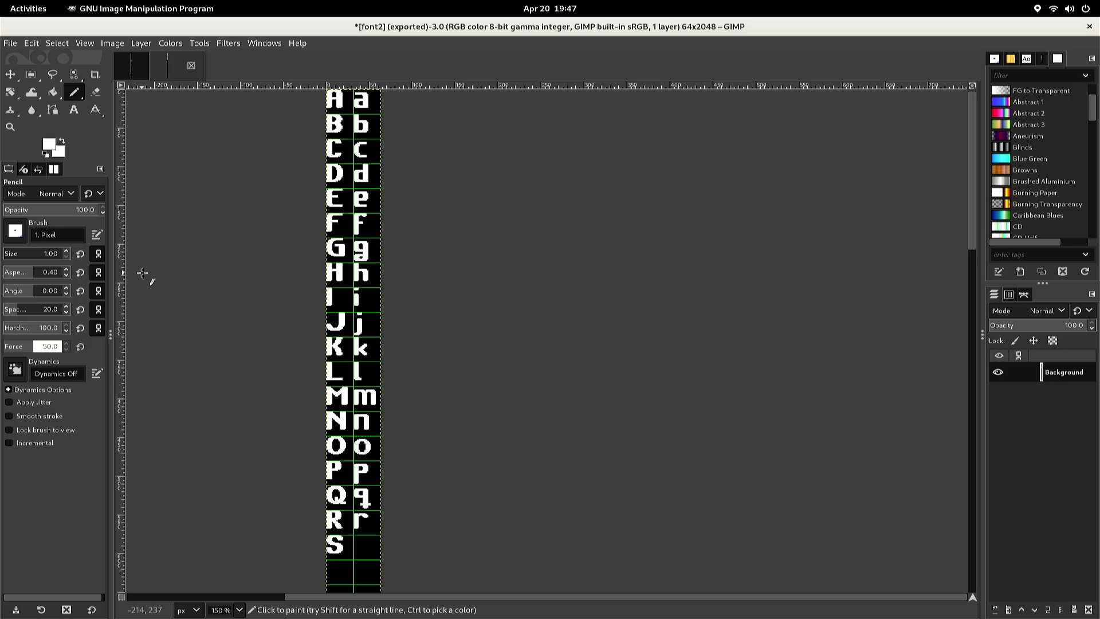
{"action": "key", "text": "r"}
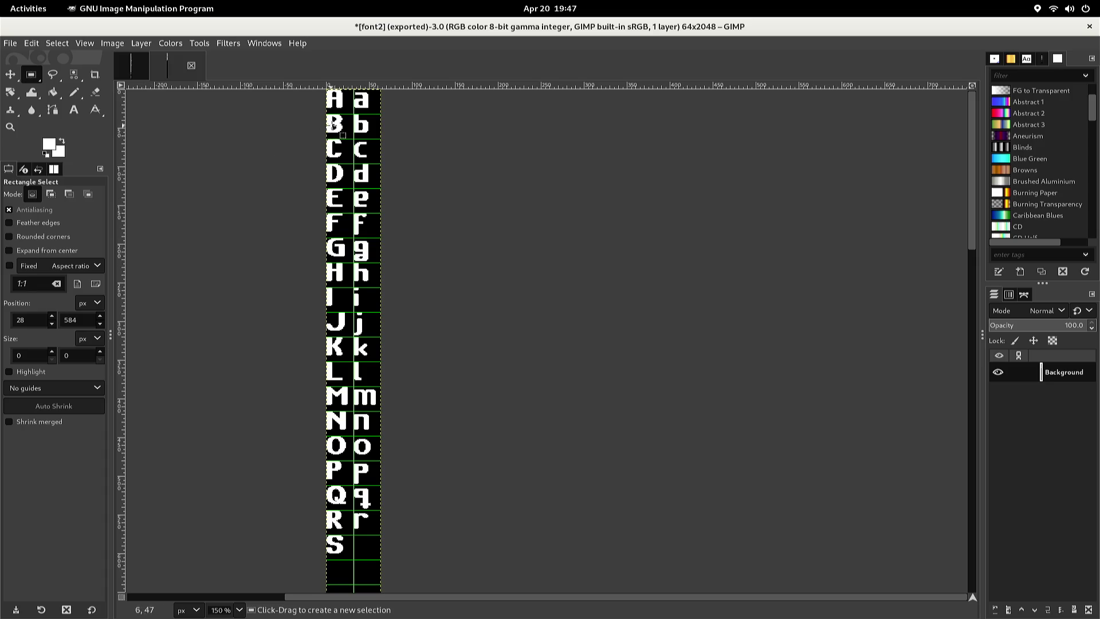
Select the full lowercase a cell (41×36) and copy it, then scroll back to the S row
{"action": "left_click_drag", "start_coordinate": [356, 108], "coordinate": [386, 83]}
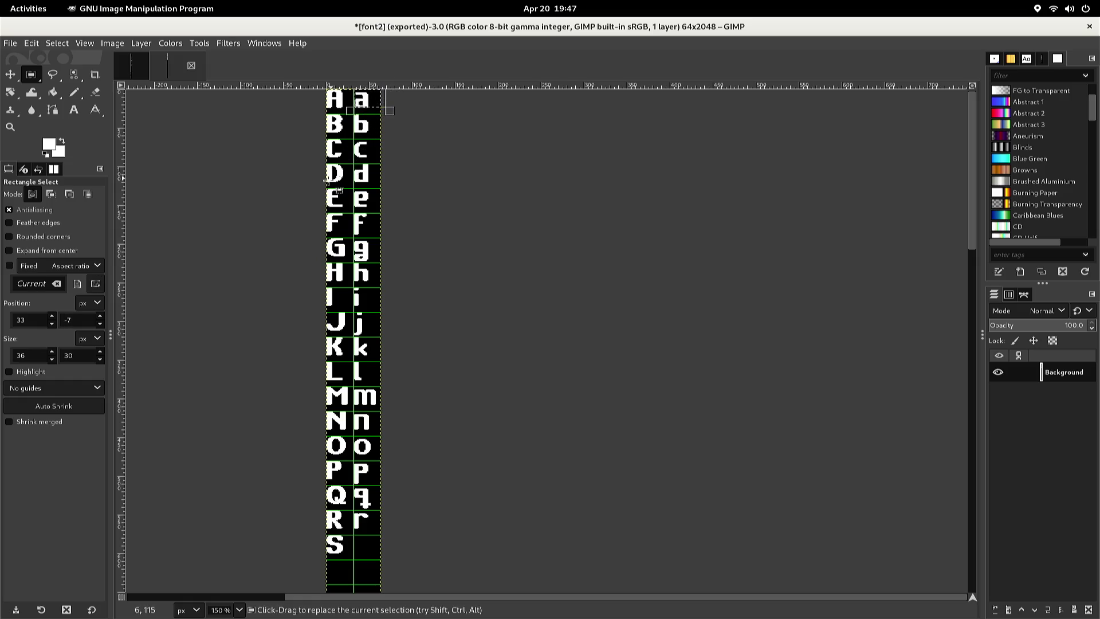
{"action": "scroll", "coordinate": [326, 179], "scroll_direction": "up", "scroll_amount": 5}
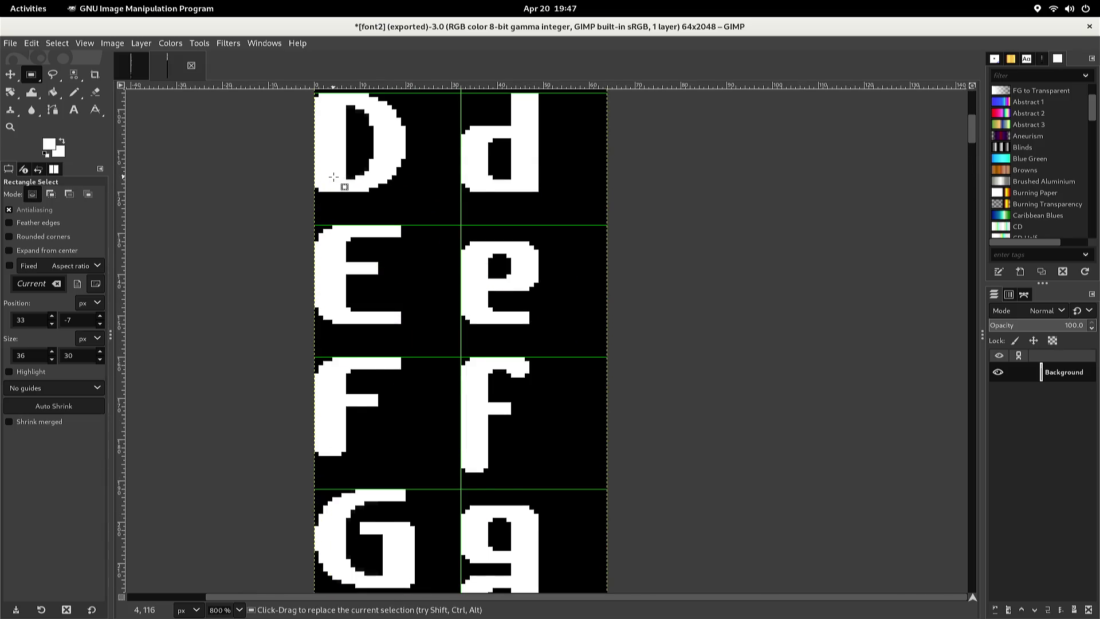
{"action": "scroll", "coordinate": [332, 177], "scroll_direction": "down", "scroll_amount": 3}
{"action": "mouse_move", "coordinate": [333, 177]}
{"action": "left_mouse_down"}
{"action": "mouse_move", "coordinate": [311, 310]}
{"action": "mouse_move", "coordinate": [290, 363]}
{"action": "left_mouse_up"}
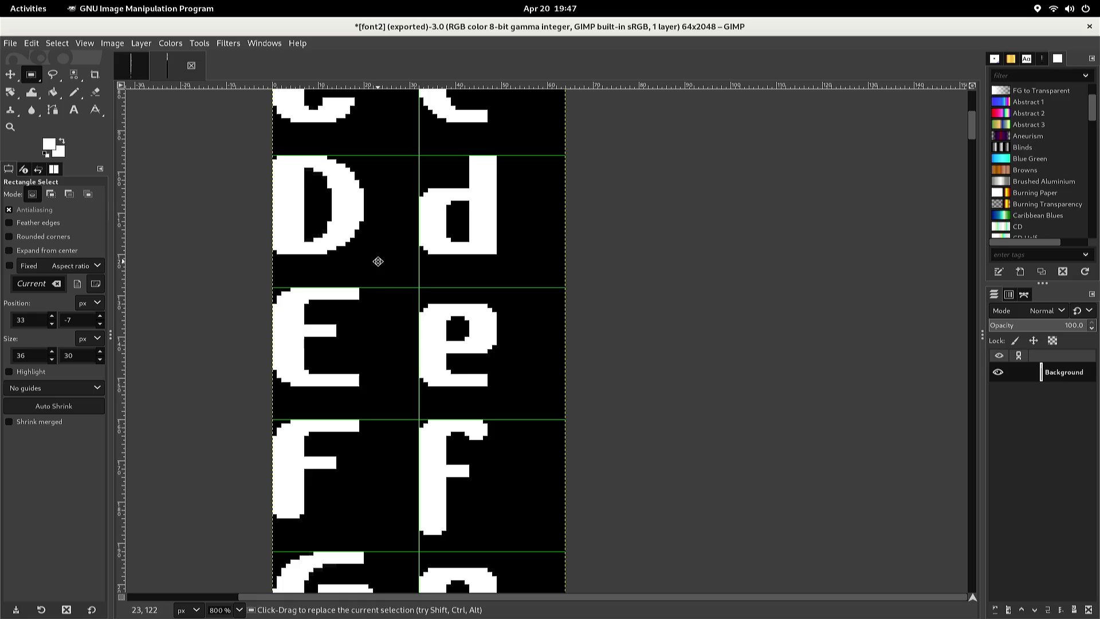
{"action": "scroll", "coordinate": [375, 258], "scroll_direction": "up", "scroll_amount": 4}
{"action": "scroll", "coordinate": [405, 339], "scroll_direction": "up", "scroll_amount": 5}
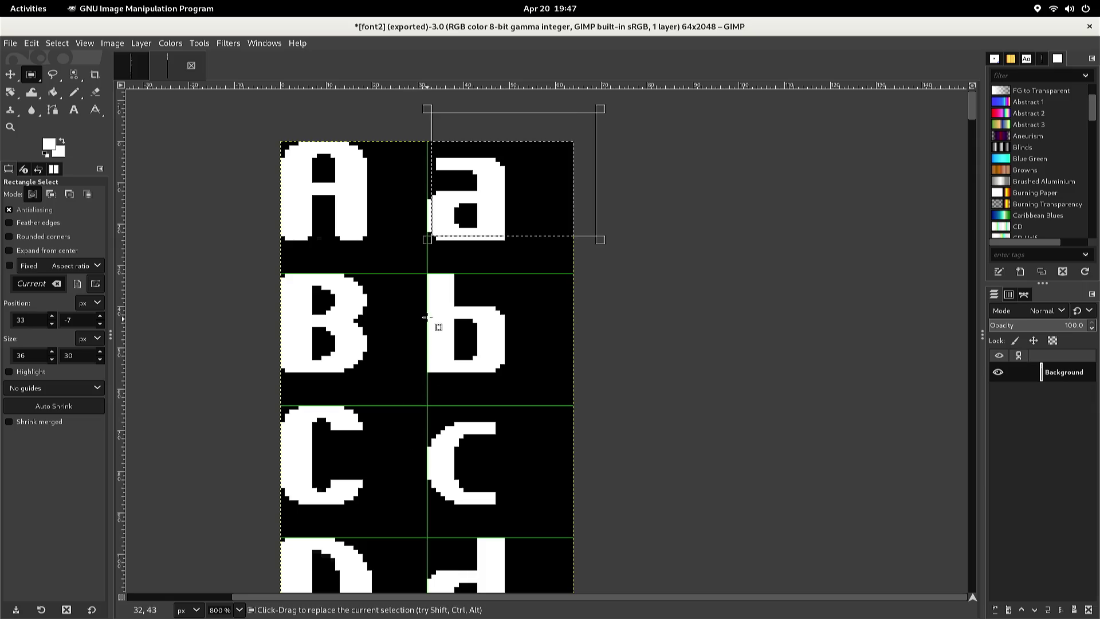
{"action": "left_click_drag", "start_coordinate": [432, 236], "coordinate": [415, 253]}
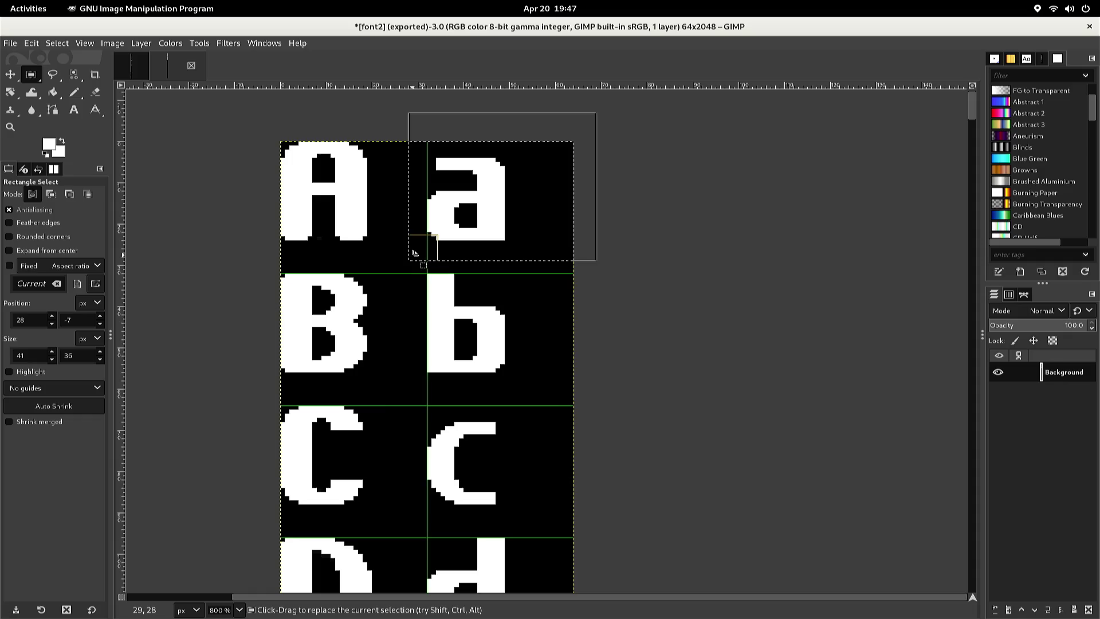
{"action": "key", "text": "ctrl+c"}
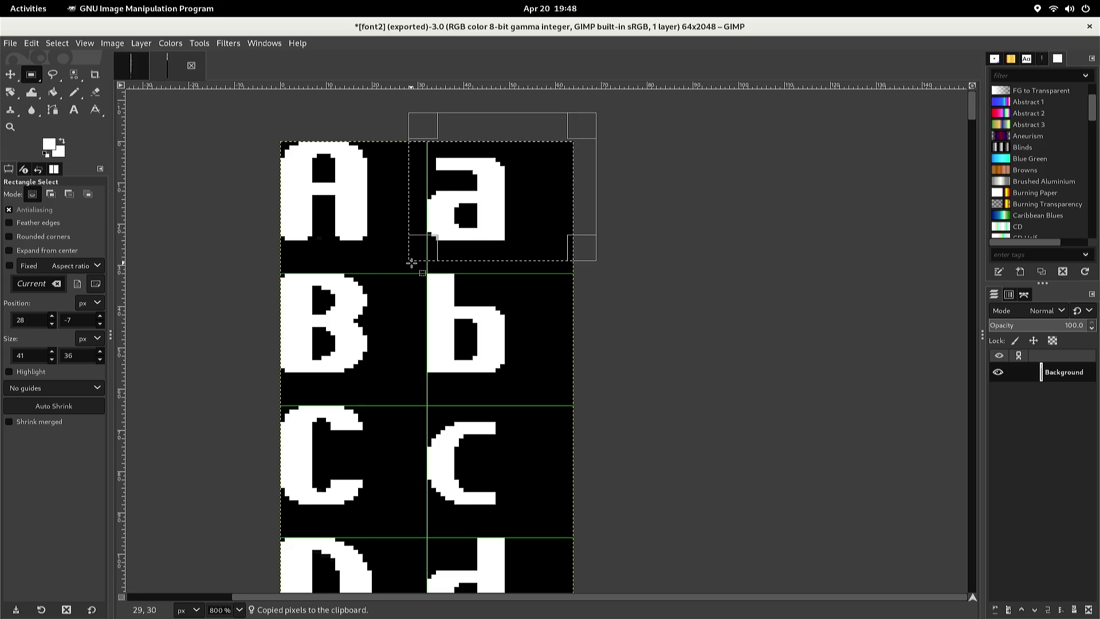
{"action": "scroll", "coordinate": [411, 263], "scroll_direction": "down", "scroll_amount": 7}
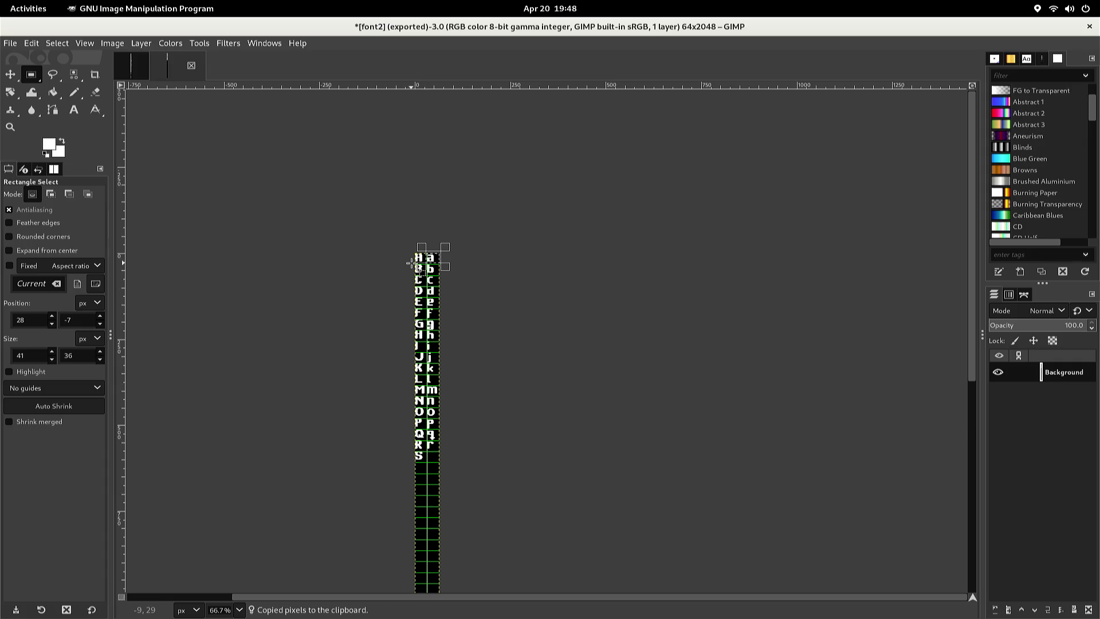
{"action": "scroll", "coordinate": [407, 265], "scroll_direction": "down", "scroll_amount": 5}
{"action": "scroll", "coordinate": [406, 280], "scroll_direction": "up", "scroll_amount": 2}
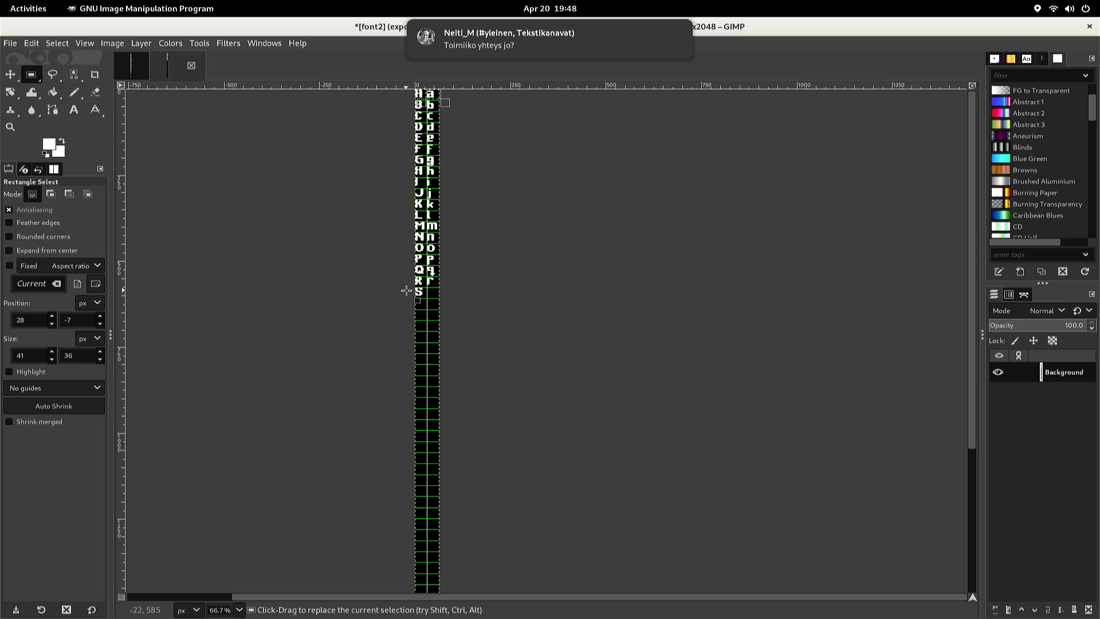
{"action": "scroll", "coordinate": [406, 290], "scroll_direction": "up", "scroll_amount": 5}
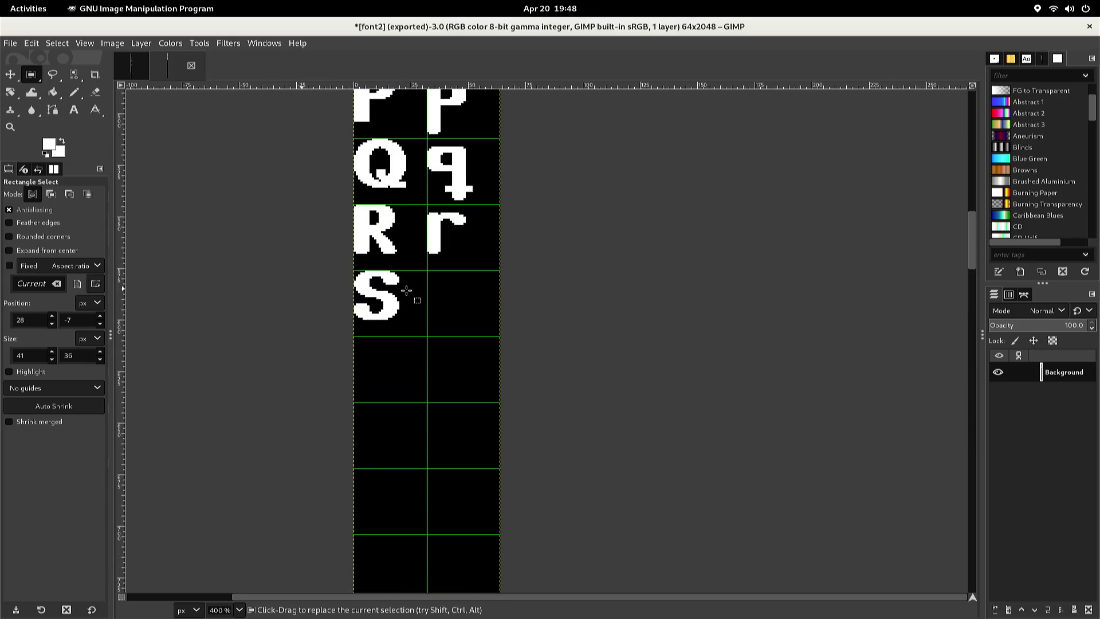
Paste the lowercase a, nudge it pixel by pixel into the cell beside S, and anchor it
{"action": "scroll", "coordinate": [407, 291], "scroll_direction": "up", "scroll_amount": 2}
{"action": "scroll", "coordinate": [406, 291], "scroll_direction": "up", "scroll_amount": 1}
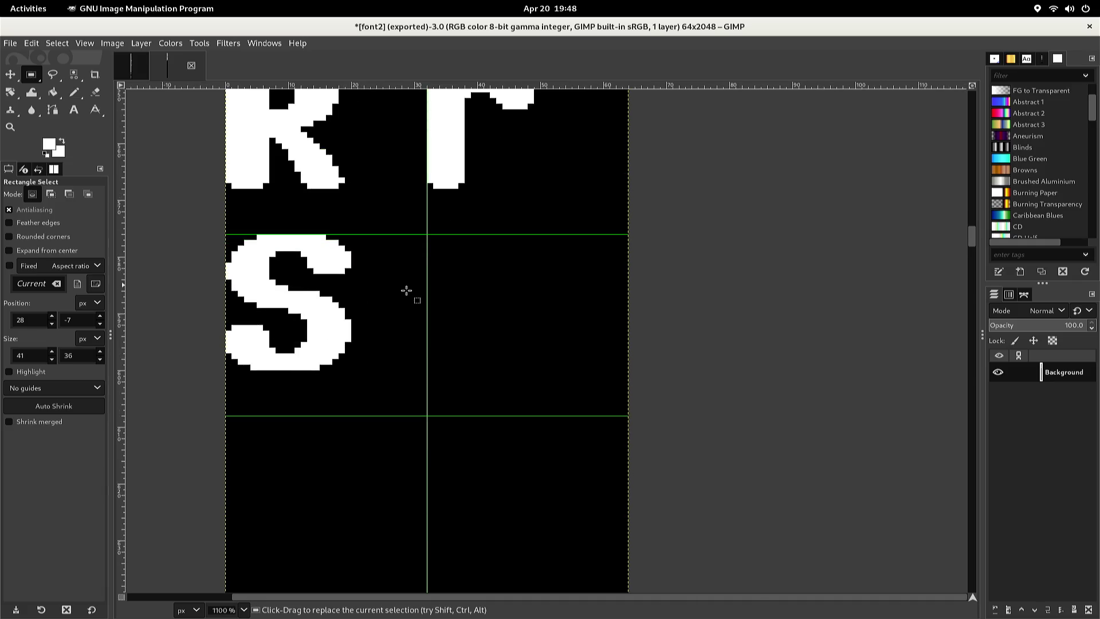
{"action": "key", "text": "ctrl+v"}
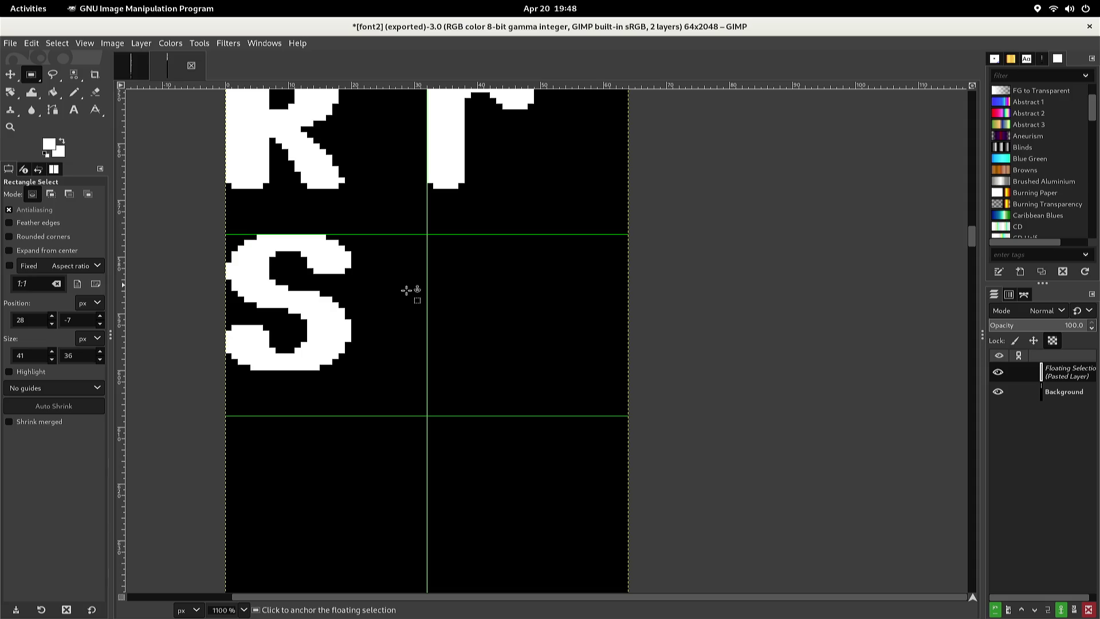
{"action": "key", "text": "Down"}
{"action": "key", "text": "Down"}
{"action": "key", "text": "Down"}
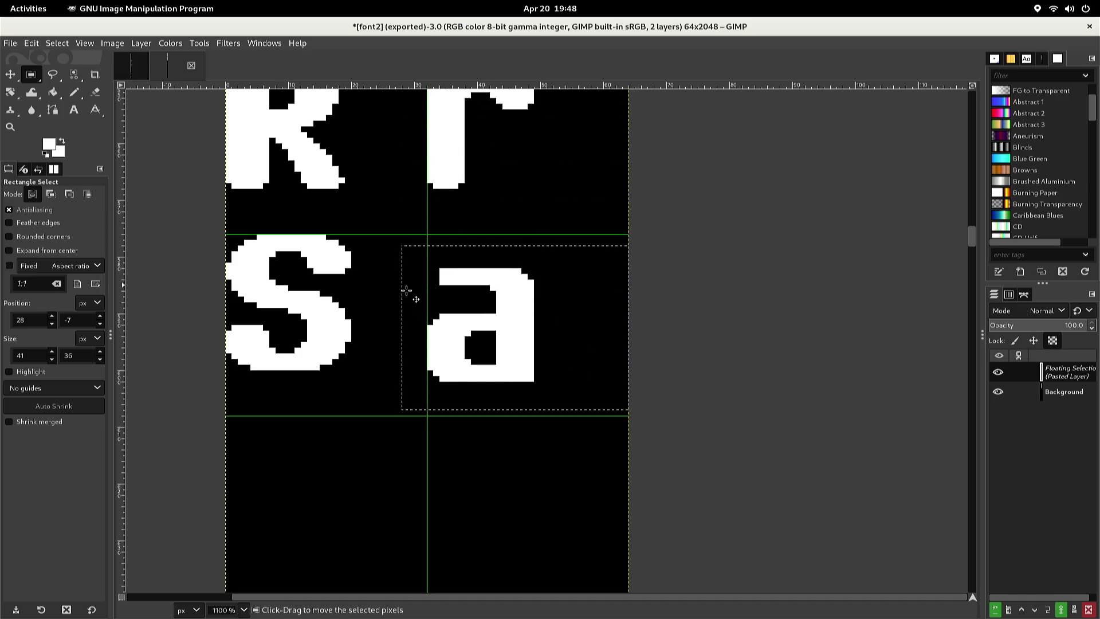
{"action": "key", "text": "Left"}
{"action": "key", "text": "Left"}
{"action": "key", "text": "Left"}
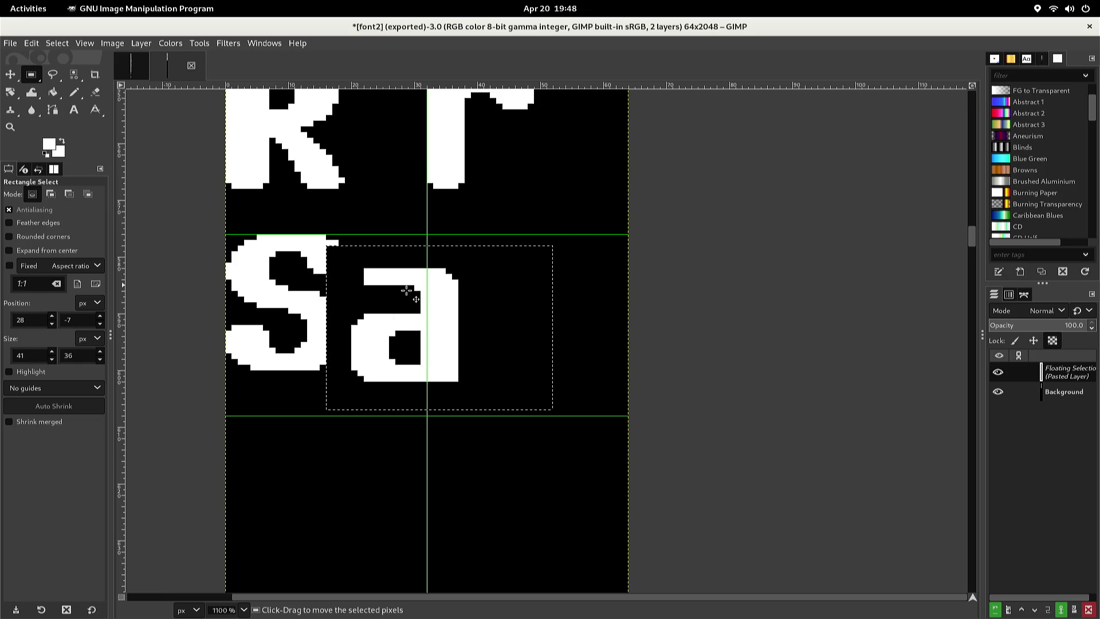
{"action": "key", "text": "Left"}
{"action": "key", "text": "Left"}
{"action": "key", "text": "Left"}
{"action": "key", "text": "Up"}
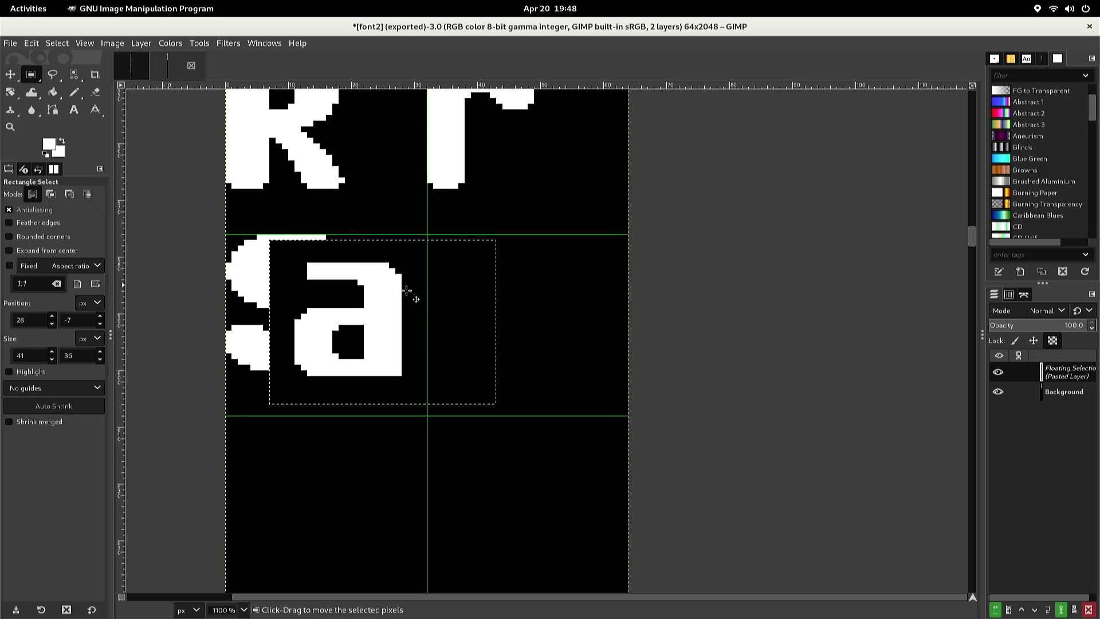
{"action": "key", "text": "Up"}
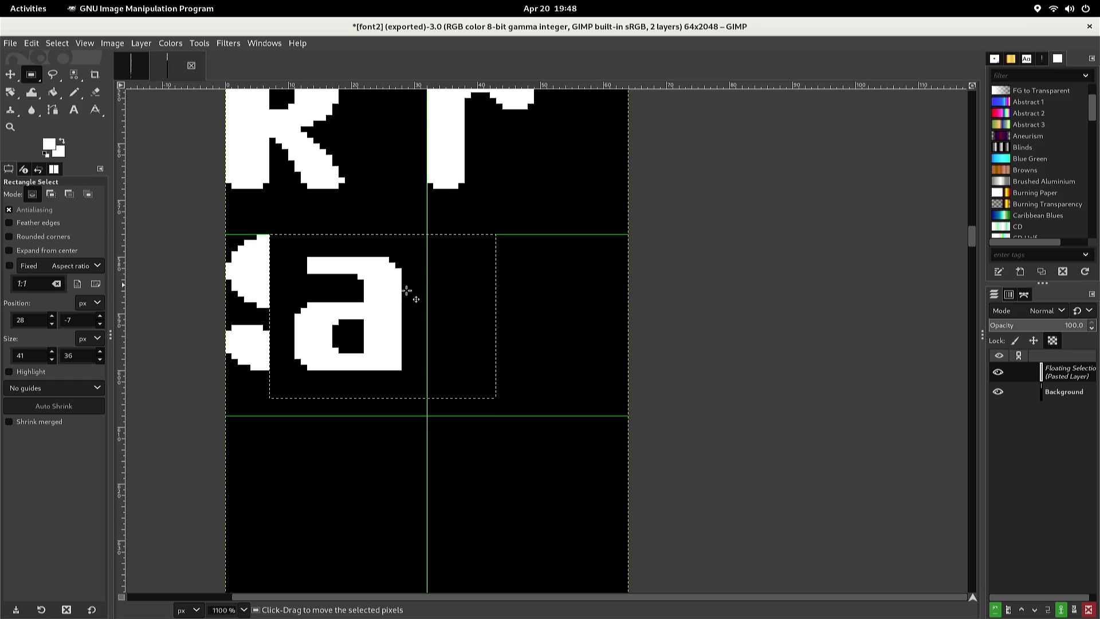
{"action": "key", "text": "Right"}
{"action": "key", "text": "Right"}
{"action": "key", "text": "Right"}
{"action": "key", "text": "Right"}
{"action": "key", "text": "Right"}
{"action": "key", "text": "Right"}
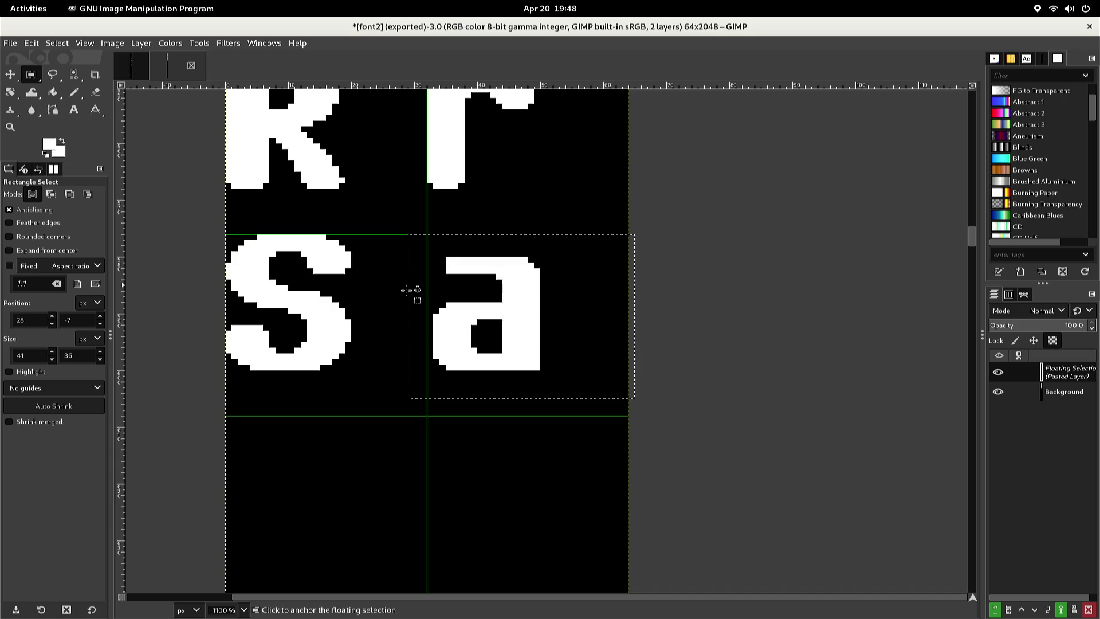
{"action": "key", "text": "Left"}
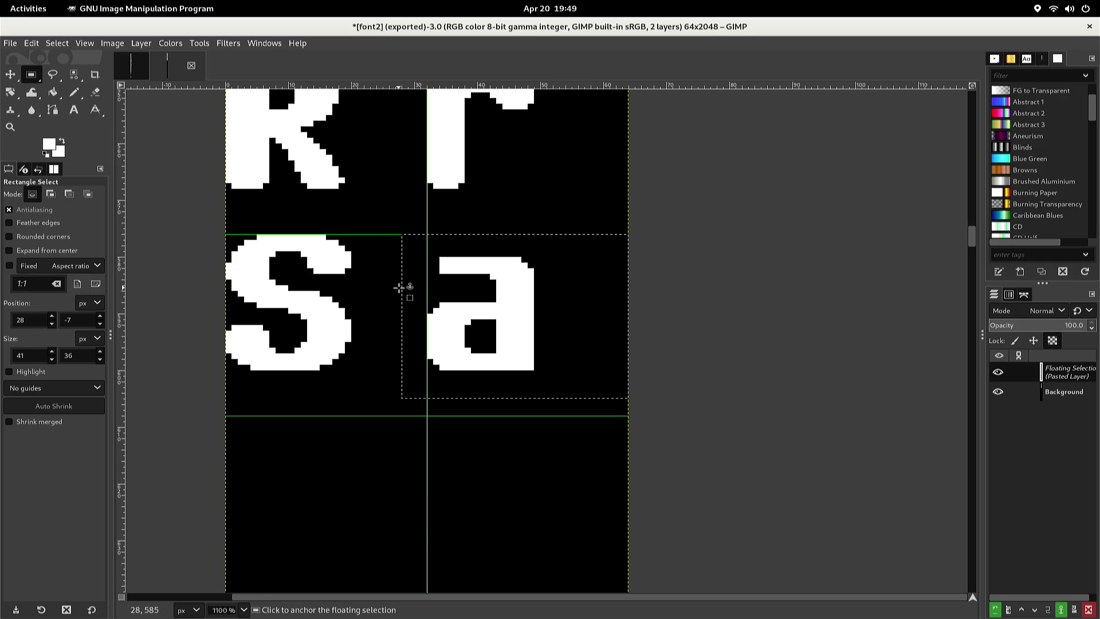
{"action": "left_click", "coordinate": [394, 288]}
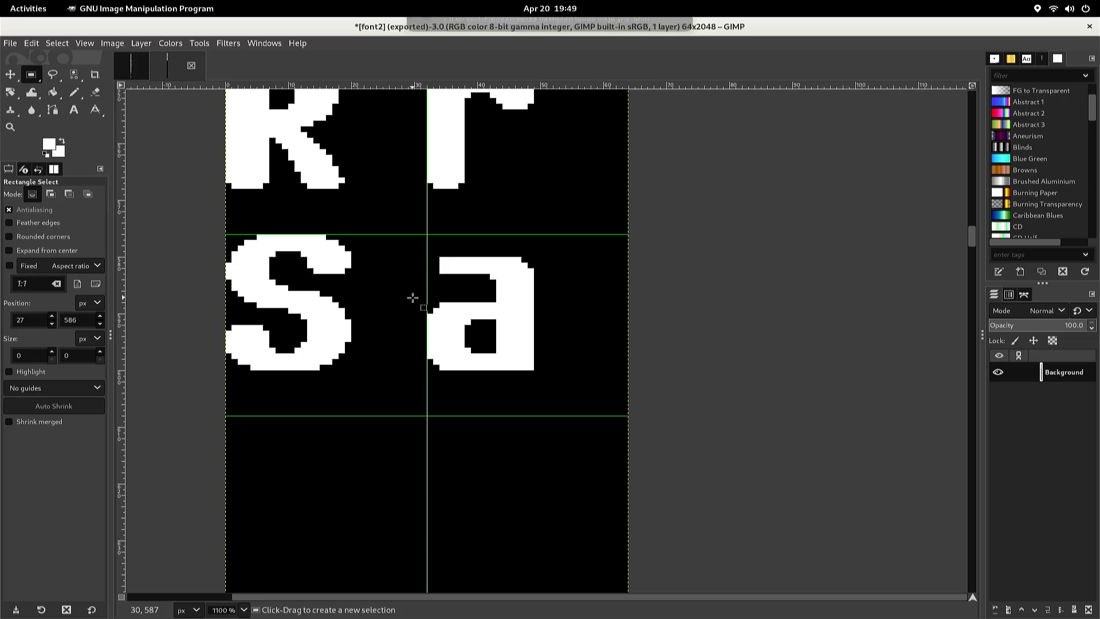
Select the black gap on the glyph's left side and bucket-fill it white
{"action": "mouse_move", "coordinate": [429, 273]}
{"action": "left_mouse_down"}
{"action": "mouse_move", "coordinate": [438, 303]}
{"action": "mouse_move", "coordinate": [464, 308]}
{"action": "mouse_move", "coordinate": [465, 330]}
{"action": "left_mouse_up"}
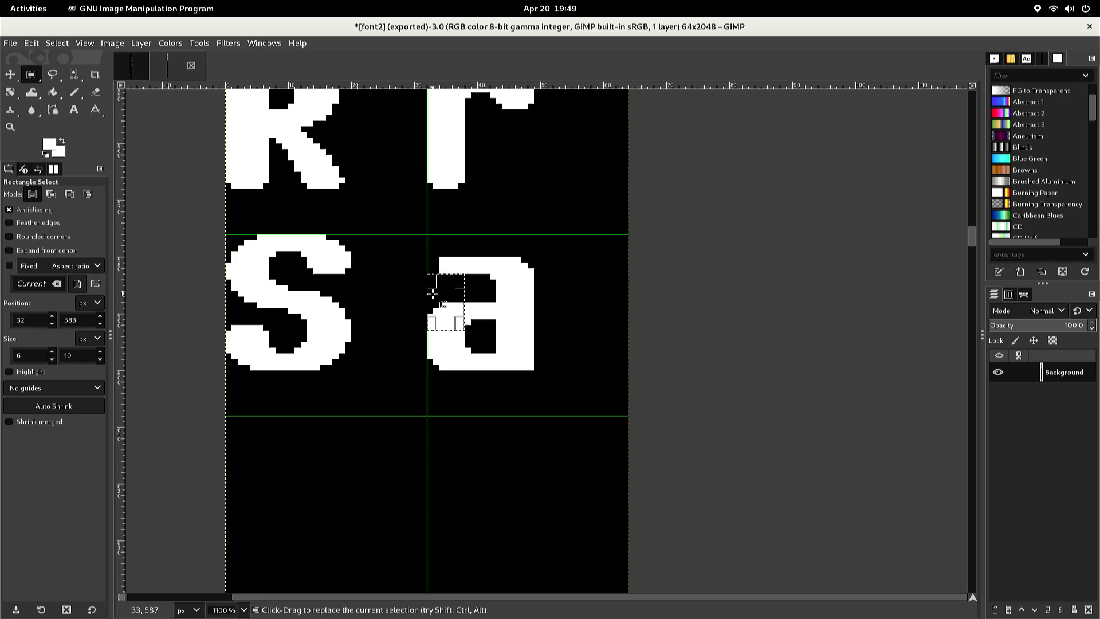
{"action": "key", "text": "shift+b"}
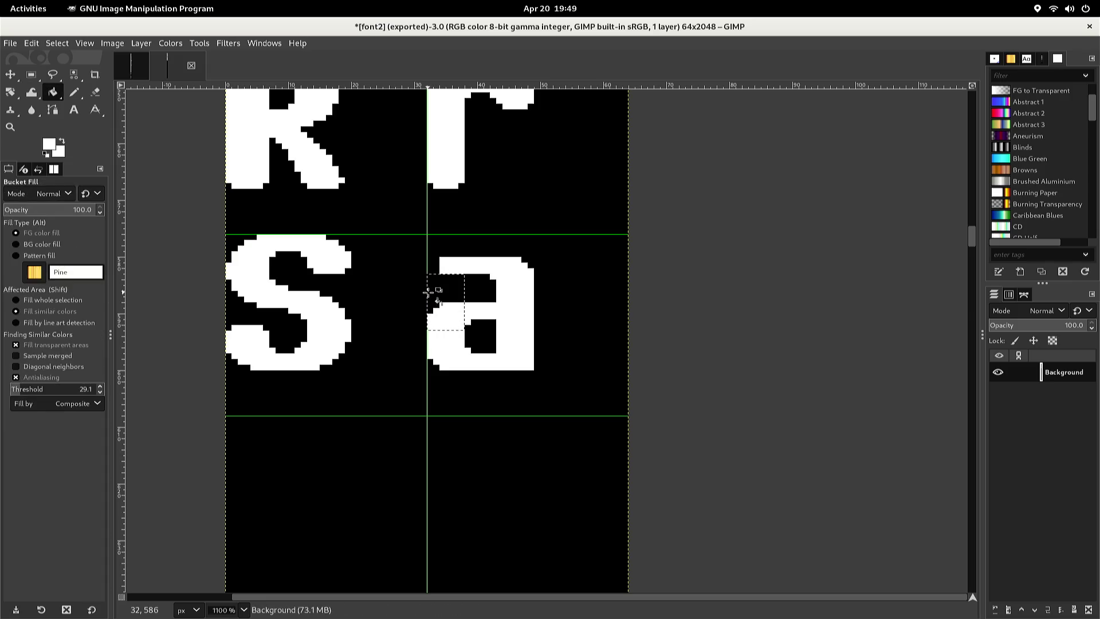
{"action": "left_click", "coordinate": [429, 291]}
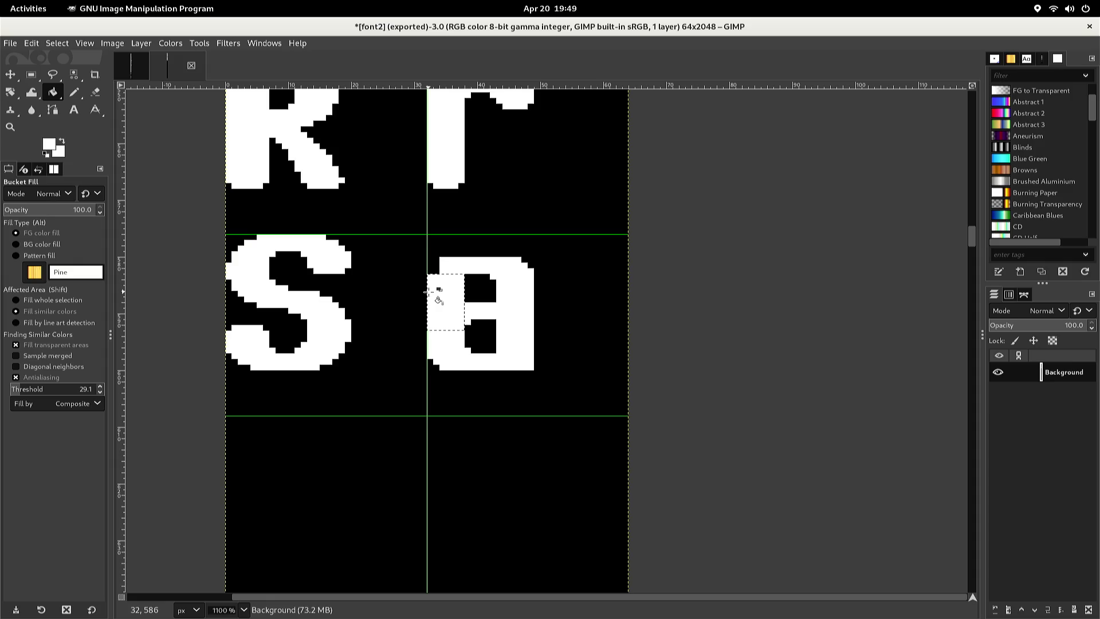
Clear the rectangle selection and switch to the single-pixel Pencil
{"action": "key", "text": "n"}
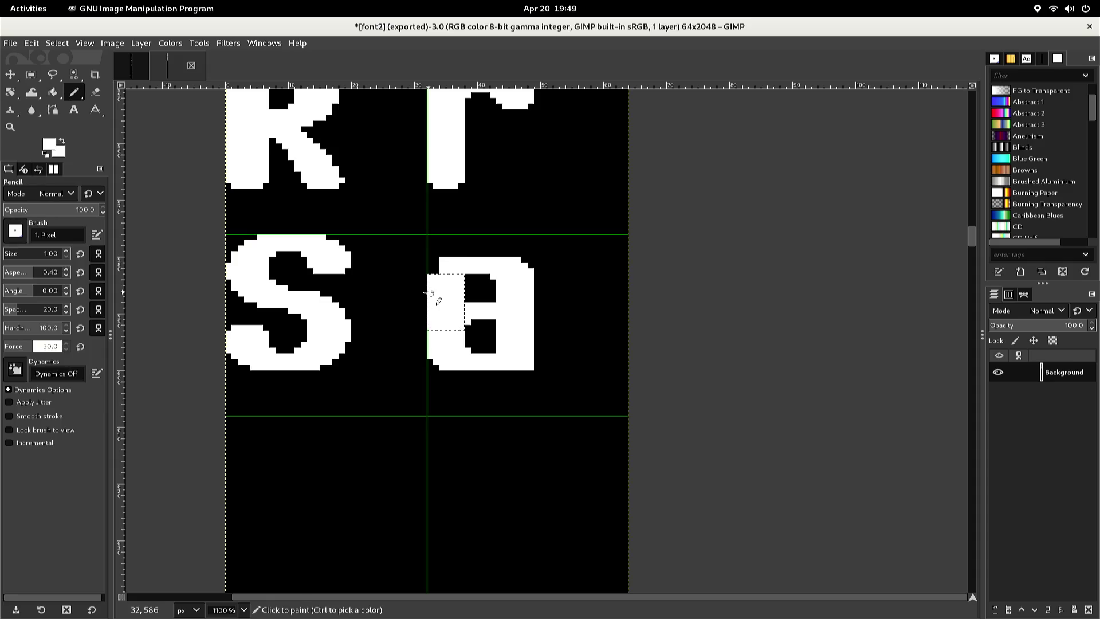
{"action": "key", "text": "r"}
{"action": "left_click", "coordinate": [457, 246]}
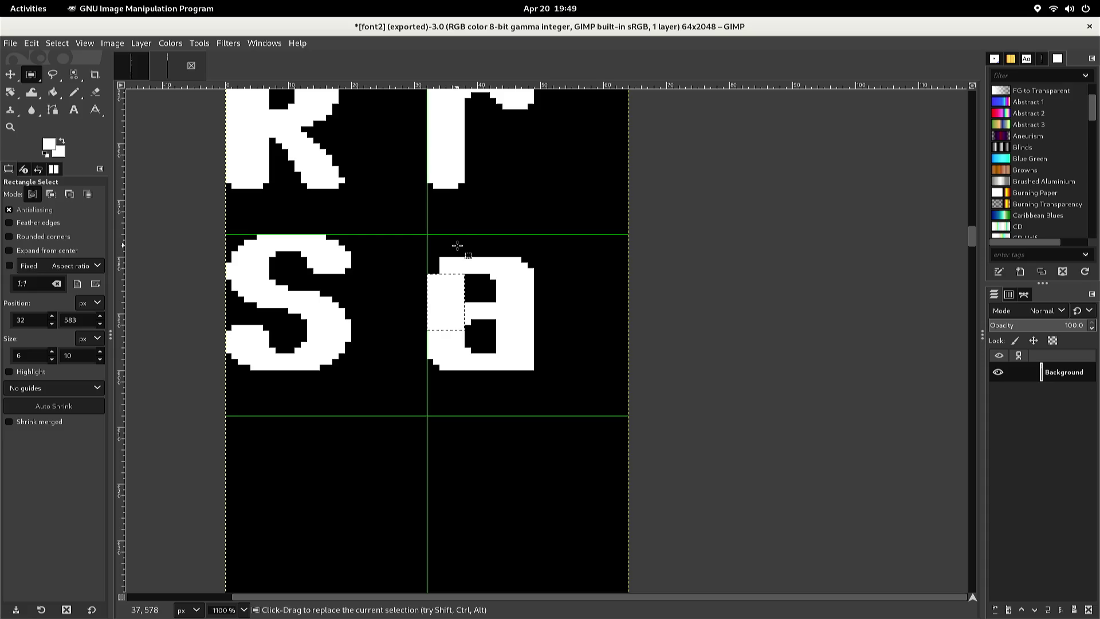
{"action": "key", "text": "n"}
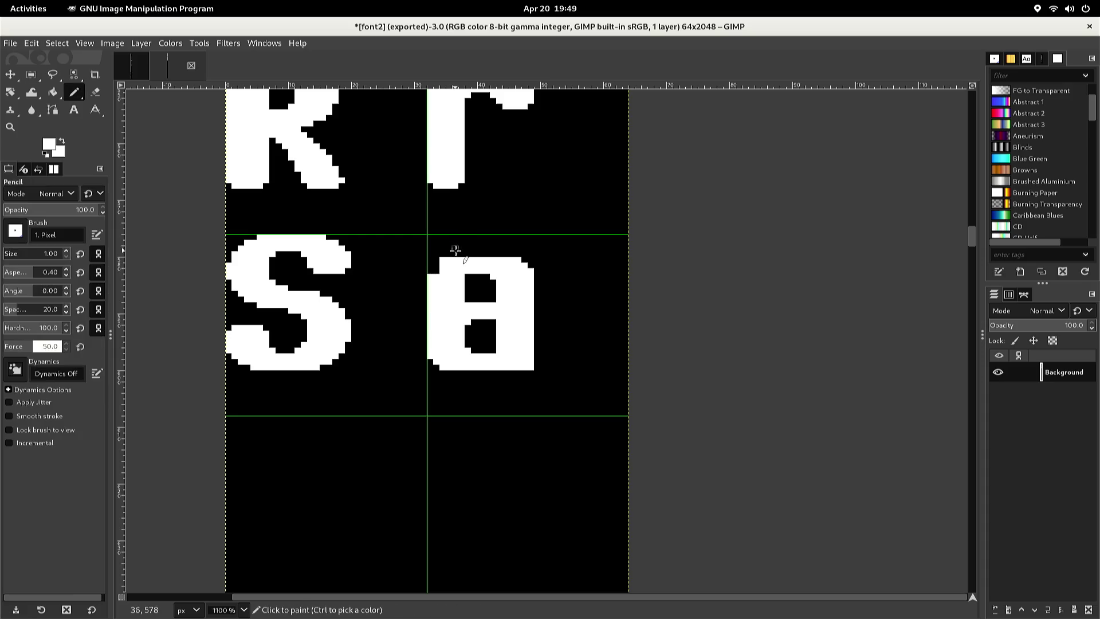
{"action": "scroll", "coordinate": [448, 261], "scroll_direction": "up", "scroll_amount": 5}
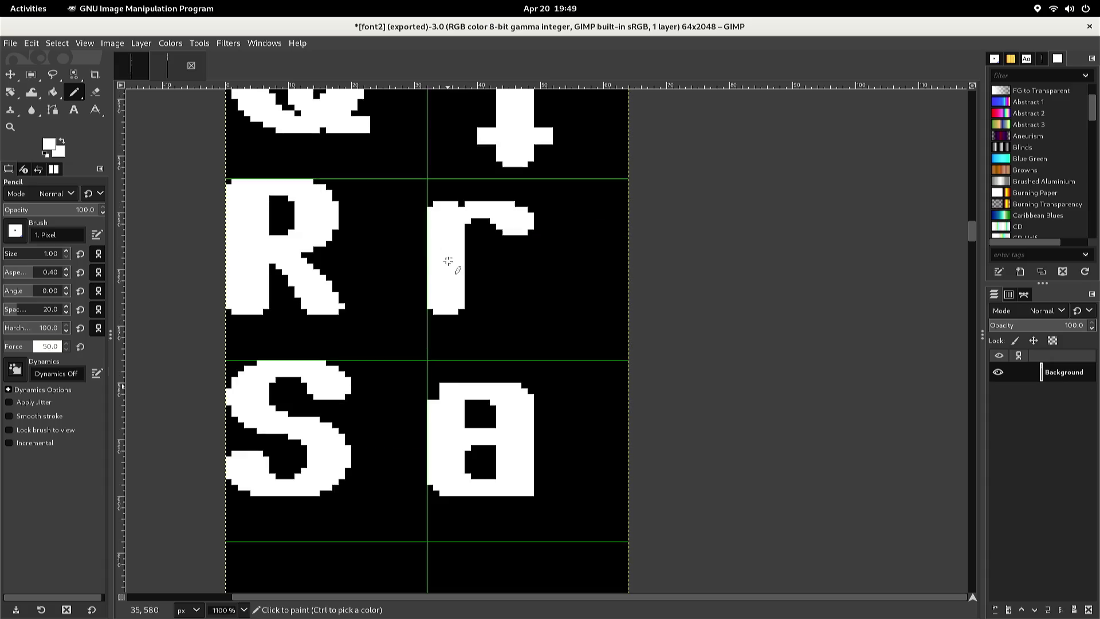
{"action": "scroll", "coordinate": [448, 261], "scroll_direction": "down", "scroll_amount": 5}
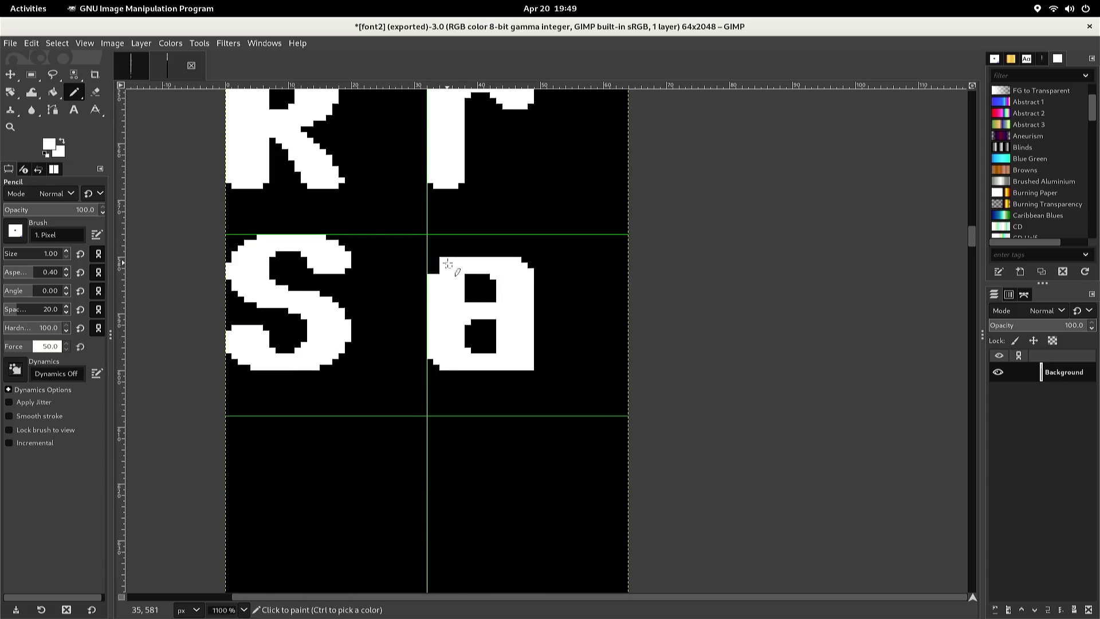
{"action": "scroll", "coordinate": [447, 265], "scroll_direction": "up", "scroll_amount": 2, "text": "ctrl"}
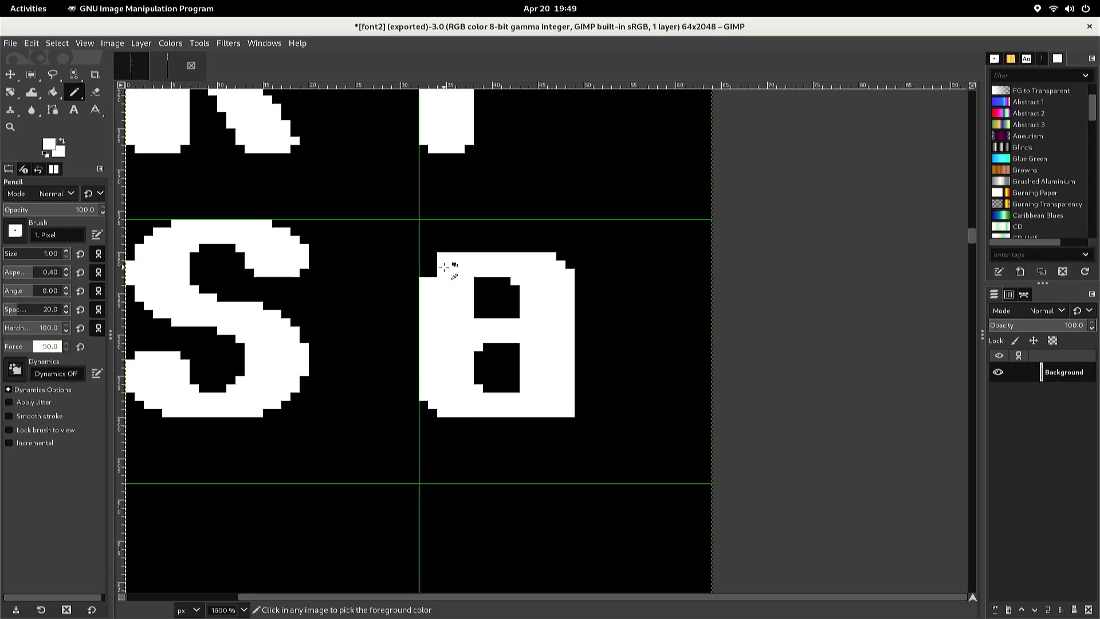
Pencil the middle bar and lower band black, turning the 8-like glyph into a 9
{"action": "scroll", "coordinate": [444, 267], "scroll_direction": "up", "scroll_amount": 2, "text": "ctrl"}
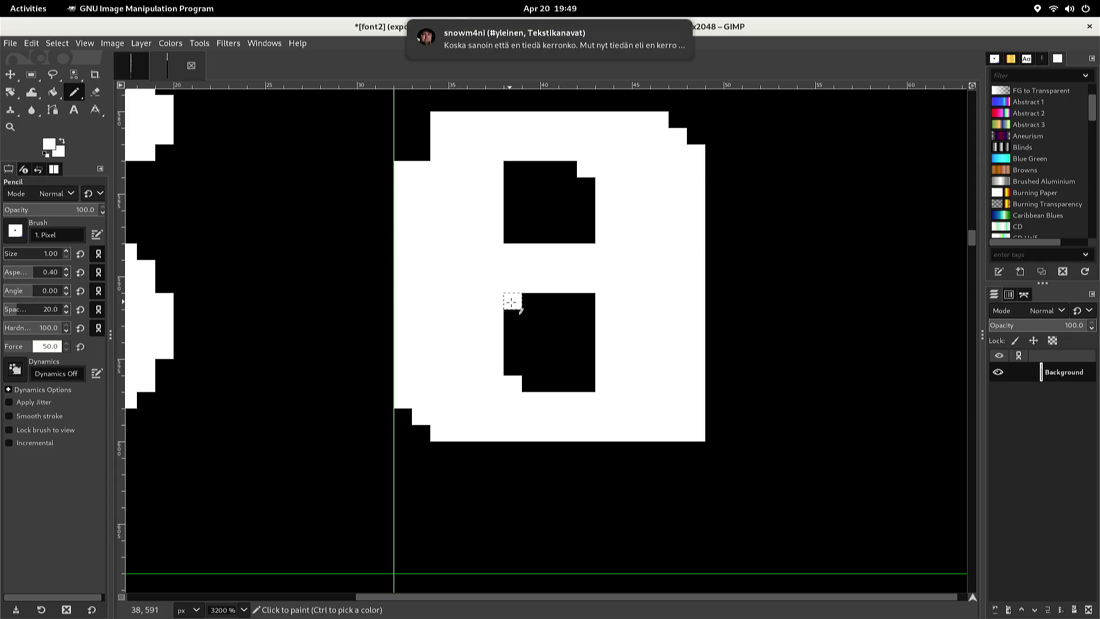
{"action": "left_click", "coordinate": [531, 303], "text": "ctrl"}
{"action": "mouse_move", "coordinate": [531, 304]}
{"action": "left_mouse_down"}
{"action": "mouse_move", "coordinate": [384, 311]}
{"action": "mouse_move", "coordinate": [490, 318]}
{"action": "left_mouse_up"}
{"action": "left_click", "coordinate": [483, 340]}
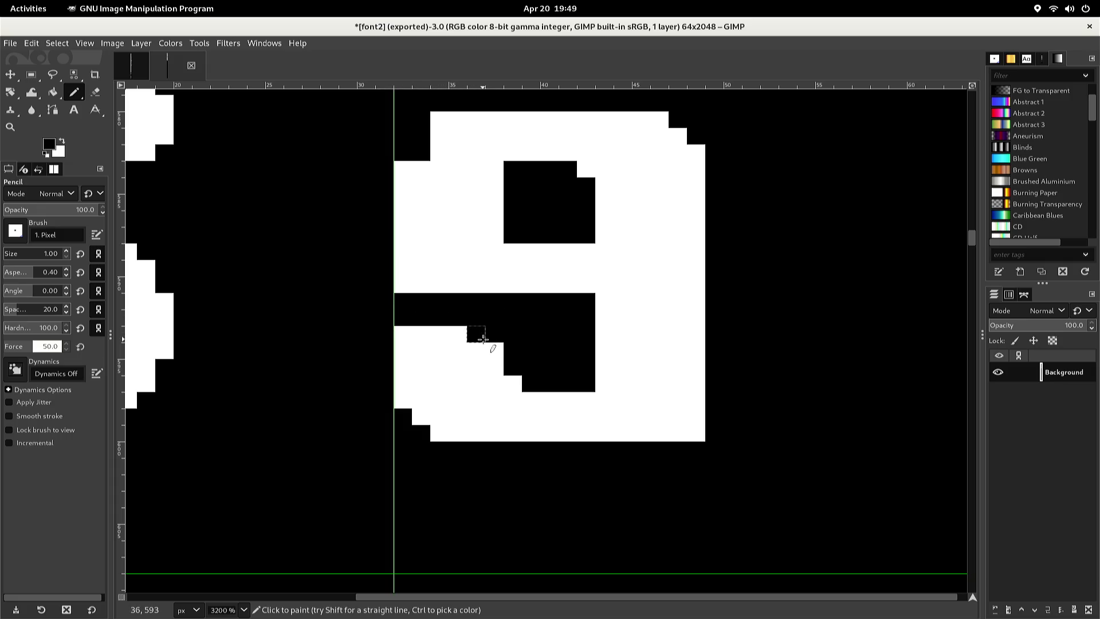
{"action": "mouse_move", "coordinate": [483, 341]}
{"action": "left_mouse_down"}
{"action": "mouse_move", "coordinate": [403, 351]}
{"action": "mouse_move", "coordinate": [405, 327]}
{"action": "mouse_move", "coordinate": [446, 327]}
{"action": "left_mouse_up"}
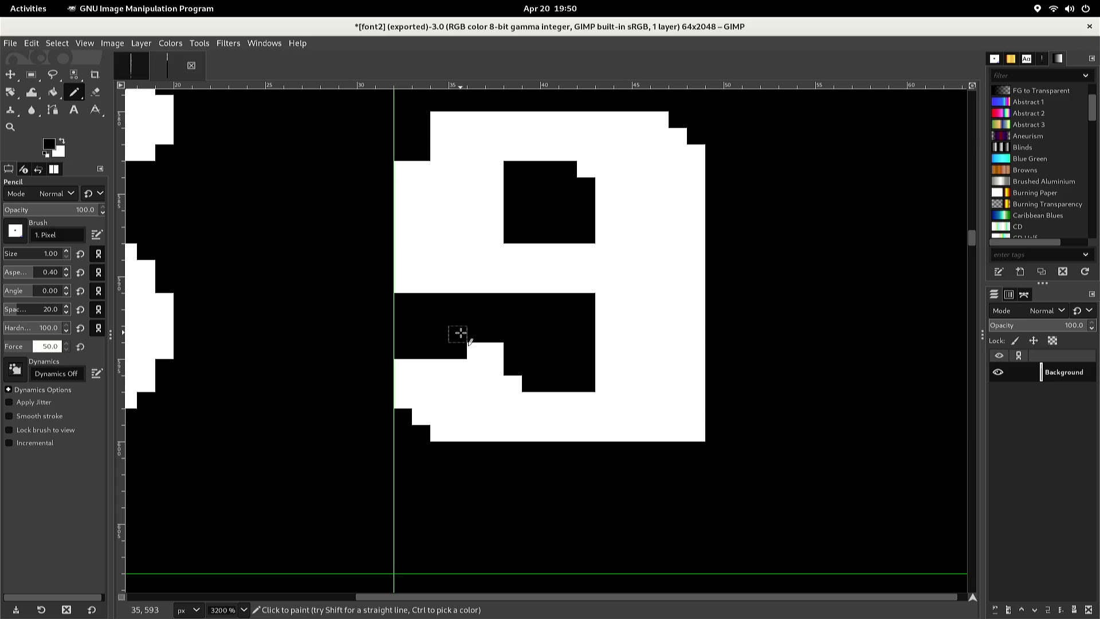
{"action": "mouse_move", "coordinate": [457, 346]}
{"action": "left_mouse_down"}
{"action": "mouse_move", "coordinate": [489, 346]}
{"action": "mouse_move", "coordinate": [498, 381]}
{"action": "mouse_move", "coordinate": [403, 381]}
{"action": "mouse_move", "coordinate": [401, 371]}
{"action": "left_mouse_up"}
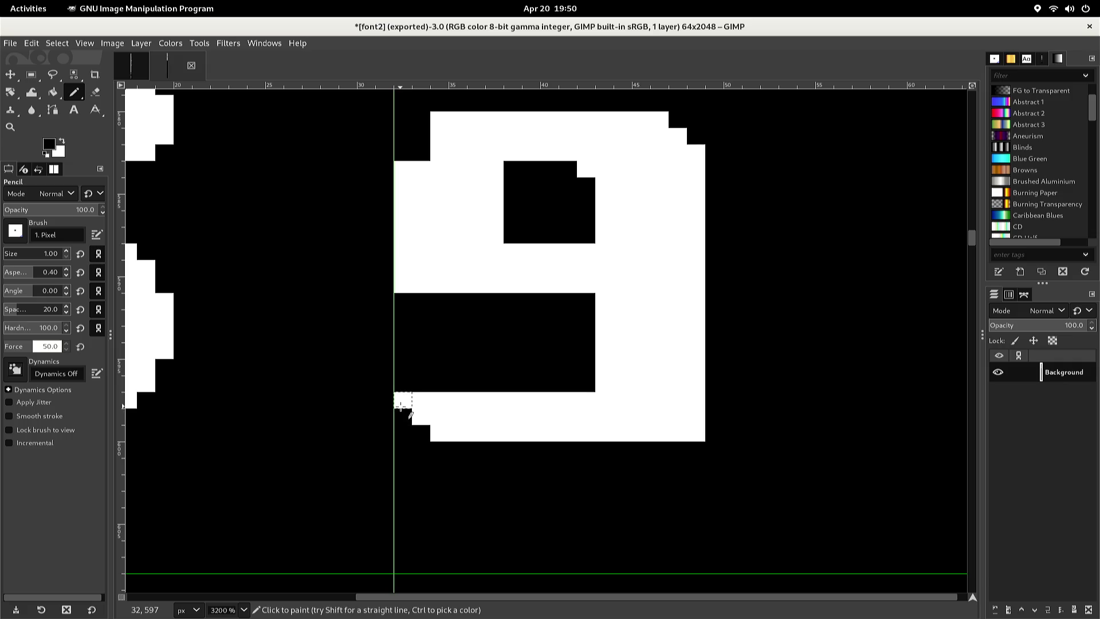
Whiten corner pixels of the lower and upper holes to square their edges
{"action": "left_click", "coordinate": [402, 404], "text": "ctrl"}
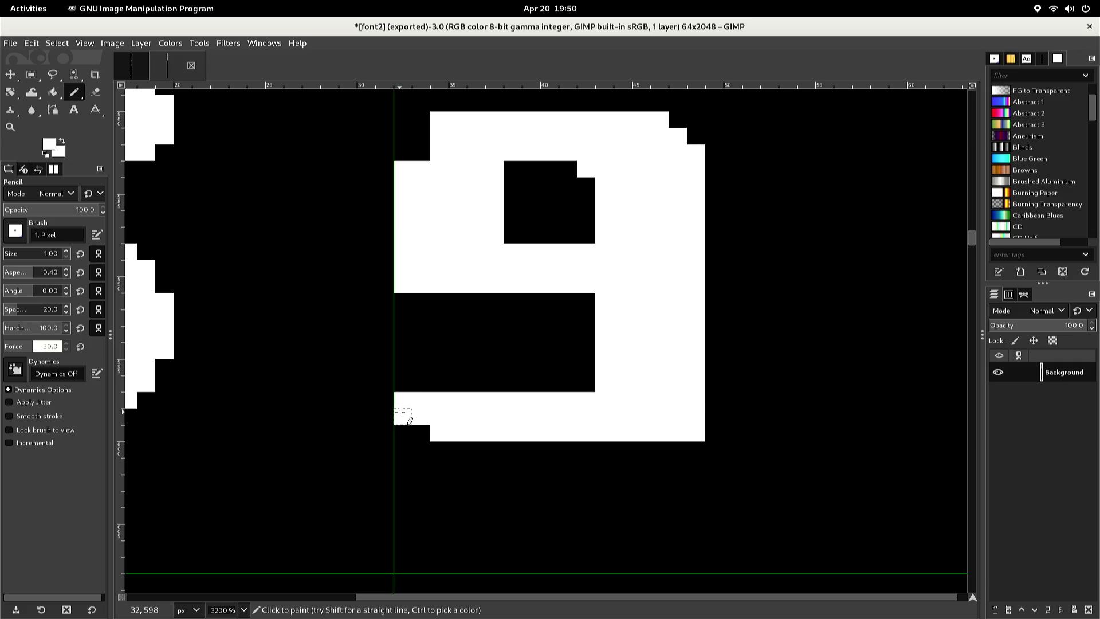
{"action": "left_click_drag", "start_coordinate": [401, 430], "coordinate": [425, 434]}
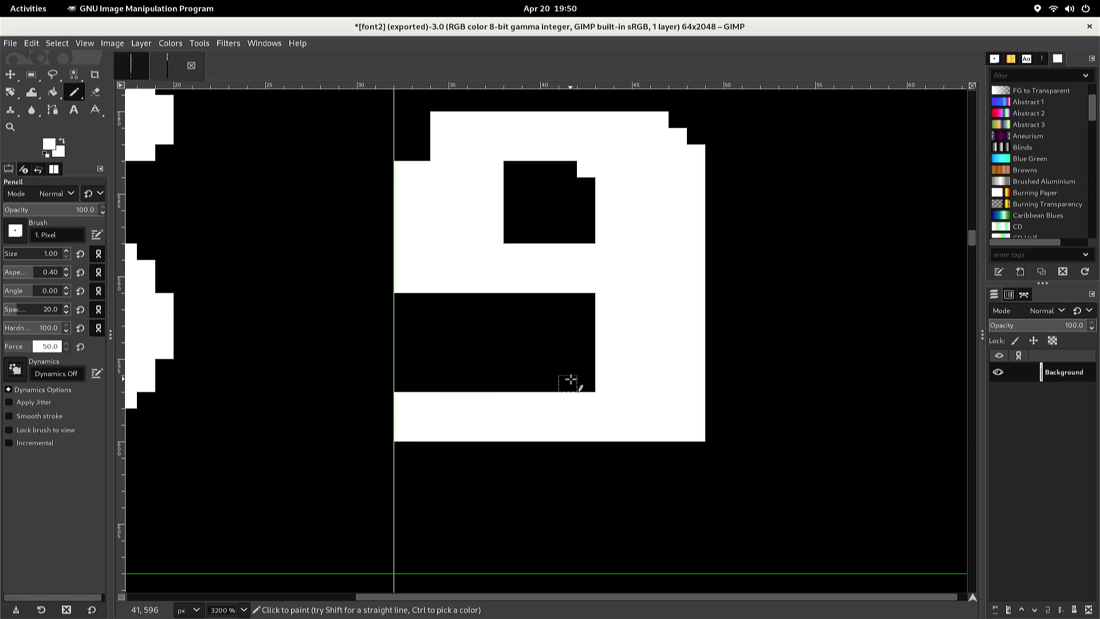
{"action": "left_click", "coordinate": [579, 379]}
{"action": "left_click", "coordinate": [585, 304]}
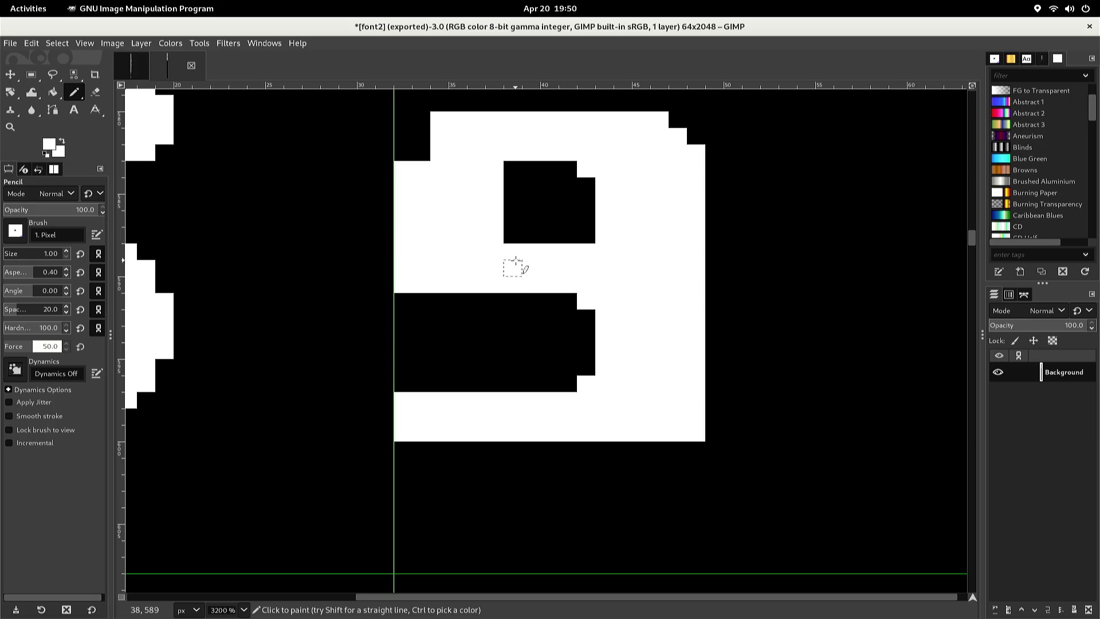
{"action": "left_click", "coordinate": [513, 234]}
{"action": "left_click", "coordinate": [508, 177]}
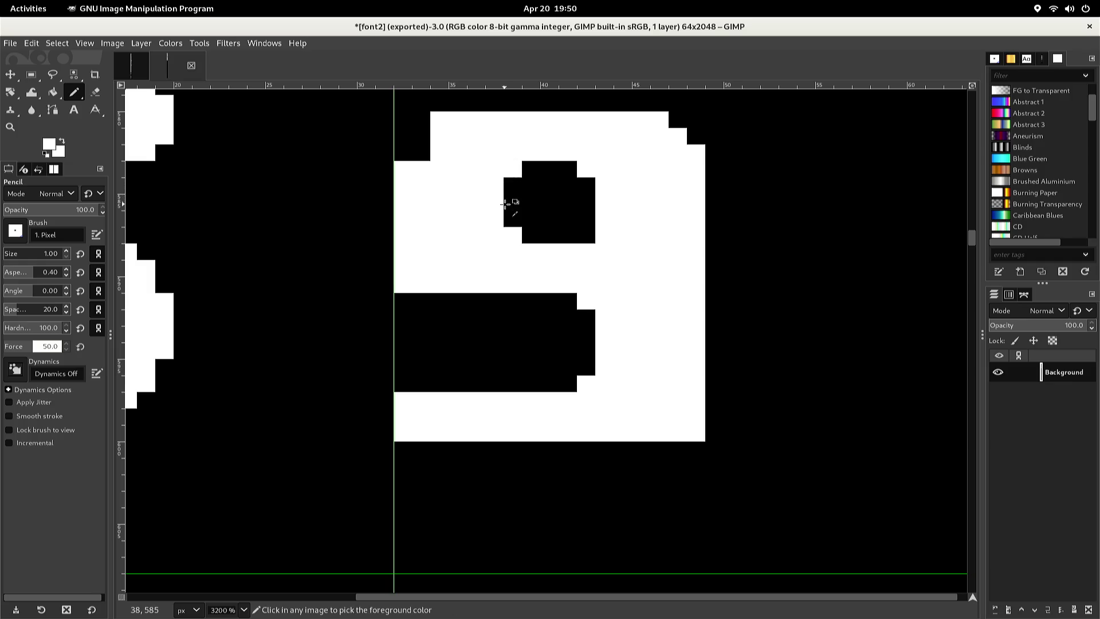
{"action": "left_click", "coordinate": [513, 196], "text": "ctrl"}
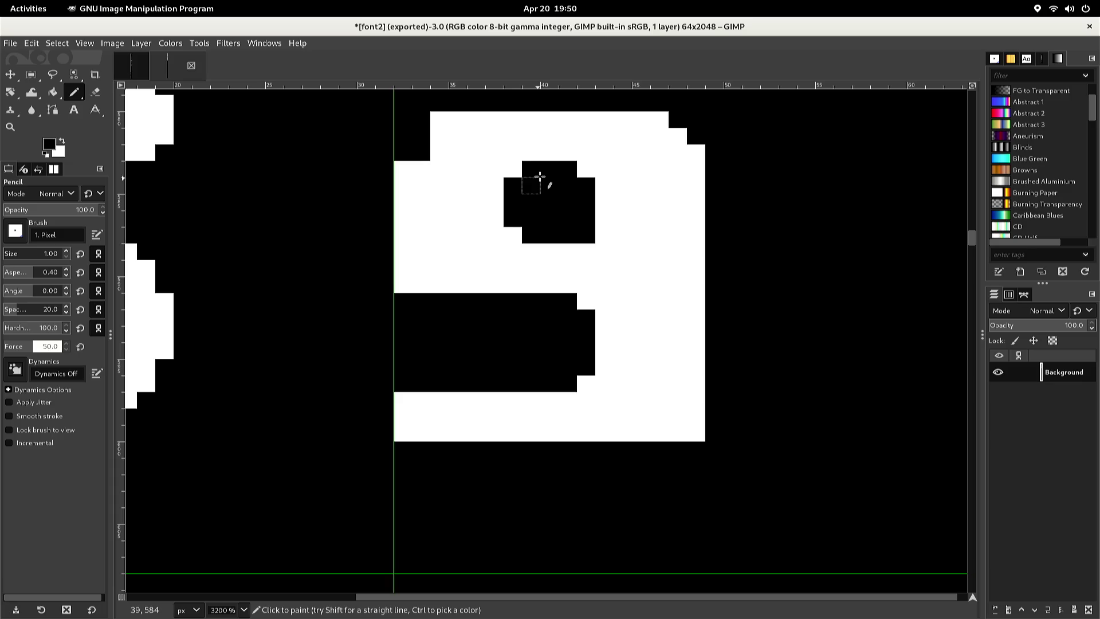
{"action": "key", "text": "shift"}
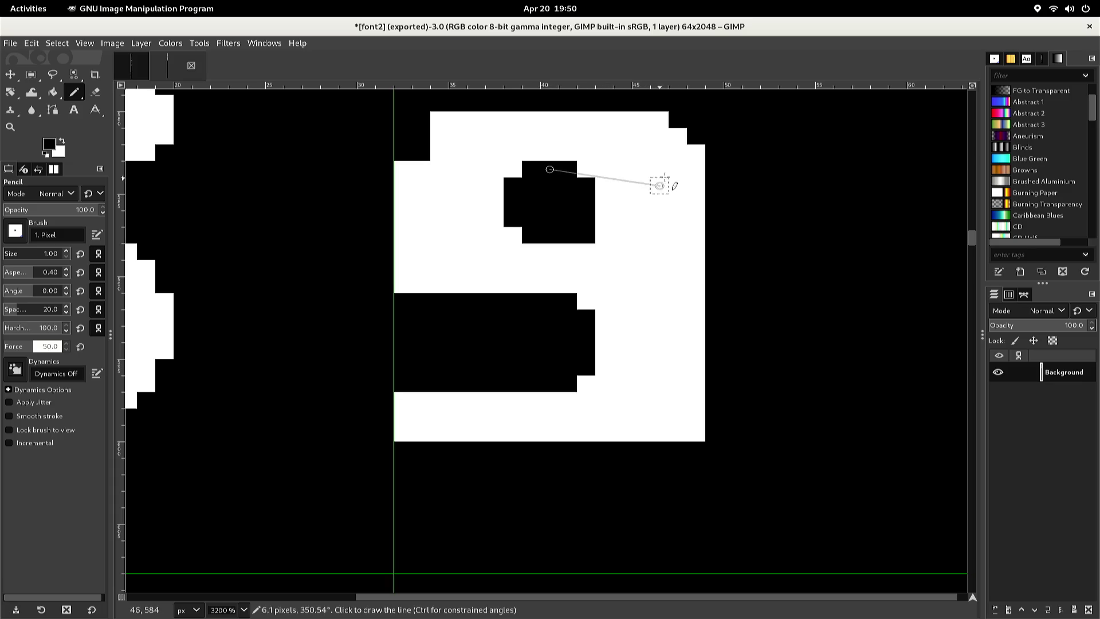
Draw black 1 px lines across the glyph's top, right edge and middle, and fill the white block inside the 5 black
{"action": "left_click", "coordinate": [696, 169], "text": "shift"}
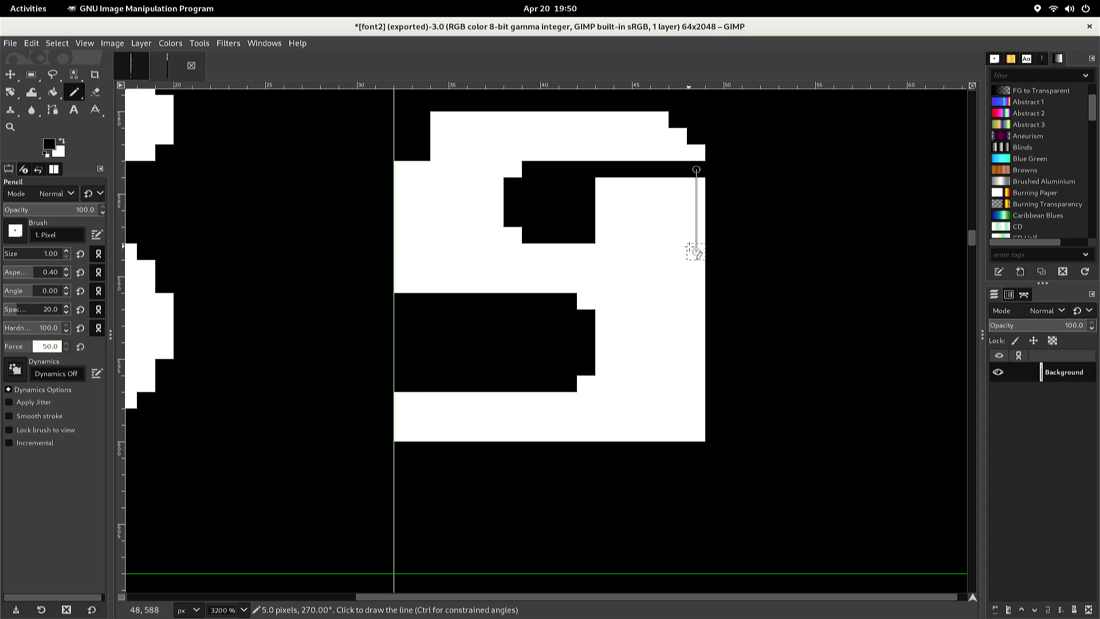
{"action": "left_click", "coordinate": [695, 246], "text": "shift"}
{"action": "left_click", "coordinate": [678, 235], "text": "shift"}
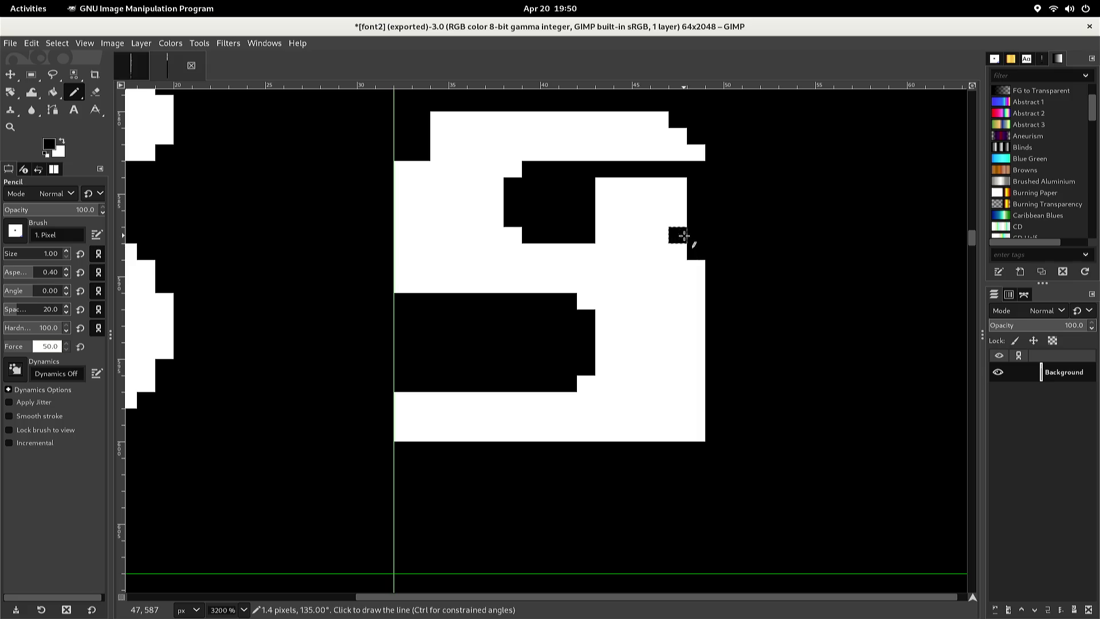
{"action": "left_click", "coordinate": [594, 236], "text": "shift"}
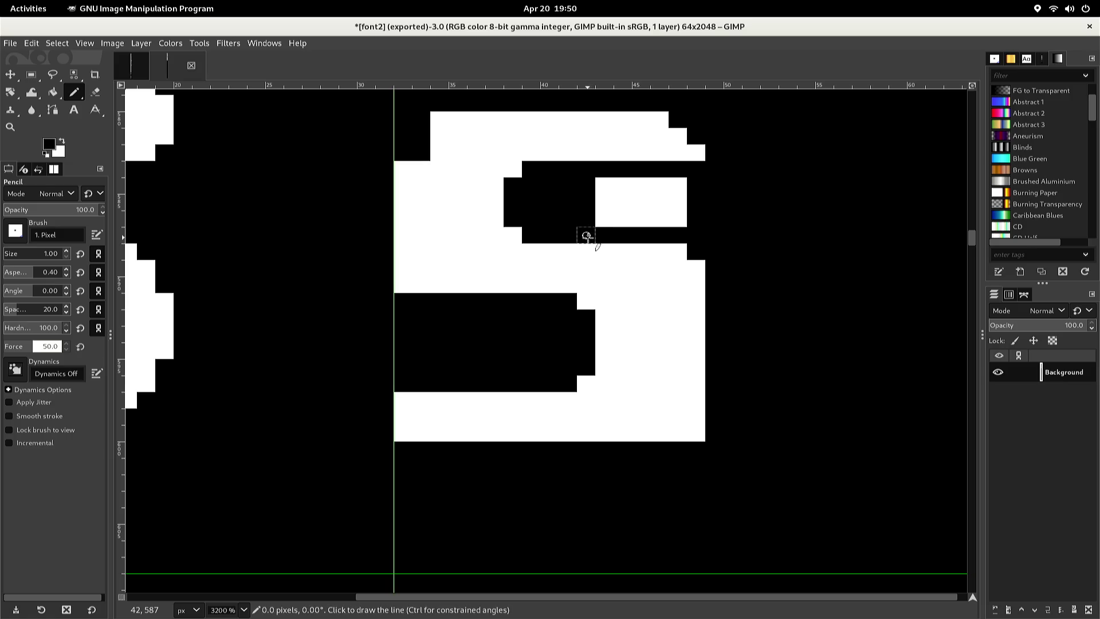
{"action": "key", "text": "shift+b"}
{"action": "left_click", "coordinate": [603, 220]}
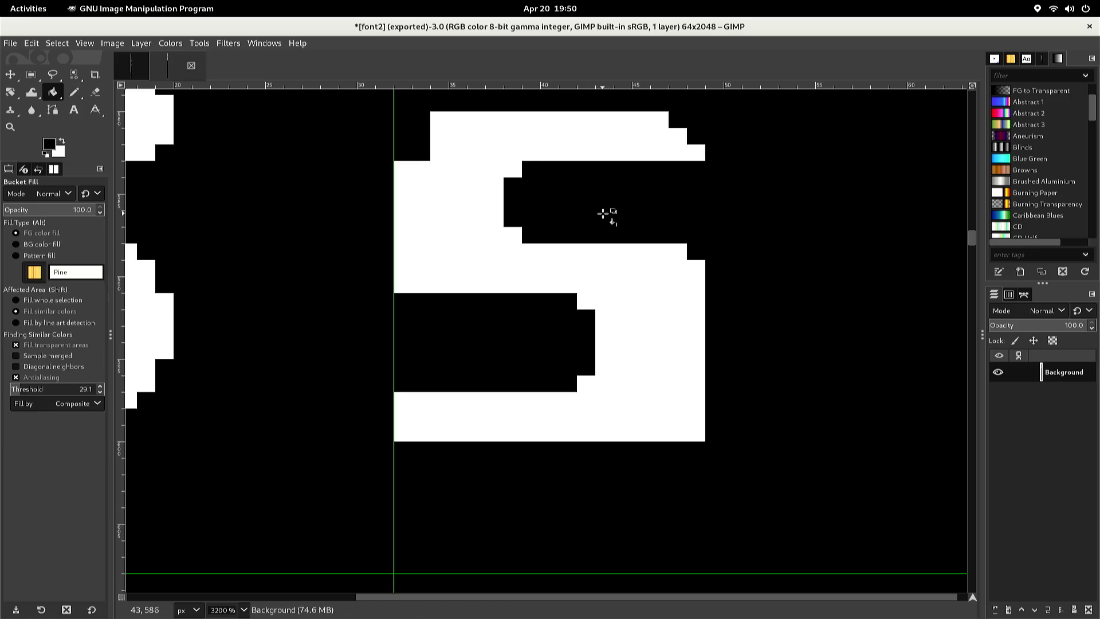
{"action": "key", "text": "n"}
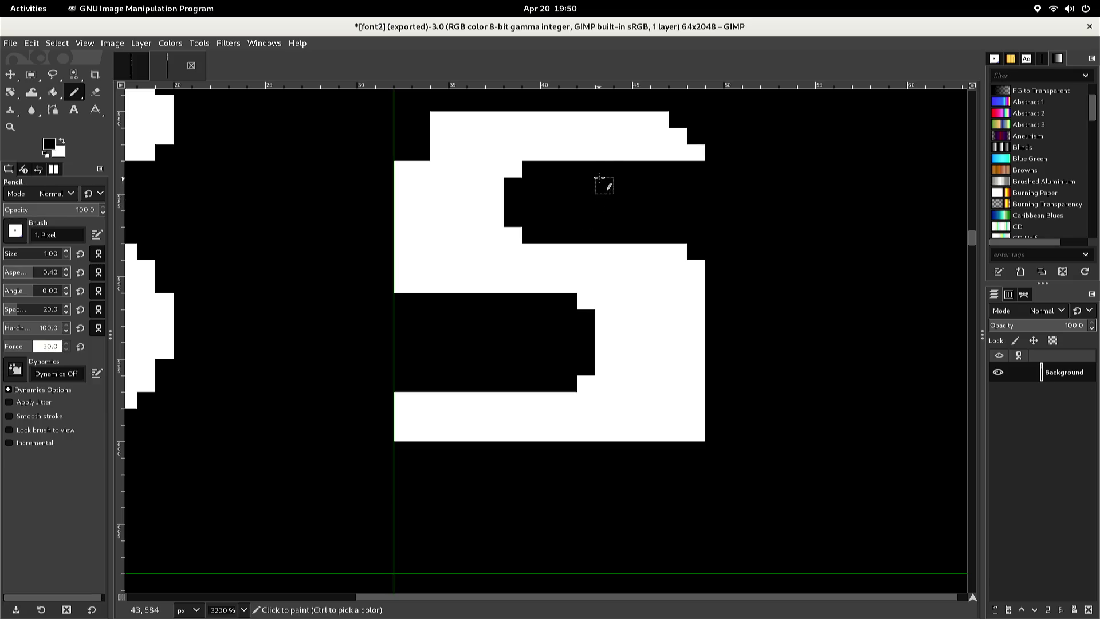
Repaint the top-left corner pixels, adding white then black pixels to round the corner and top edge
{"action": "key", "text": "x"}
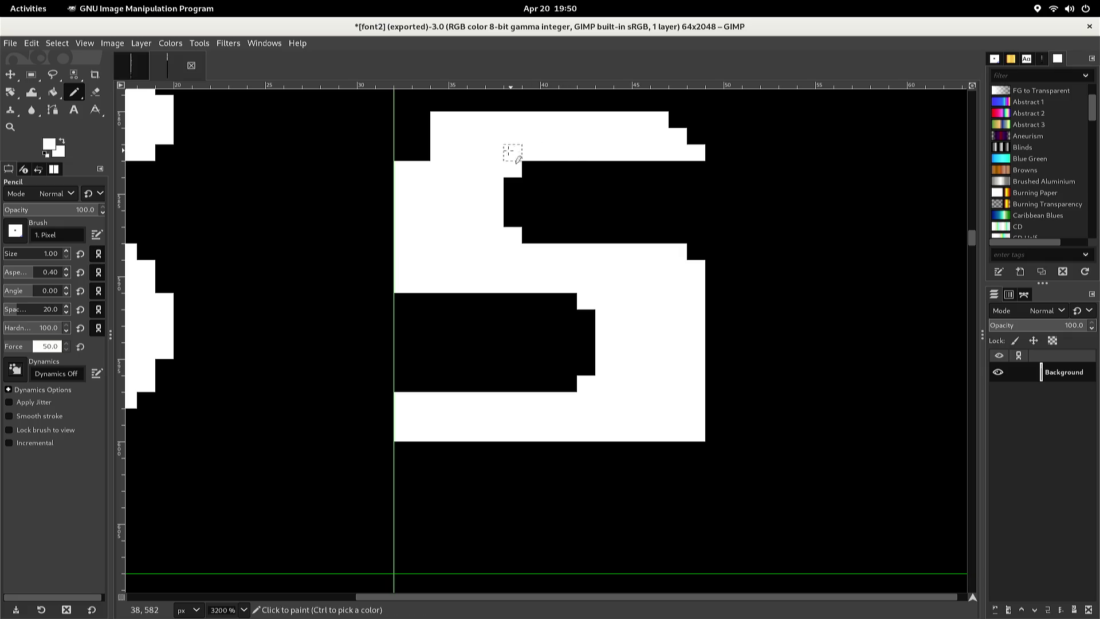
{"action": "left_click", "coordinate": [419, 152]}
{"action": "left_click", "coordinate": [421, 141]}
{"action": "key", "text": "x"}
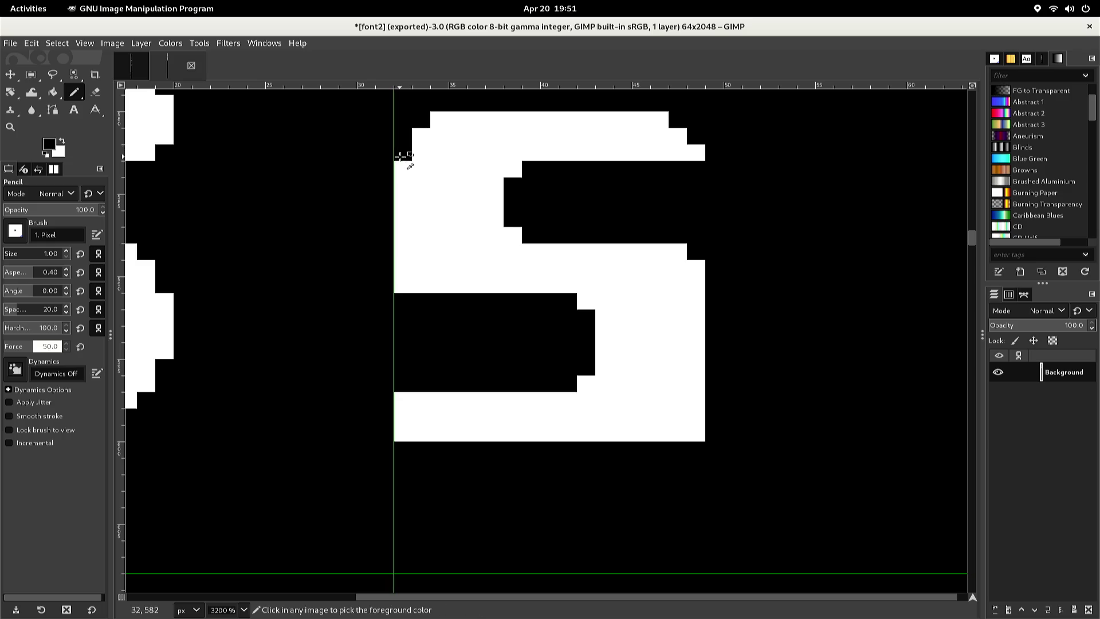
{"action": "left_click", "coordinate": [401, 168]}
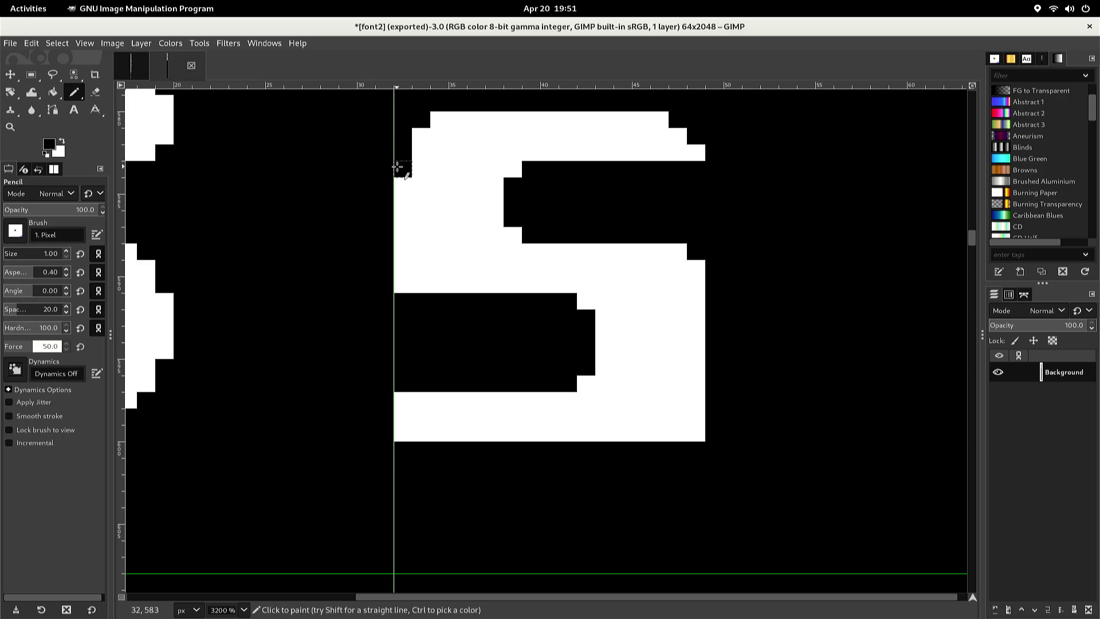
{"action": "left_click", "coordinate": [421, 138]}
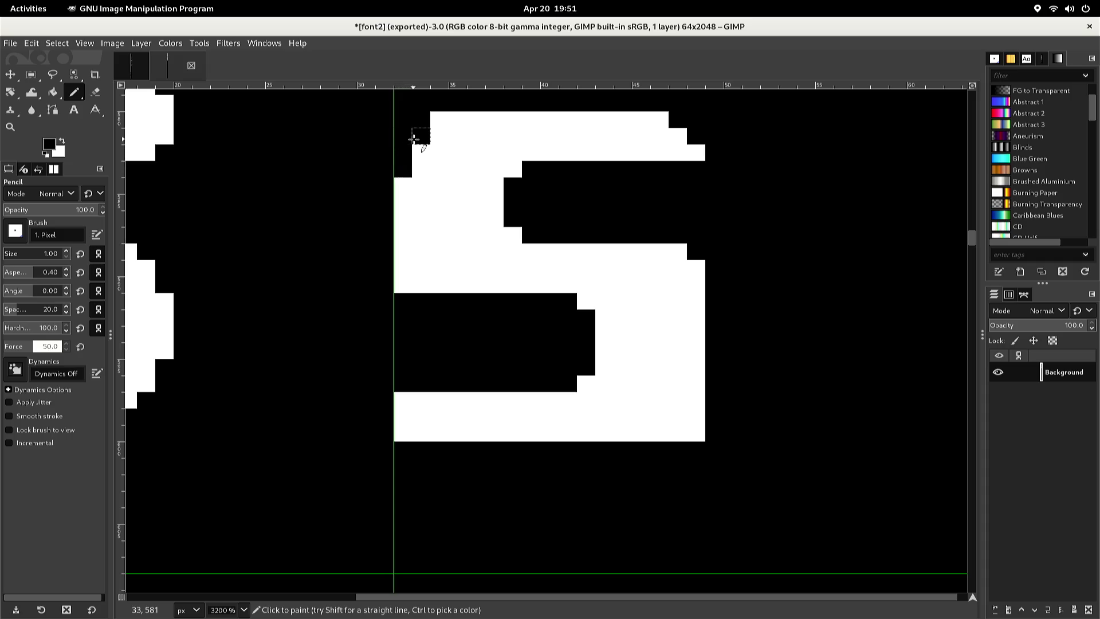
{"action": "left_click", "coordinate": [439, 120]}
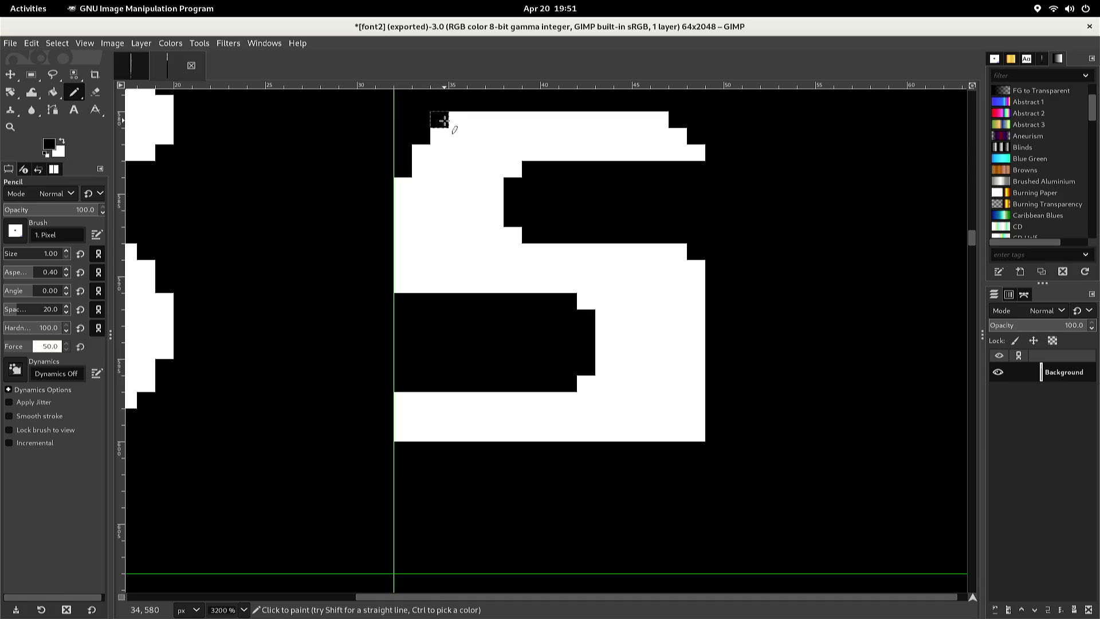
{"action": "left_click", "coordinate": [457, 121]}
Undo the last pixel and fill the notch pixels at the glyph's top right white
{"action": "key", "text": "ctrl+z"}
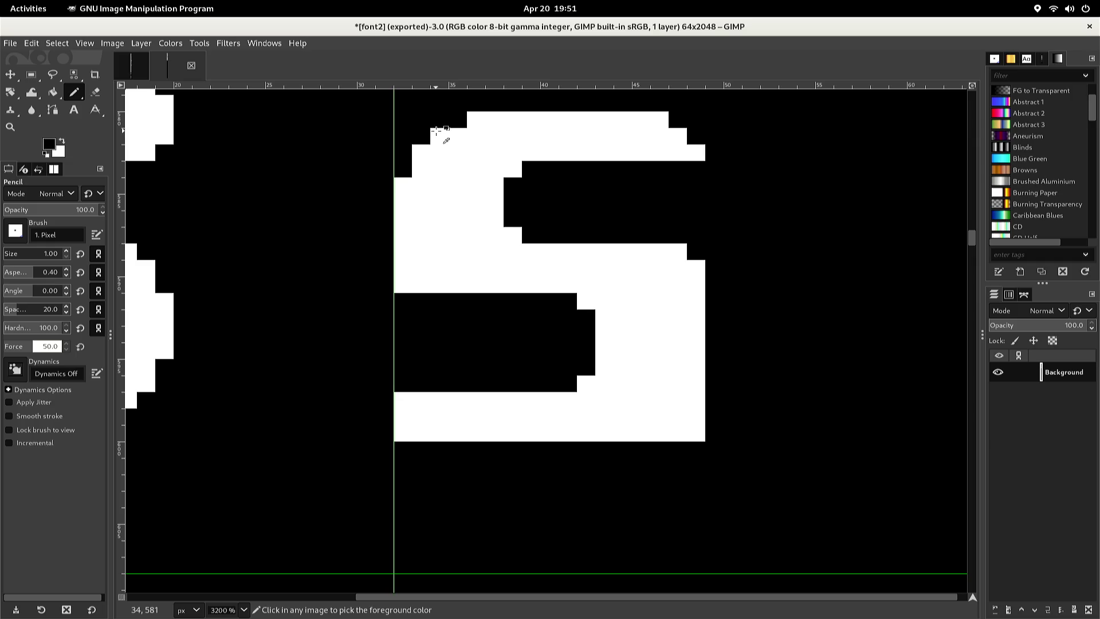
{"action": "left_click", "coordinate": [461, 141], "text": "ctrl"}
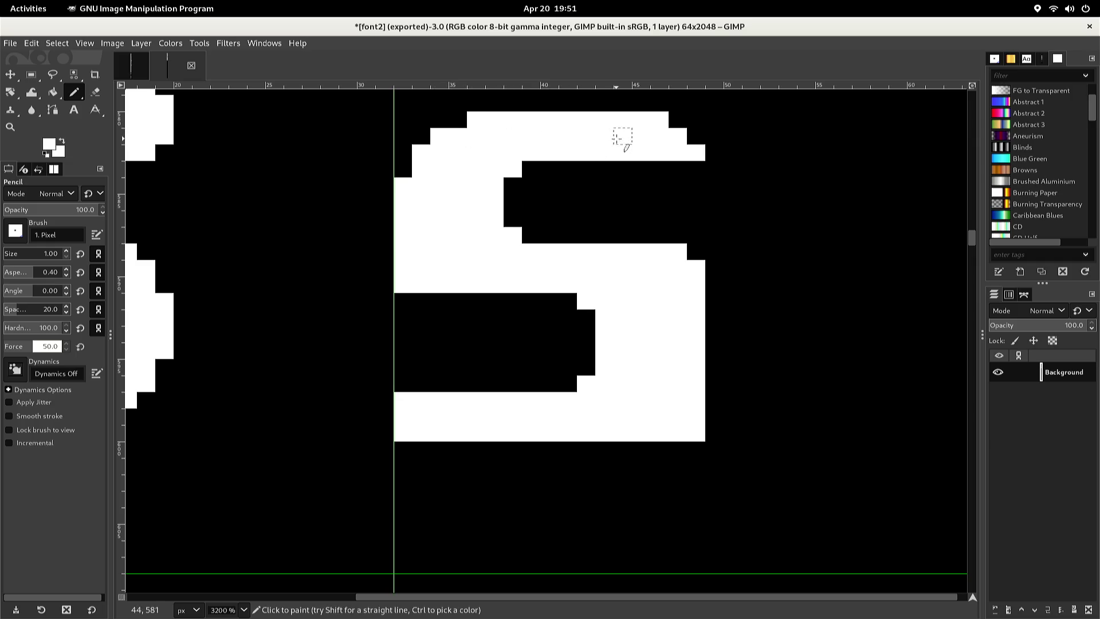
{"action": "left_click", "coordinate": [700, 135]}
{"action": "left_click", "coordinate": [695, 119]}
{"action": "left_click", "coordinate": [678, 119]}
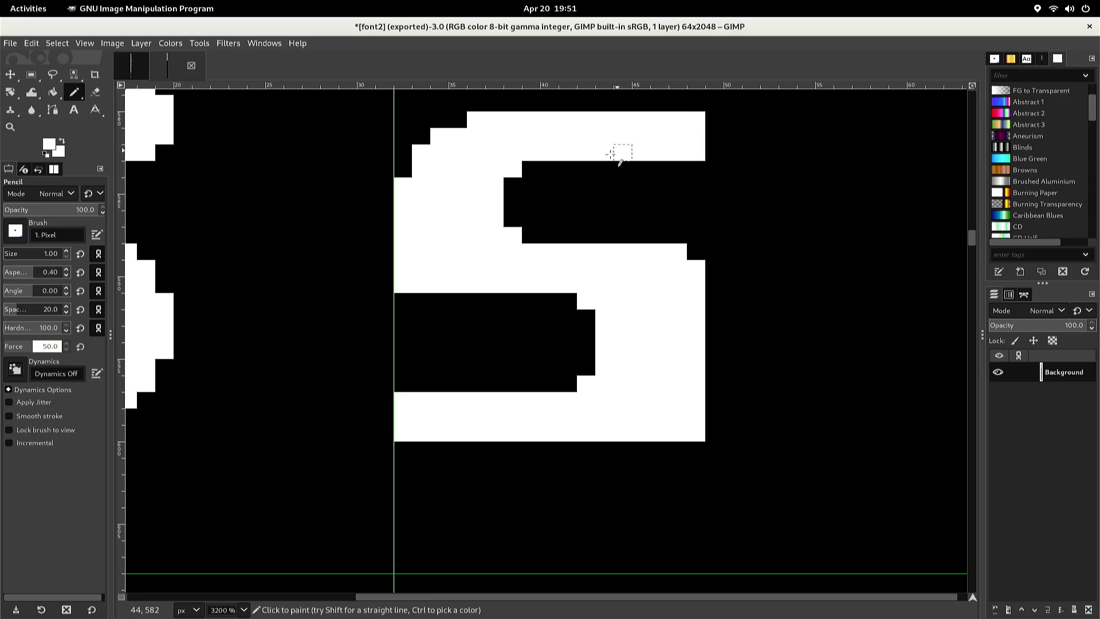
Blacken pixels to thin the left column and trim both ends of the middle bar
{"action": "left_click", "coordinate": [405, 303], "text": "ctrl"}
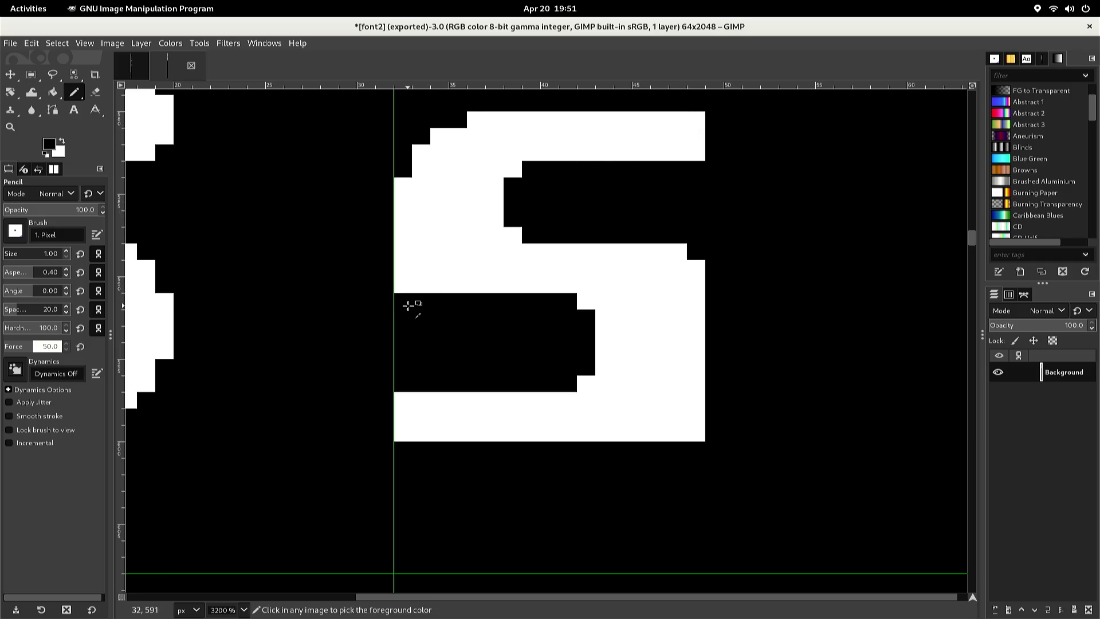
{"action": "left_click", "coordinate": [402, 284]}
{"action": "left_click", "coordinate": [402, 267]}
{"action": "left_click", "coordinate": [402, 259]}
{"action": "left_click", "coordinate": [402, 235]}
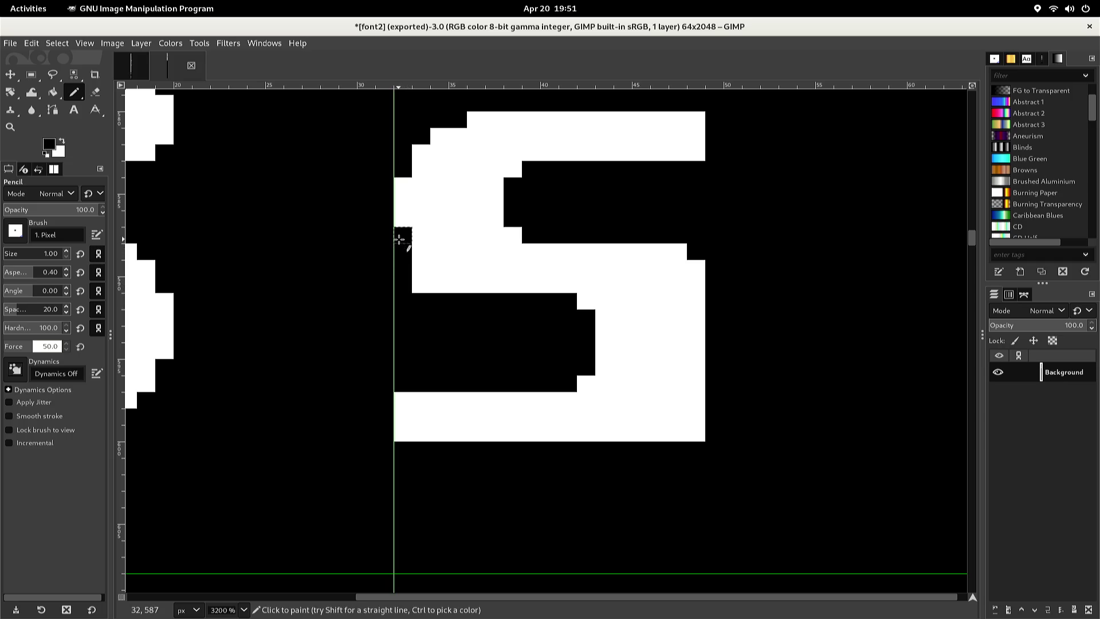
{"action": "left_click", "coordinate": [420, 268]}
{"action": "left_click", "coordinate": [419, 283]}
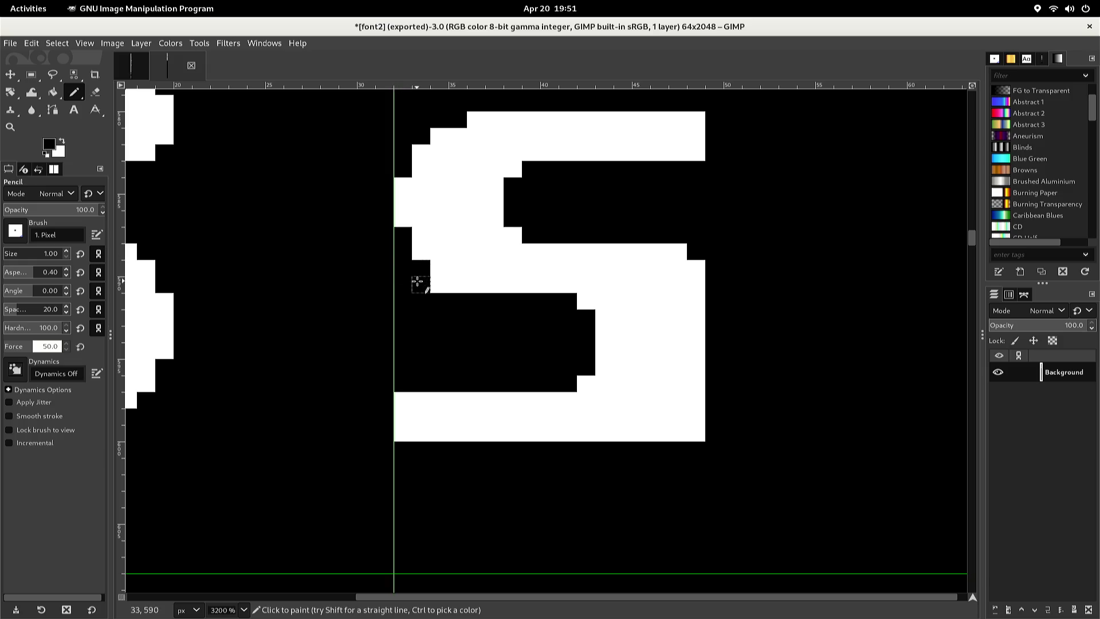
{"action": "left_click", "coordinate": [437, 283]}
{"action": "left_click", "coordinate": [457, 285]}
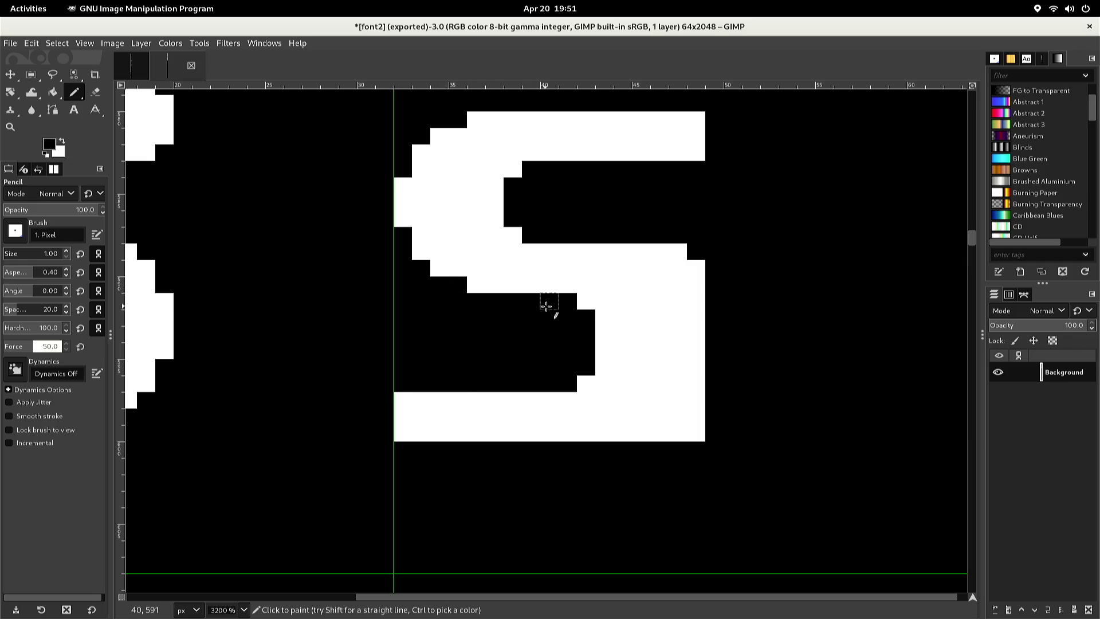
{"action": "mouse_move", "coordinate": [640, 251]}
{"action": "left_mouse_down"}
{"action": "mouse_move", "coordinate": [716, 266]}
{"action": "mouse_move", "coordinate": [691, 302]}
{"action": "left_mouse_up"}
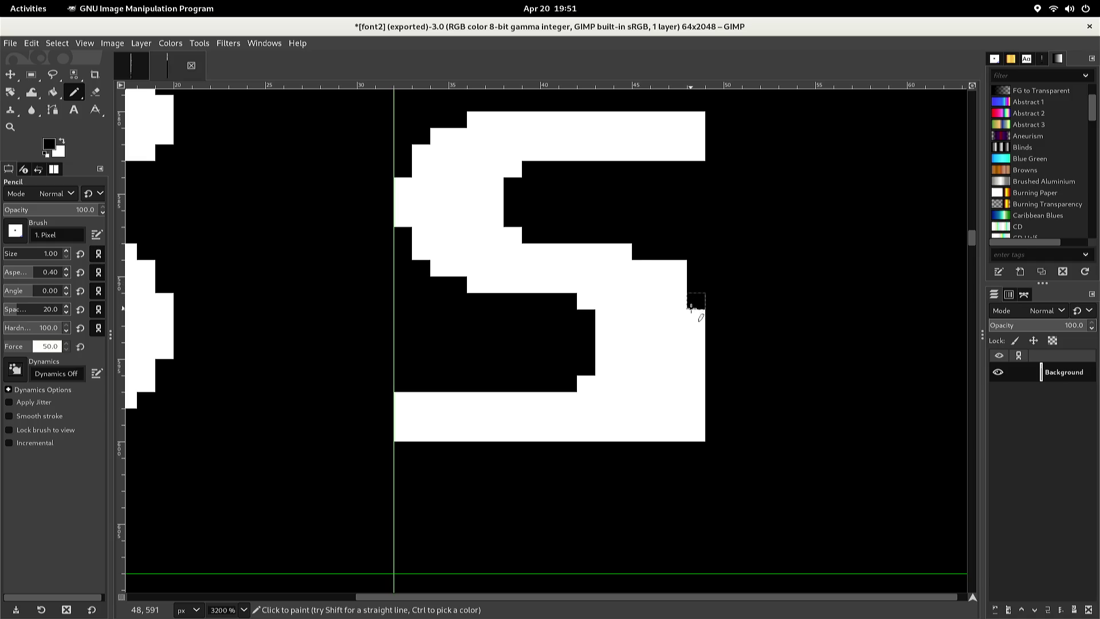
{"action": "left_click", "coordinate": [673, 268]}
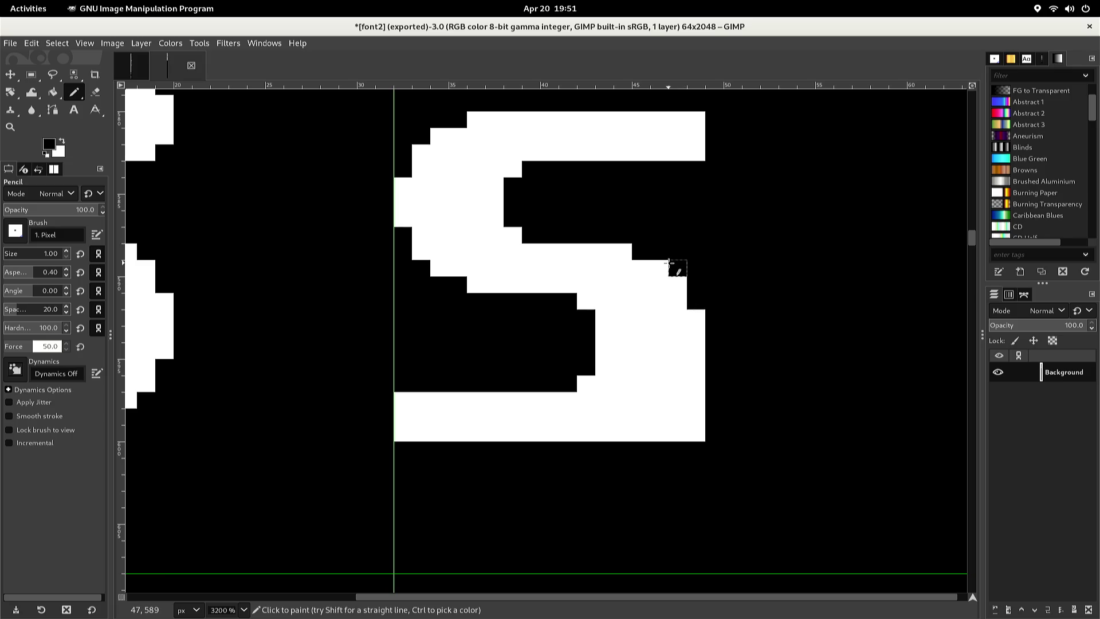
{"action": "key", "text": "ctrl+z"}
Round the bottom-right curve with black pixels and restore one white pixel there
{"action": "left_click", "coordinate": [689, 391]}
{"action": "left_click", "coordinate": [687, 401]}
{"action": "left_click", "coordinate": [694, 433]}
{"action": "left_click", "coordinate": [685, 430]}
{"action": "left_click", "coordinate": [682, 418]}
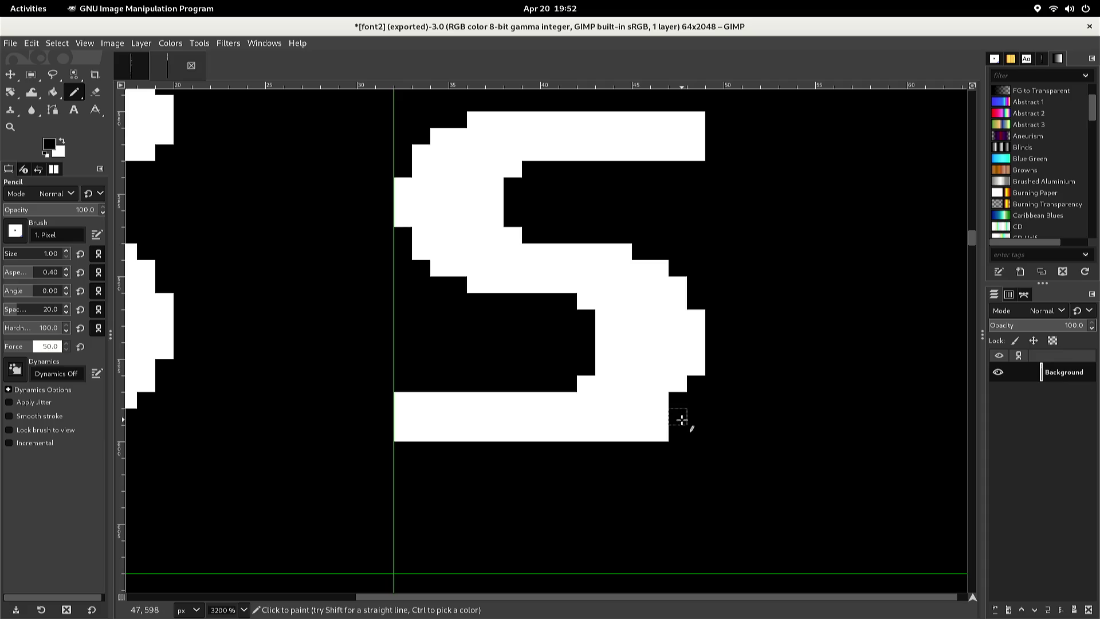
{"action": "left_click", "coordinate": [660, 434]}
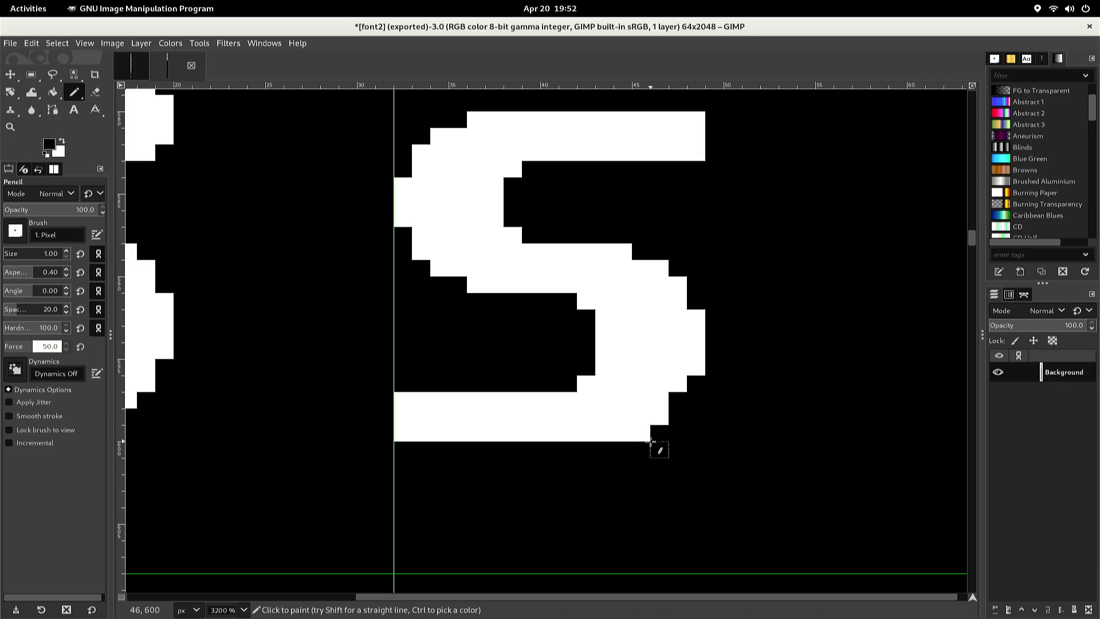
{"action": "left_click", "coordinate": [641, 433]}
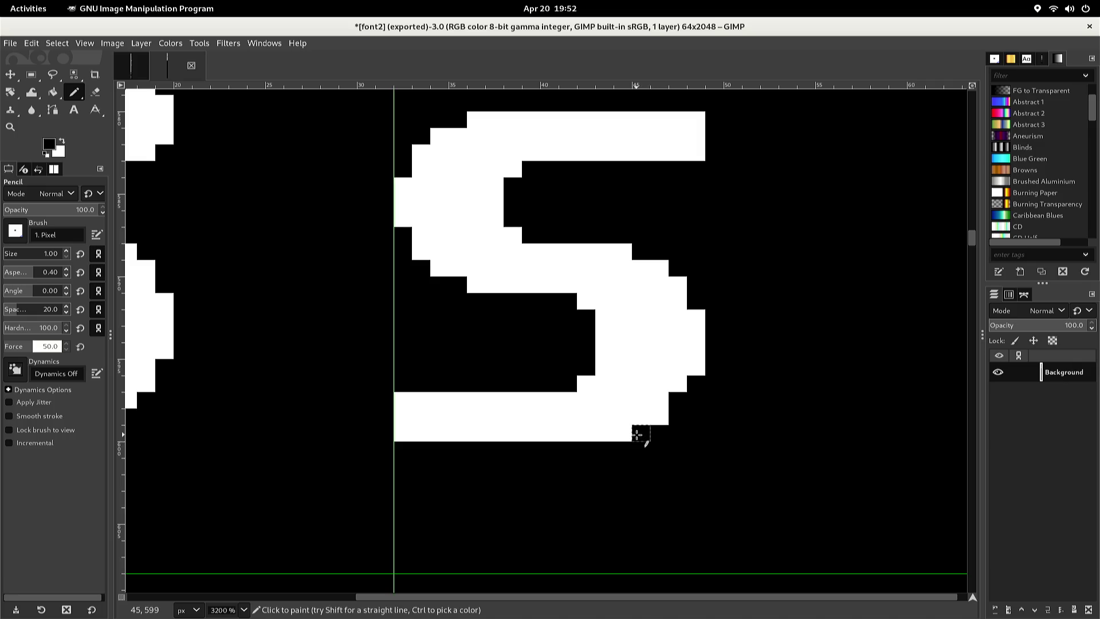
{"action": "left_click", "coordinate": [638, 417], "text": "ctrl"}
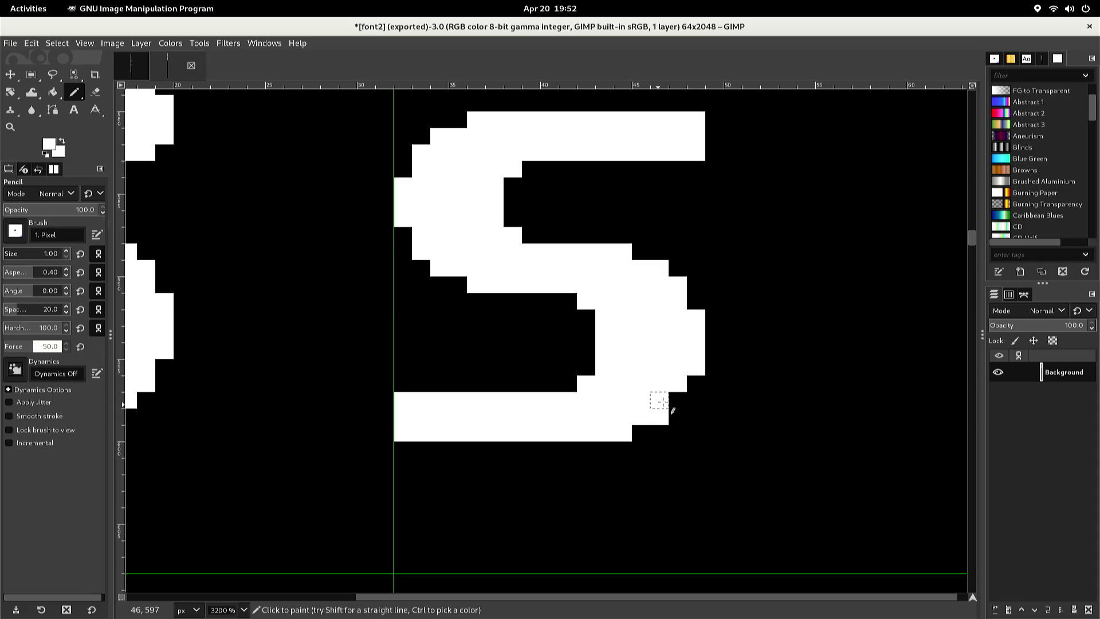
{"action": "left_click", "coordinate": [676, 400]}
{"action": "scroll", "coordinate": [621, 197], "scroll_direction": "down", "scroll_amount": 3}
Check the glyphs at a different zoom level and export the sheet over font2.png
{"action": "scroll", "coordinate": [621, 197], "scroll_direction": "up", "scroll_amount": 3}
{"action": "scroll", "coordinate": [620, 197], "scroll_direction": "down", "scroll_amount": 4}
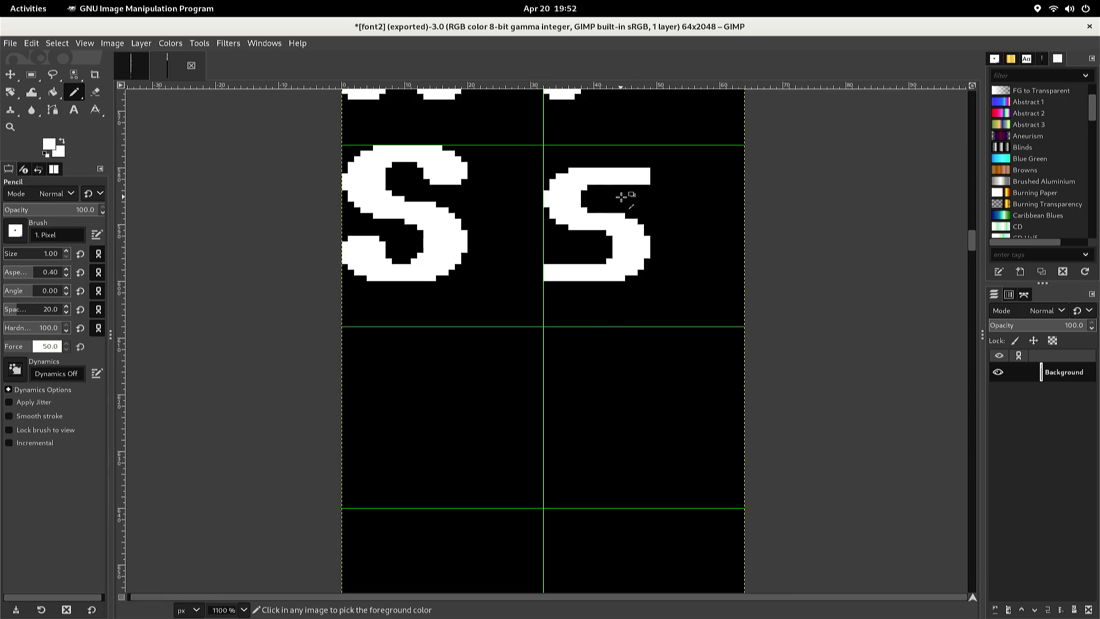
{"action": "scroll", "coordinate": [621, 197], "scroll_direction": "down", "scroll_amount": 1}
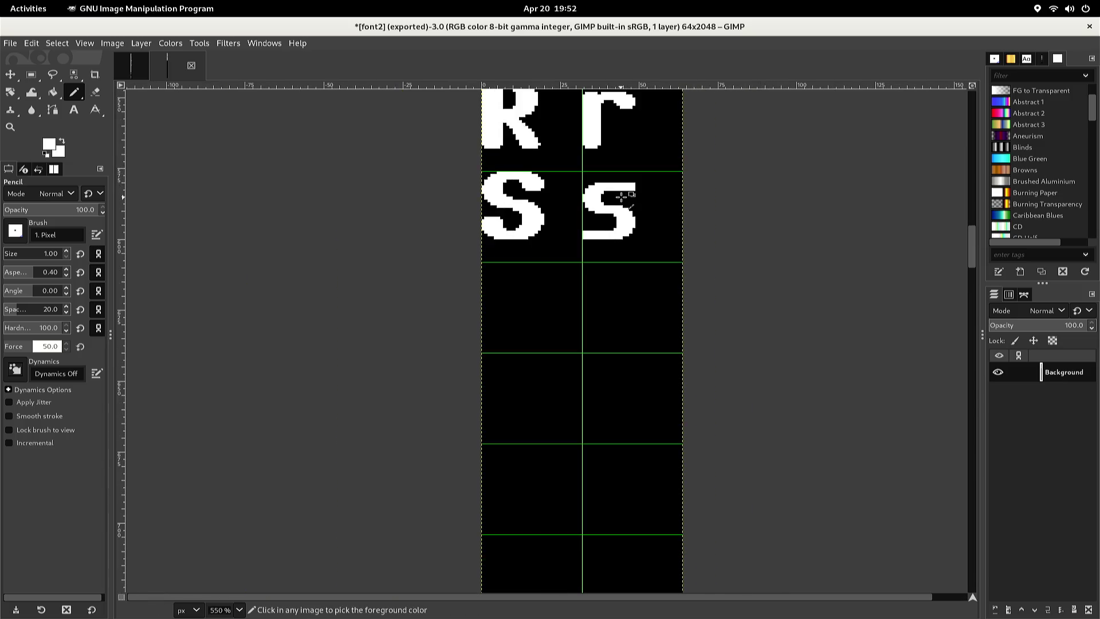
{"action": "scroll", "coordinate": [621, 197], "scroll_direction": "up", "scroll_amount": 1}
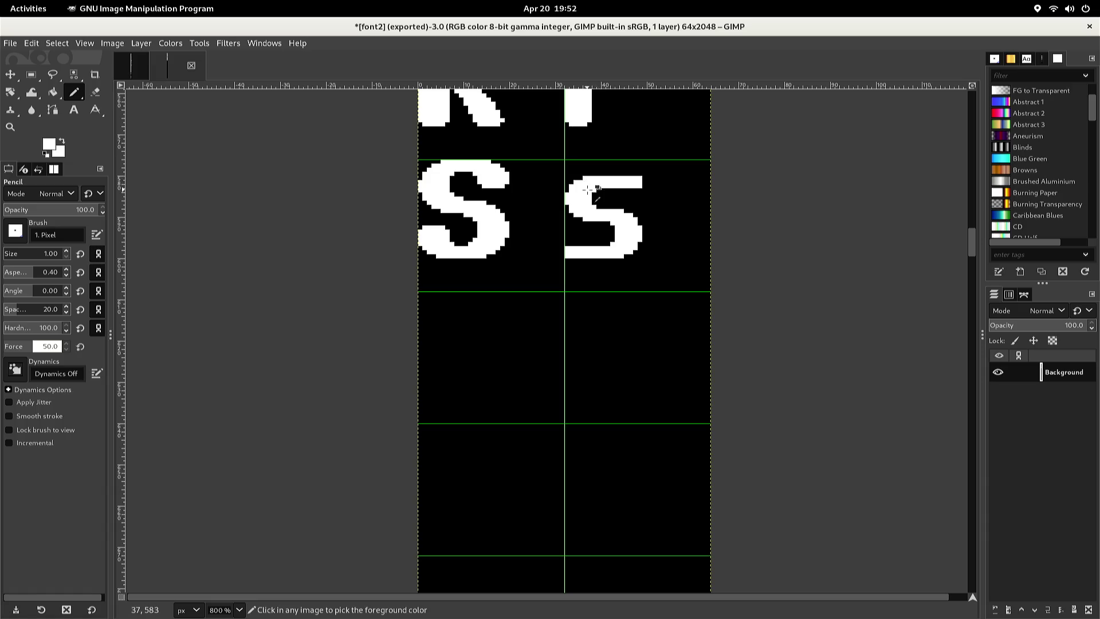
{"action": "key", "text": "ctrl+e"}
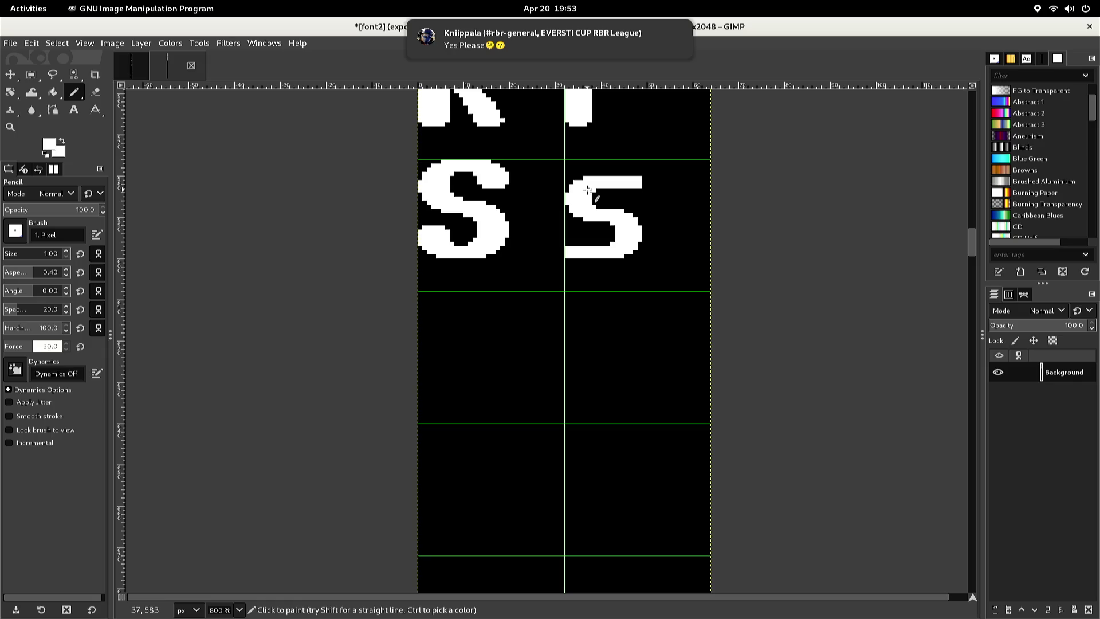
Cut and repaste the whole sheet, move it down three pixels, and anchor it
{"action": "key", "text": "ctrl"}
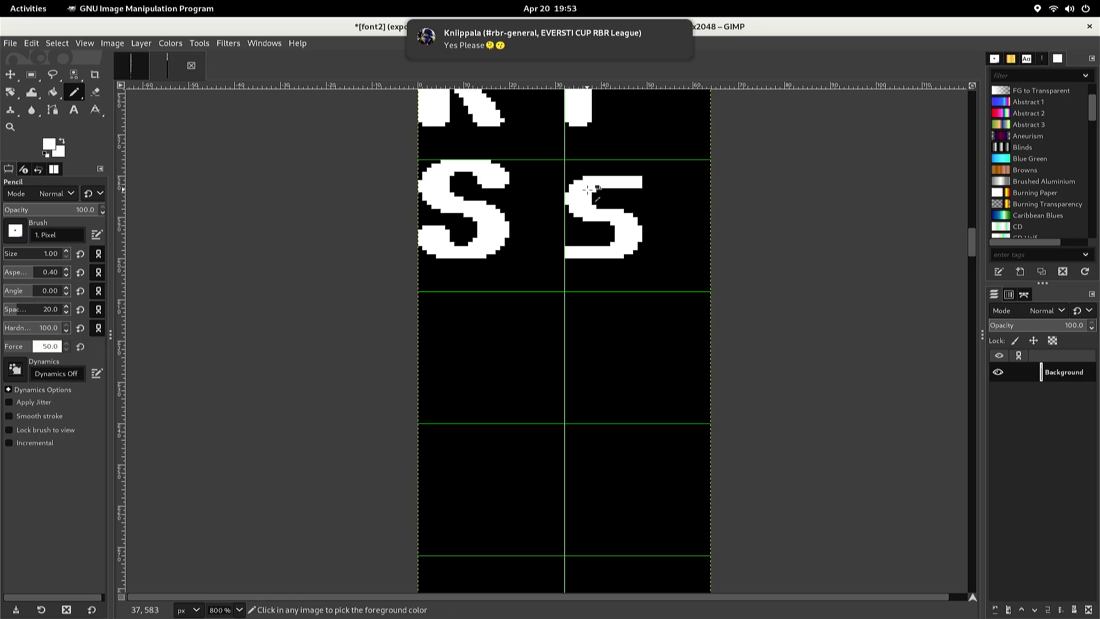
{"action": "key", "text": "ctrl+x"}
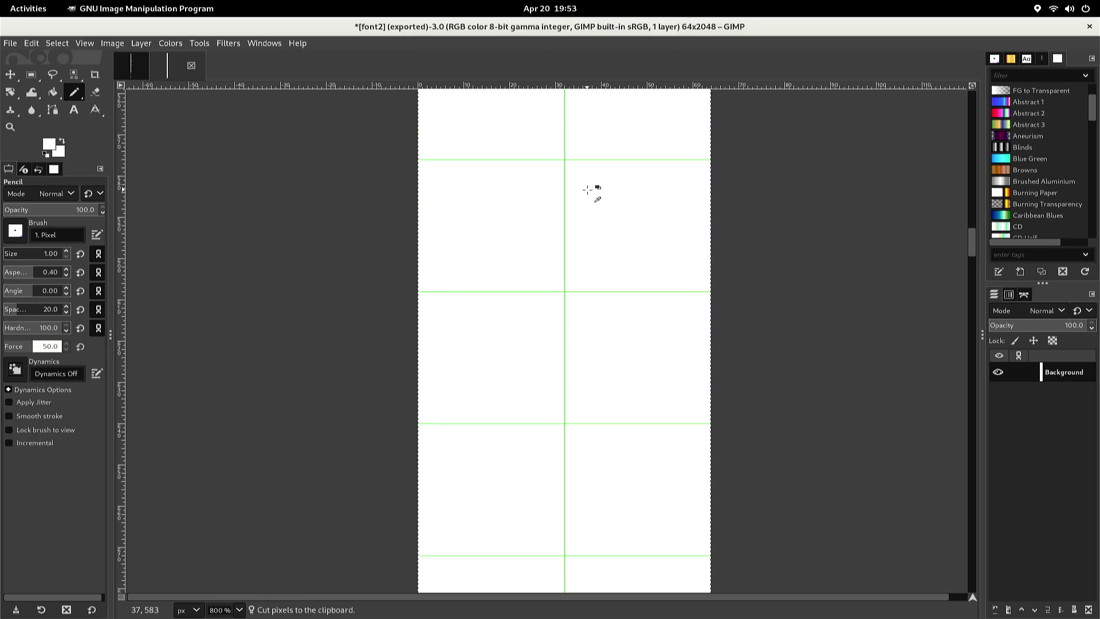
{"action": "key", "text": "ctrl+v"}
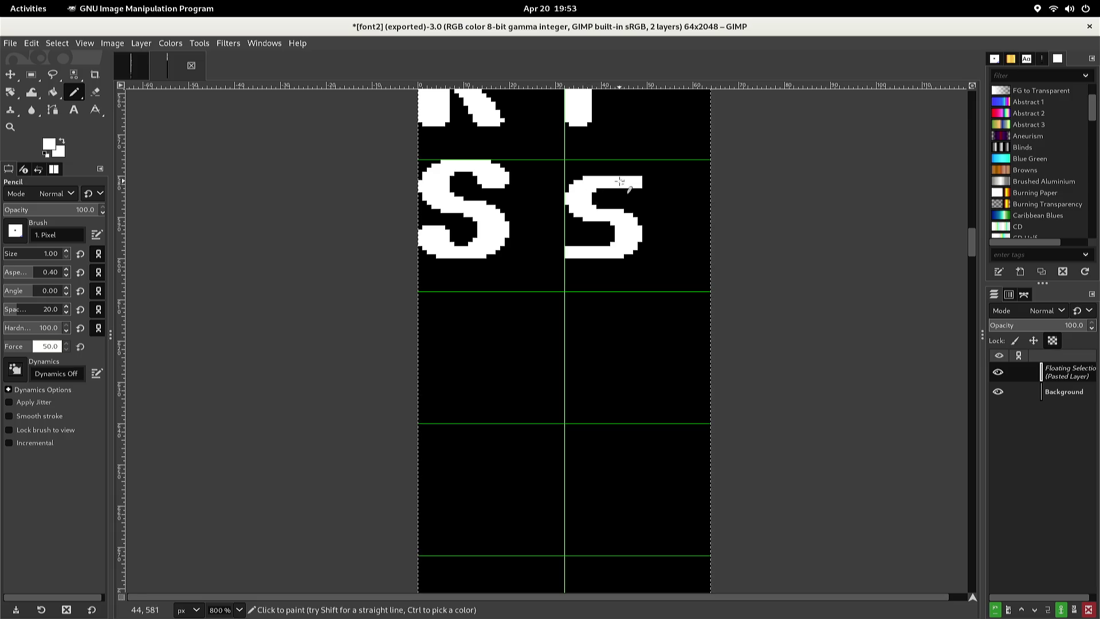
{"action": "key", "text": "r"}
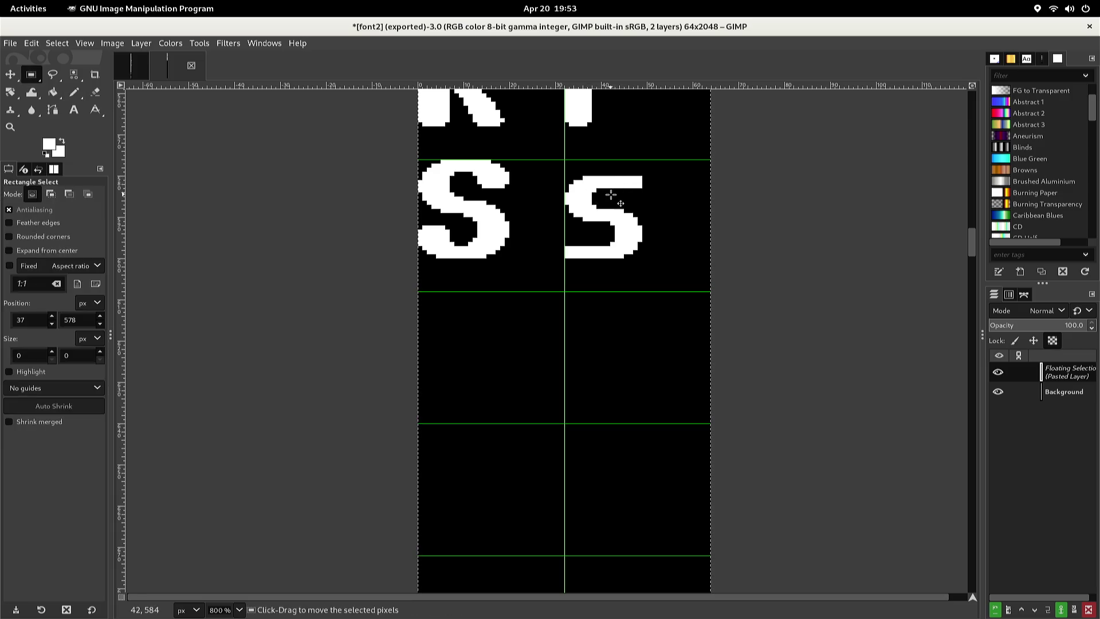
{"action": "key", "text": "Down"}
{"action": "key", "text": "Down"}
{"action": "key", "text": "Down"}
{"action": "key", "text": "Down"}
{"action": "key", "text": "Down"}
{"action": "key", "text": "Down"}
{"action": "key", "text": "Down"}
{"action": "key", "text": "Down"}
{"action": "key", "text": "Down"}
{"action": "key", "text": "Down"}
{"action": "key", "text": "Down"}
{"action": "key", "text": "Down"}
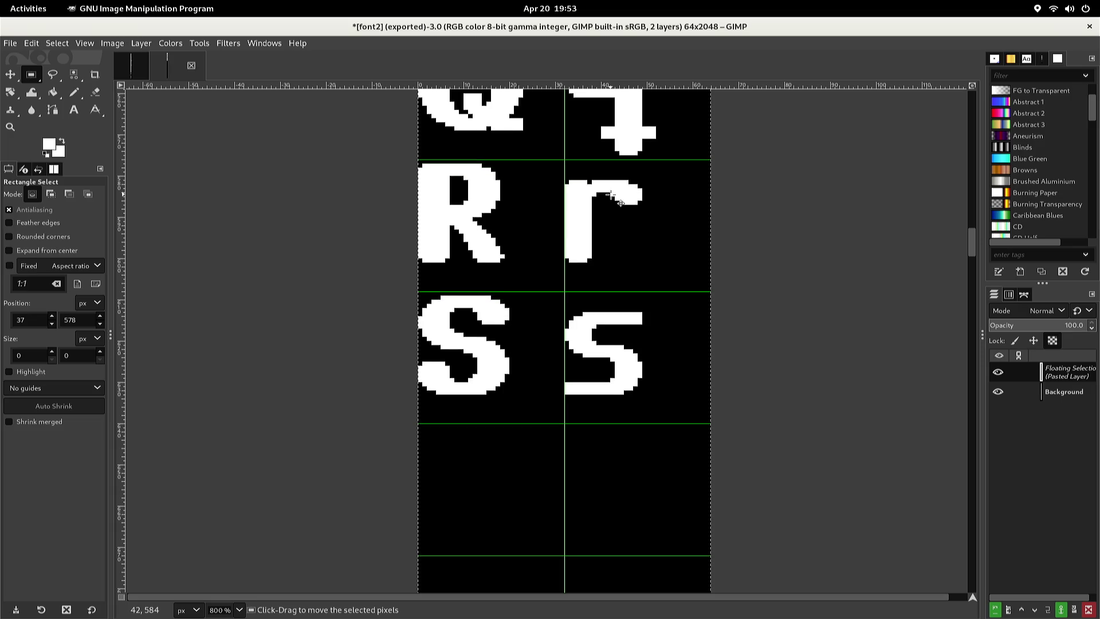
{"action": "key", "text": "Up"}
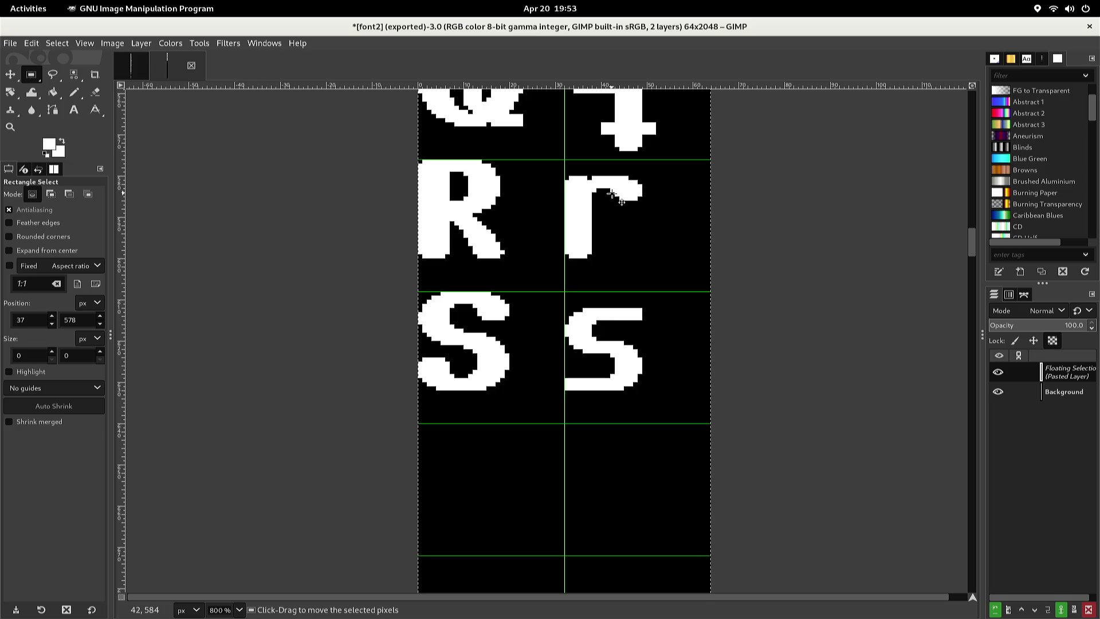
{"action": "left_click", "coordinate": [716, 130]}
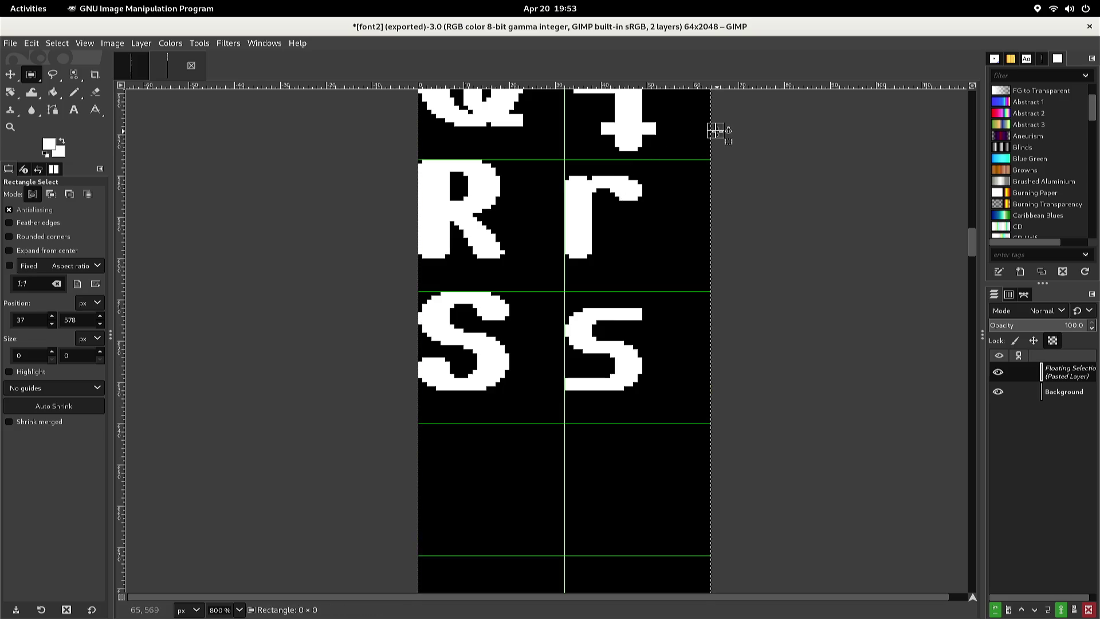
{"action": "left_click", "coordinate": [686, 121]}
In the font image, select the capital T cell, copy it, and return to font2
{"action": "left_click_drag", "start_coordinate": [683, 119], "coordinate": [676, 115]}
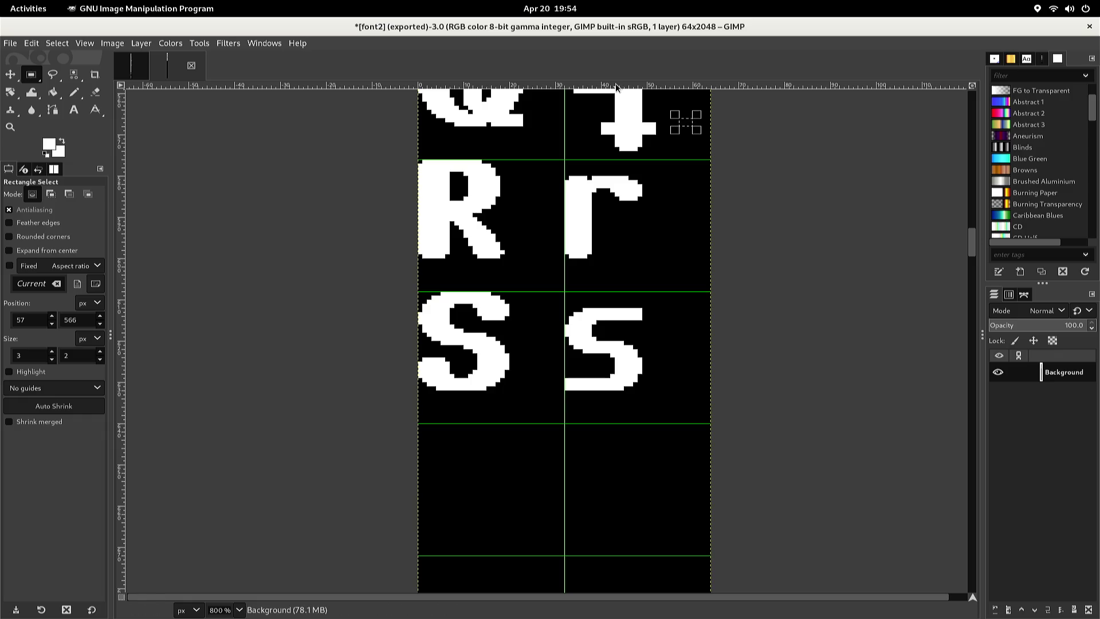
{"action": "key", "text": "alt+1"}
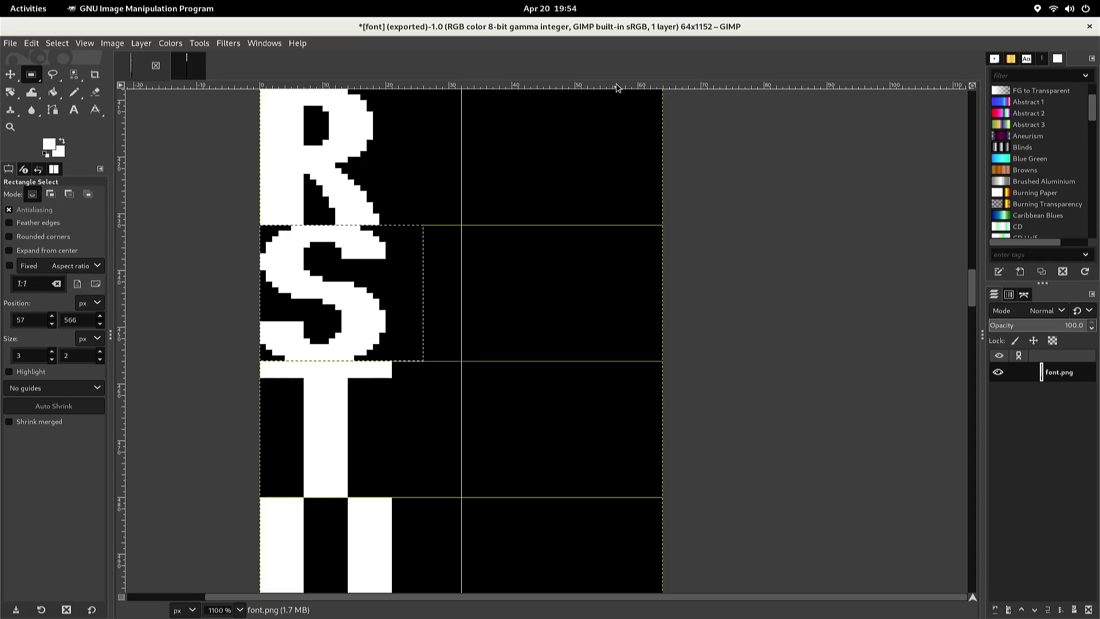
{"action": "left_click", "coordinate": [634, 219]}
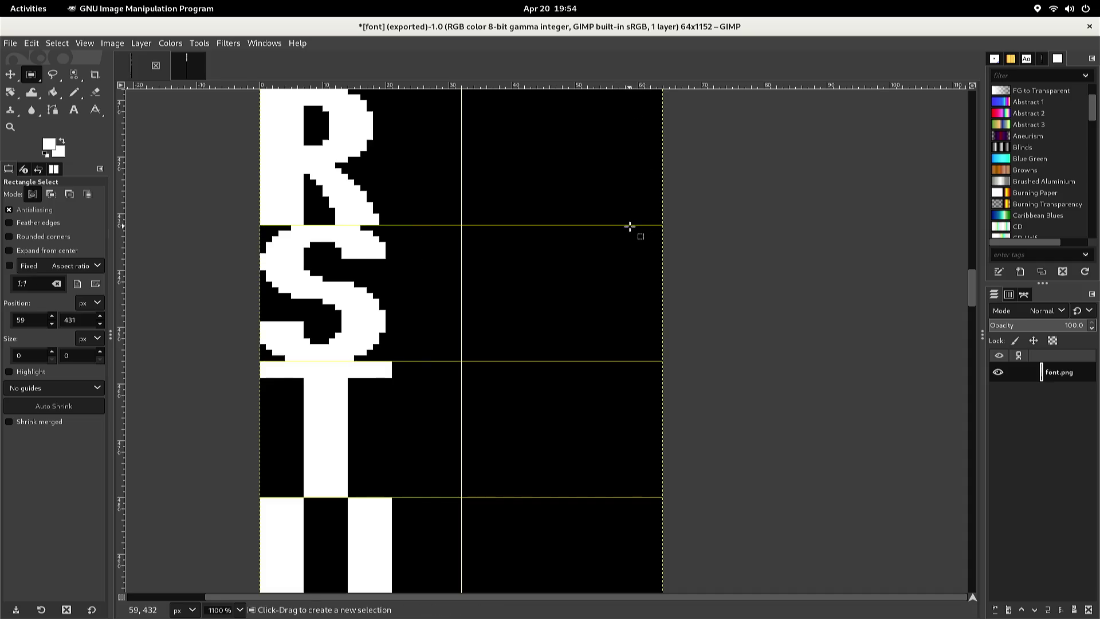
{"action": "scroll", "coordinate": [624, 229], "scroll_direction": "down", "scroll_amount": 5}
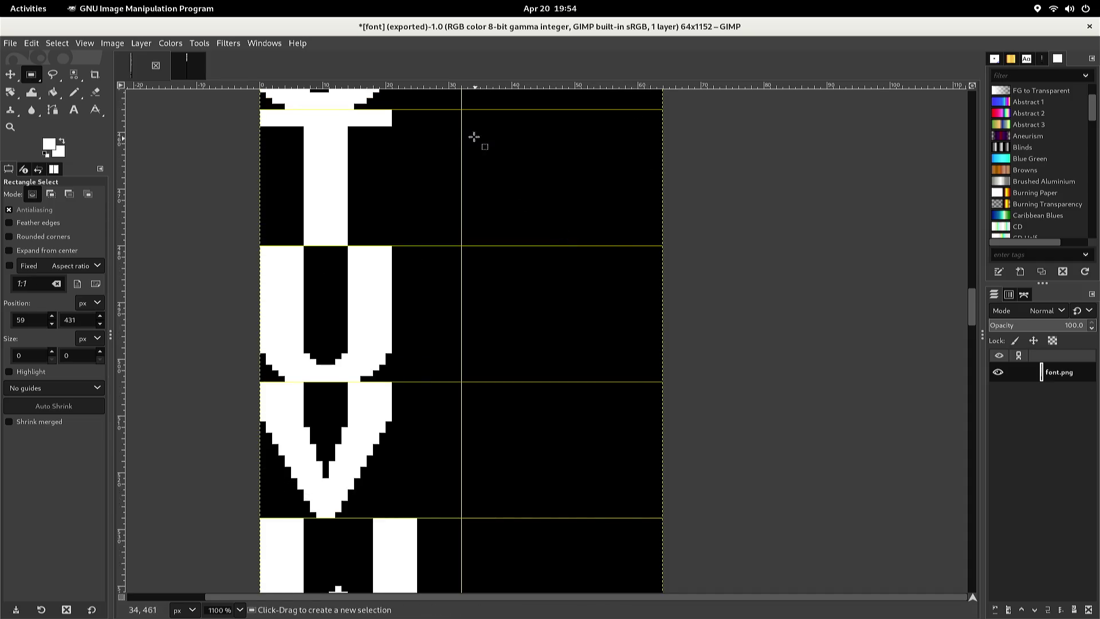
{"action": "mouse_move", "coordinate": [448, 109]}
{"action": "left_mouse_down"}
{"action": "mouse_move", "coordinate": [335, 213]}
{"action": "mouse_move", "coordinate": [256, 242]}
{"action": "left_mouse_up"}
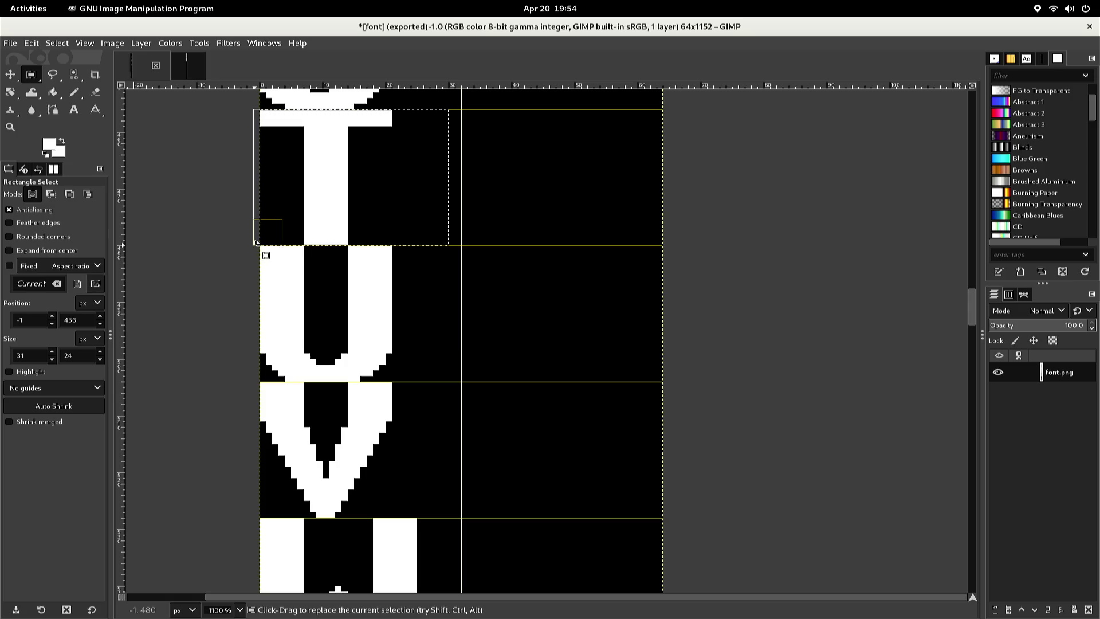
{"action": "key", "text": "ctrl"}
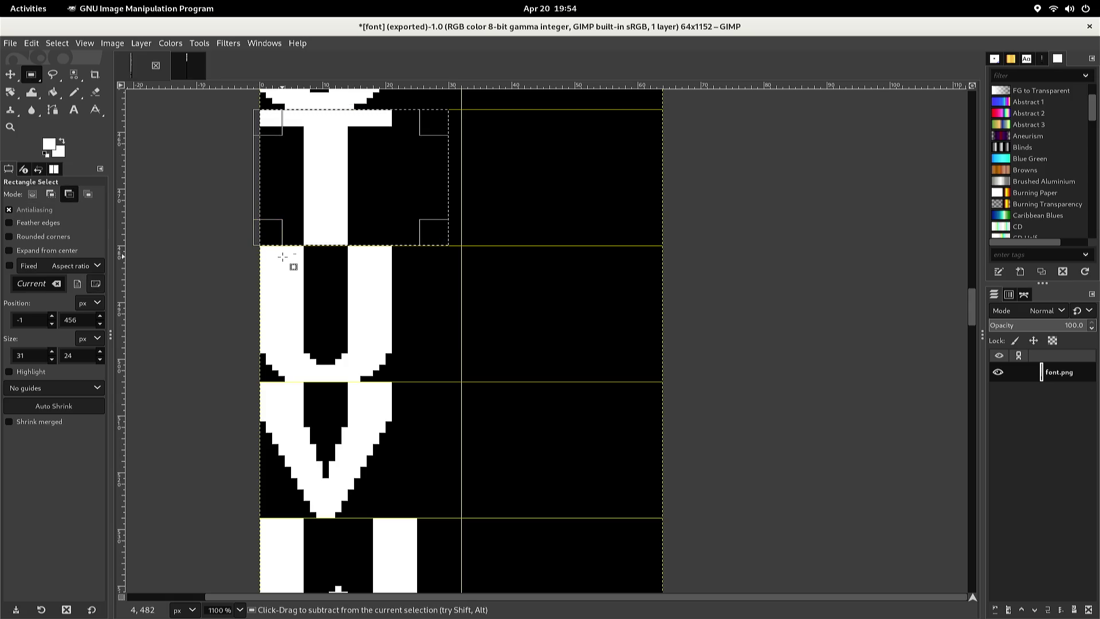
{"action": "key", "text": "ctrl+c"}
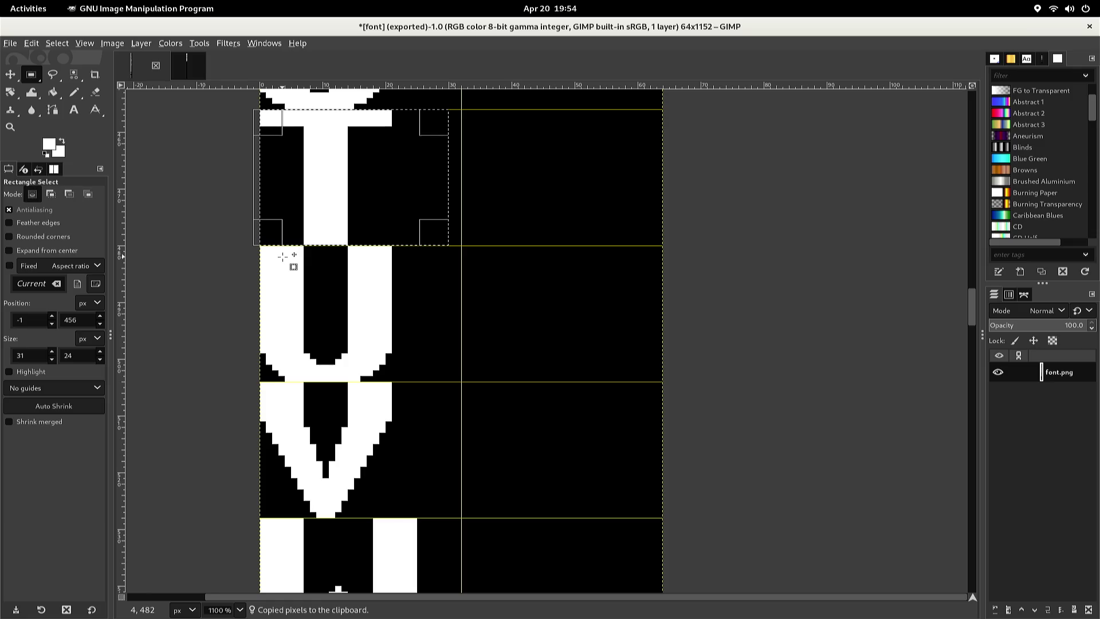
{"action": "key", "text": "ctrl+Page_Down"}
{"action": "key", "text": "ctrl"}
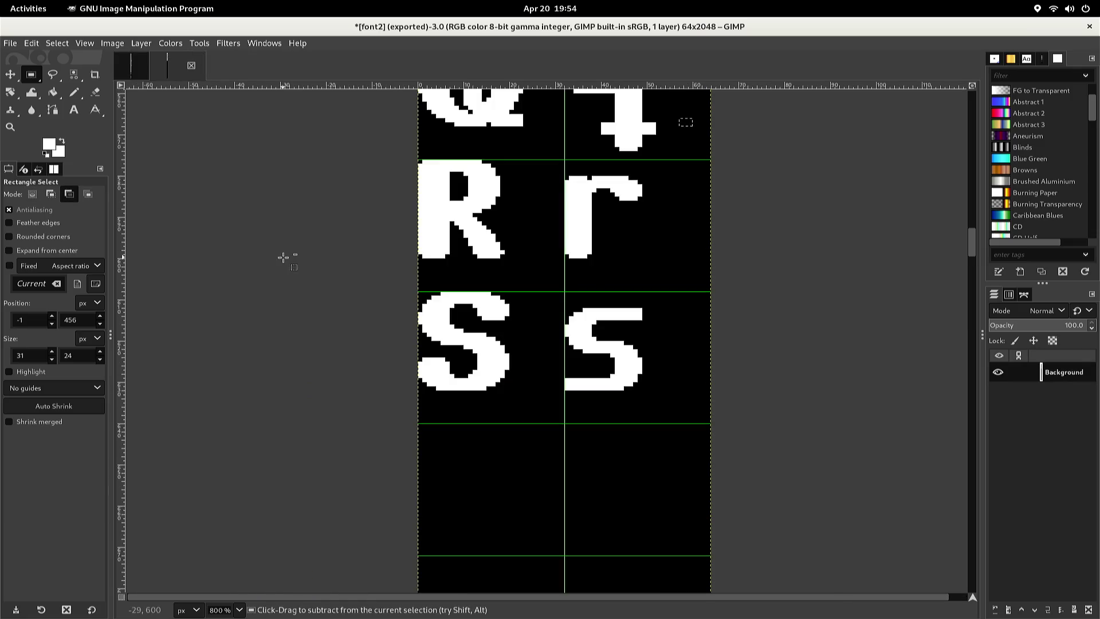
Paste the T, move it into the empty uppercase cell under S, and anchor it
{"action": "key", "text": "ctrl+v"}
{"action": "key", "text": "Down"}
{"action": "key", "text": "Down"}
{"action": "key", "text": "Down"}
{"action": "key", "text": "Down"}
{"action": "key", "text": "Down"}
{"action": "key", "text": "Down"}
{"action": "key", "text": "Down"}
{"action": "key", "text": "Down"}
{"action": "key", "text": "Down"}
{"action": "key", "text": "Up"}
{"action": "key", "text": "Left"}
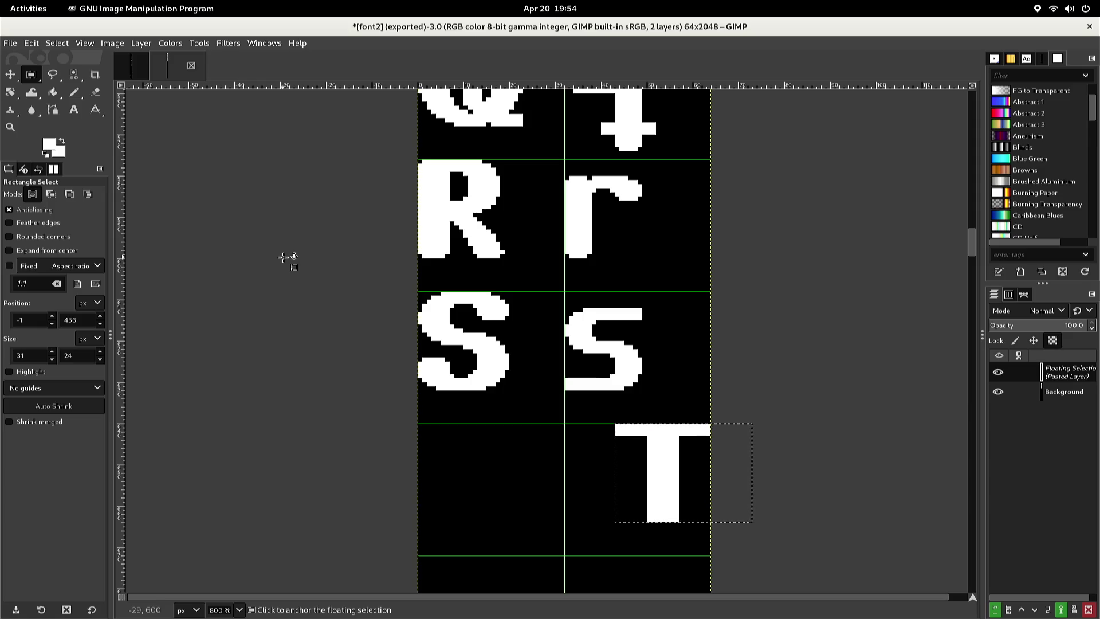
{"action": "key", "text": "Left"}
{"action": "key", "text": "Left"}
{"action": "key", "text": "Left"}
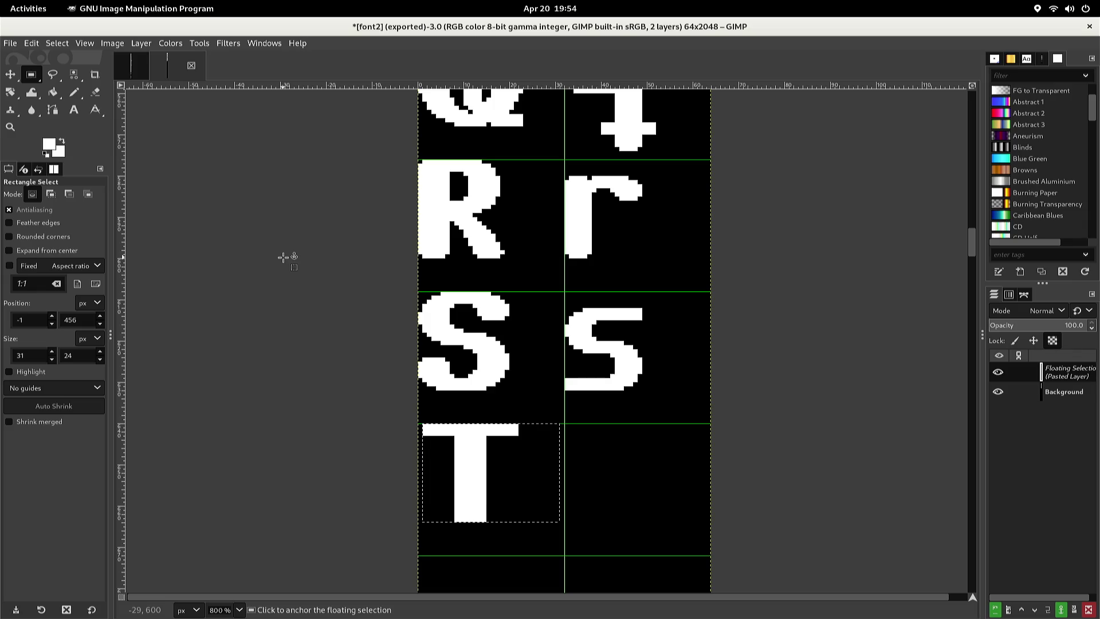
{"action": "key", "text": "Left"}
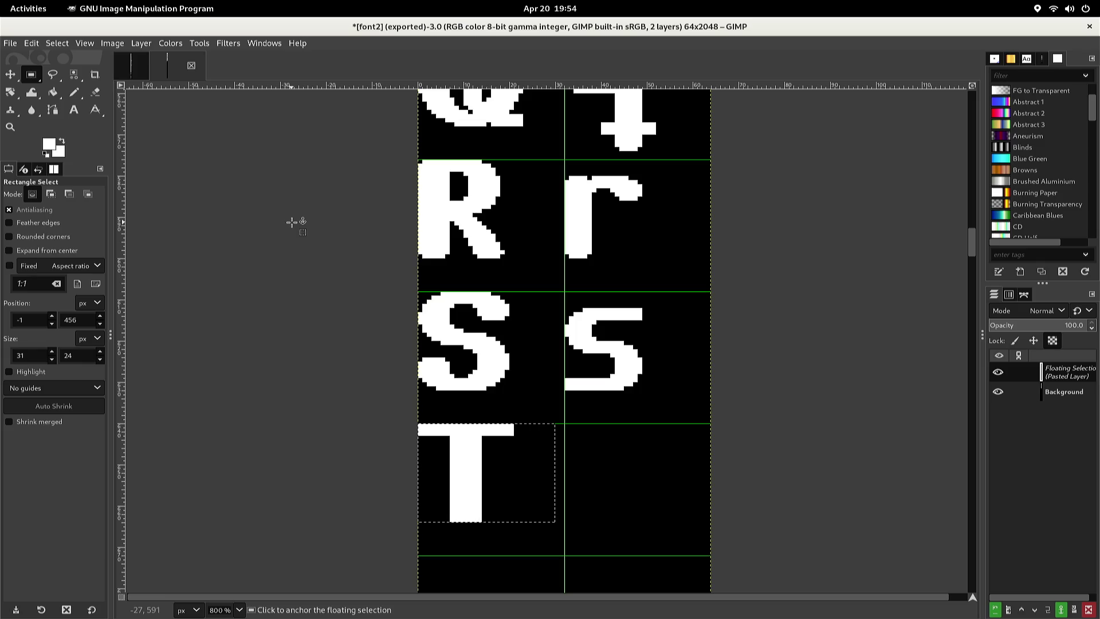
{"action": "left_click", "coordinate": [292, 222]}
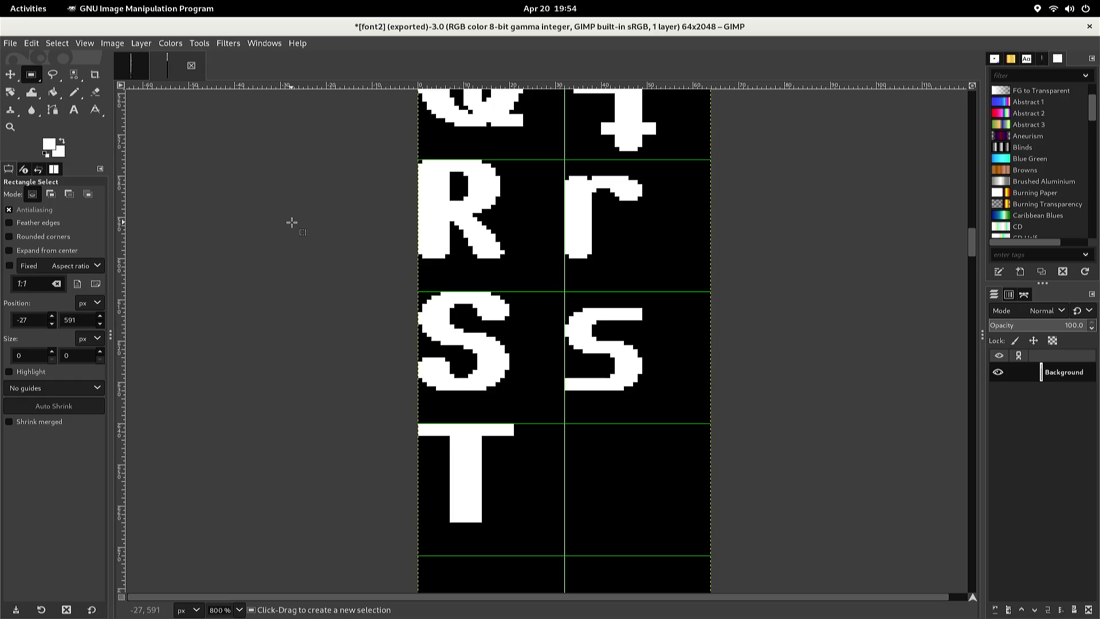
Dismiss the canvas menu, then select and copy the lowercase l in the L row
{"action": "right_click", "coordinate": [291, 223]}
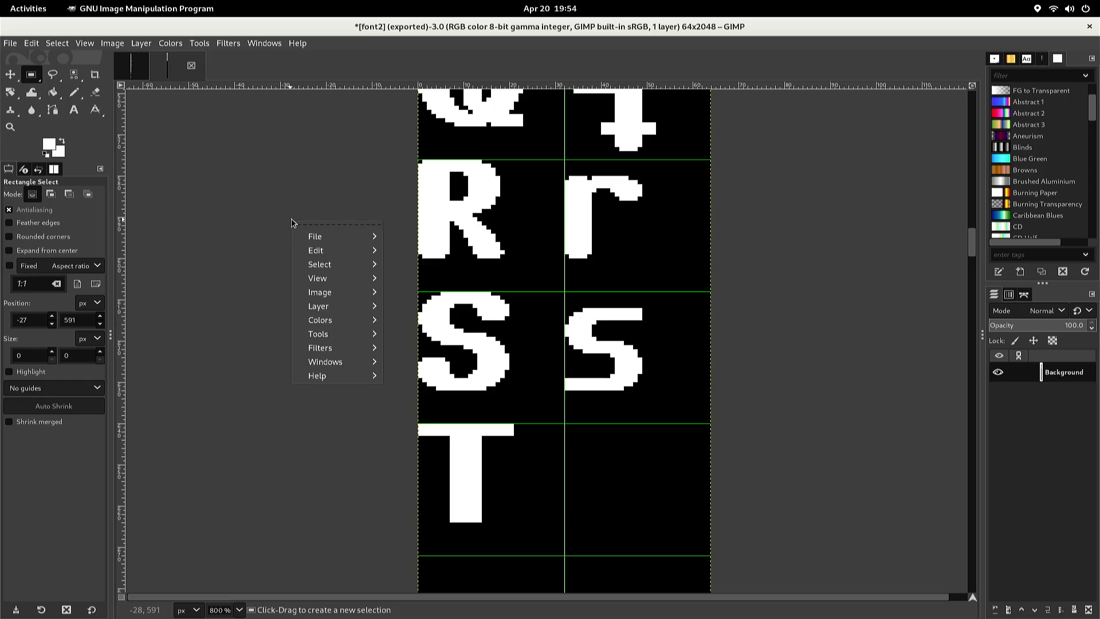
{"action": "left_click", "coordinate": [317, 216]}
{"action": "scroll", "coordinate": [326, 216], "scroll_direction": "up", "scroll_amount": 5}
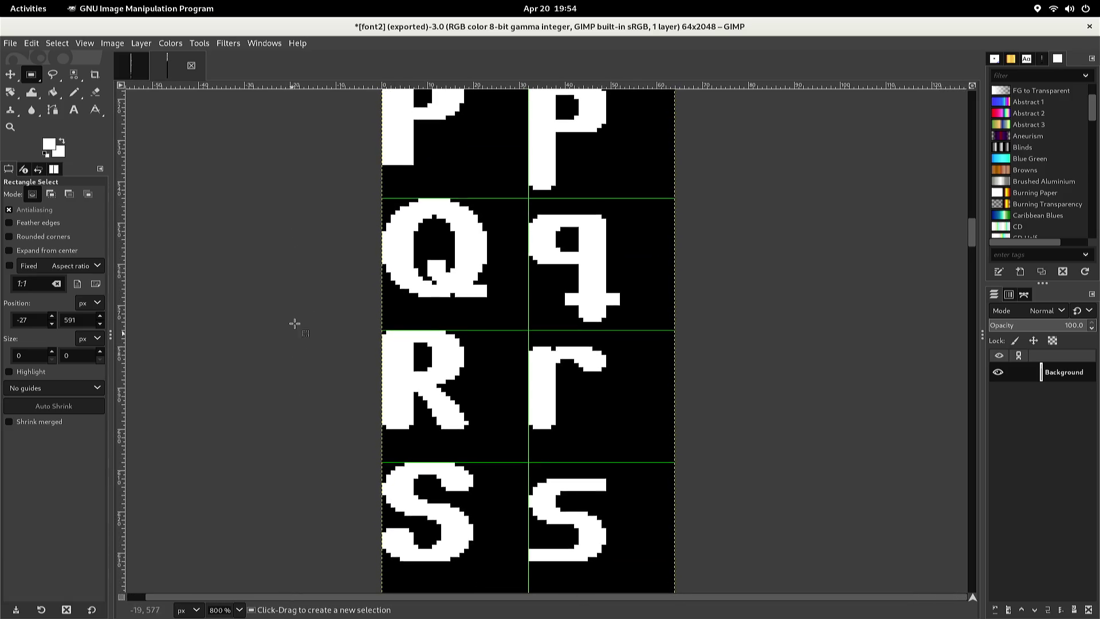
{"action": "scroll", "coordinate": [325, 269], "scroll_direction": "up", "scroll_amount": 5}
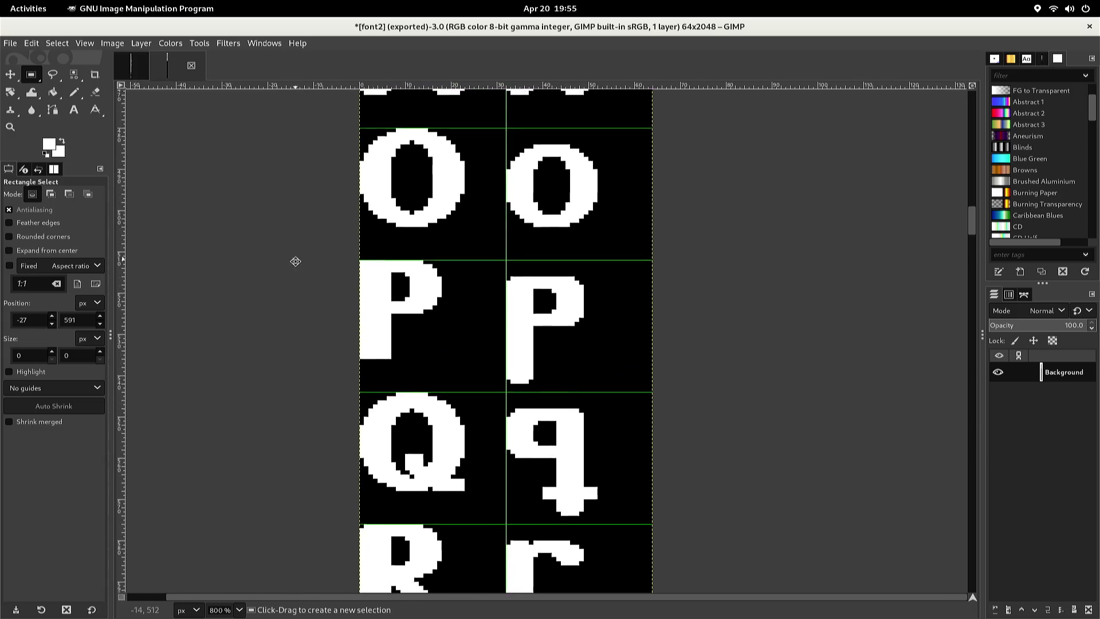
{"action": "scroll", "coordinate": [269, 405], "scroll_direction": "up", "scroll_amount": 10}
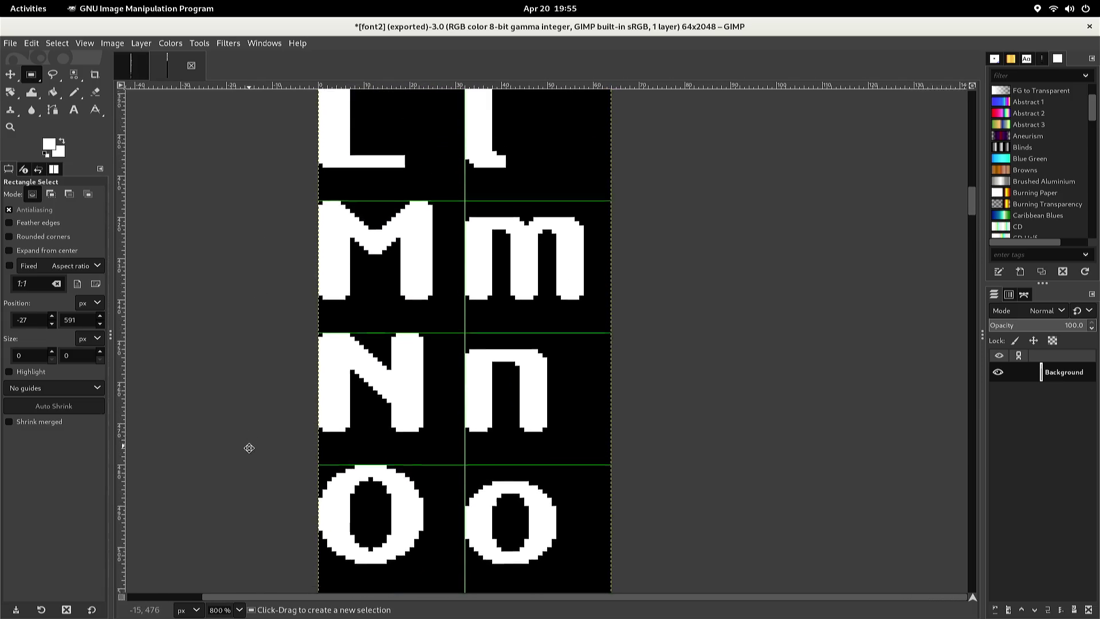
{"action": "scroll", "coordinate": [226, 401], "scroll_direction": "up", "scroll_amount": 3}
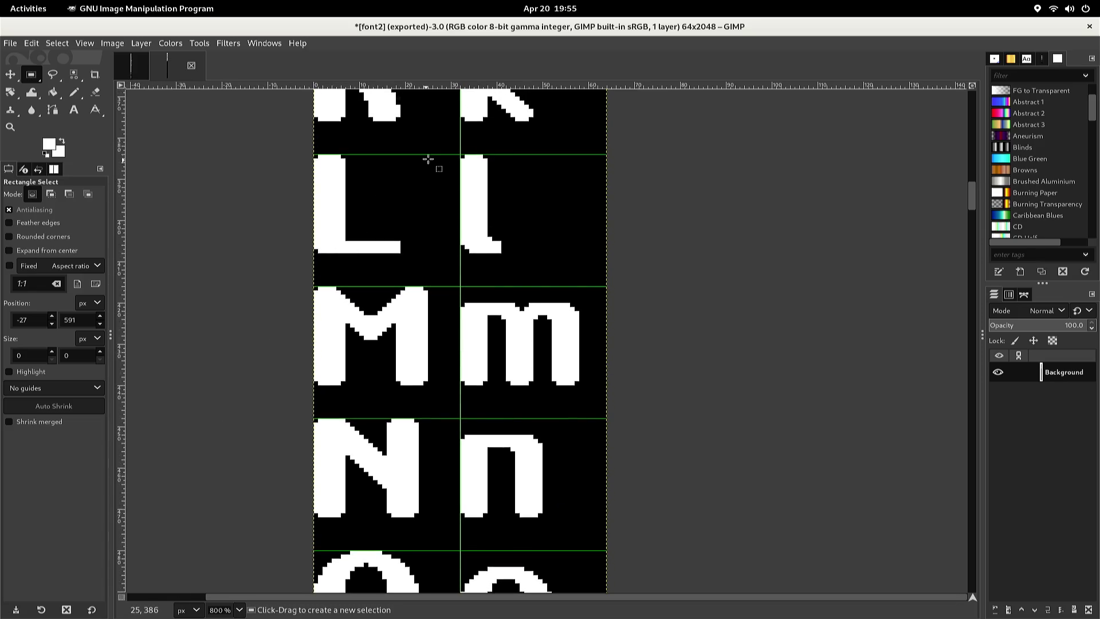
{"action": "mouse_move", "coordinate": [450, 153]}
{"action": "left_mouse_down"}
{"action": "mouse_move", "coordinate": [461, 256]}
{"action": "mouse_move", "coordinate": [509, 265]}
{"action": "left_mouse_up"}
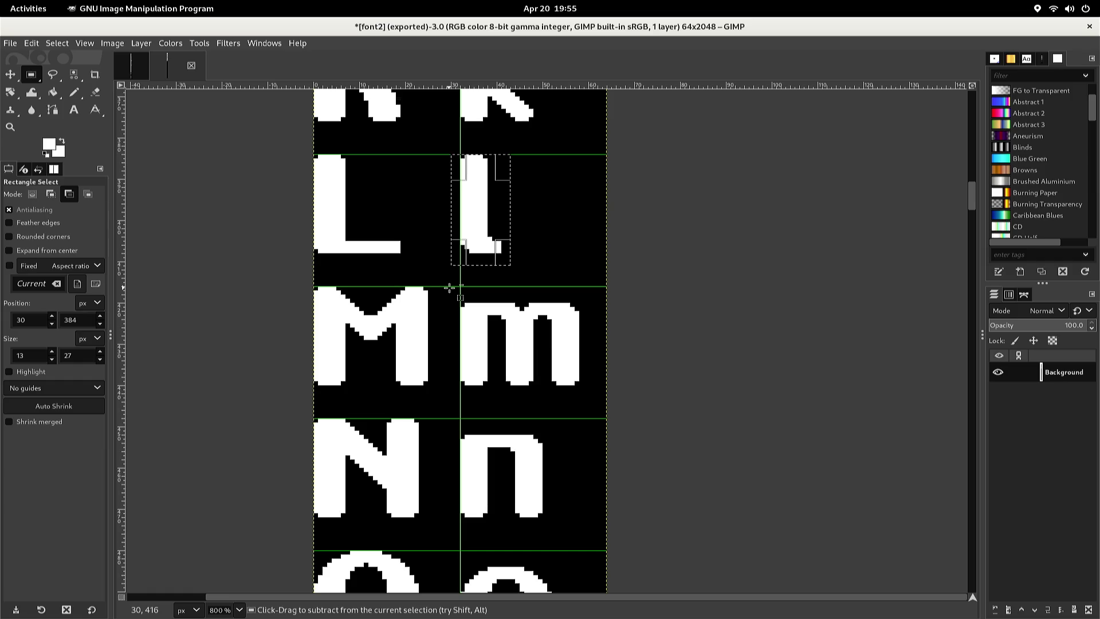
{"action": "key", "text": "ctrl+c"}
Paste the lowercase l, move it into the cell beside the uppercase T, and anchor it
{"action": "key", "text": "ctrl+v"}
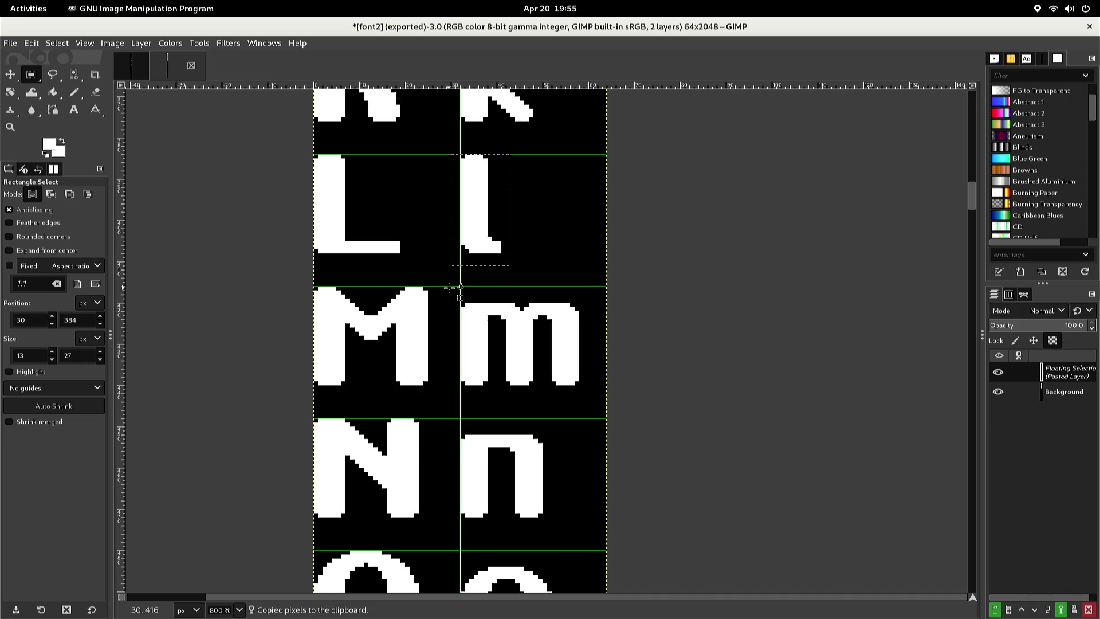
{"action": "scroll", "coordinate": [445, 304], "scroll_direction": "down", "scroll_amount": 5}
{"action": "scroll", "coordinate": [375, 401], "scroll_direction": "down", "scroll_amount": 3}
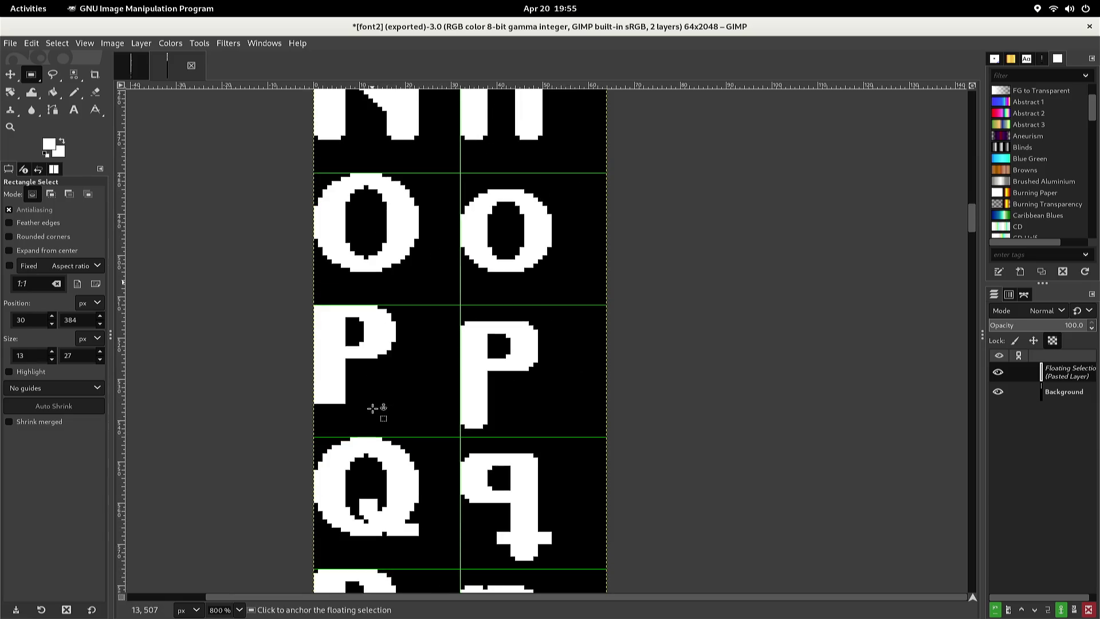
{"action": "scroll", "coordinate": [372, 408], "scroll_direction": "down", "scroll_amount": 8}
{"action": "scroll", "coordinate": [385, 395], "scroll_direction": "down", "scroll_amount": 5}
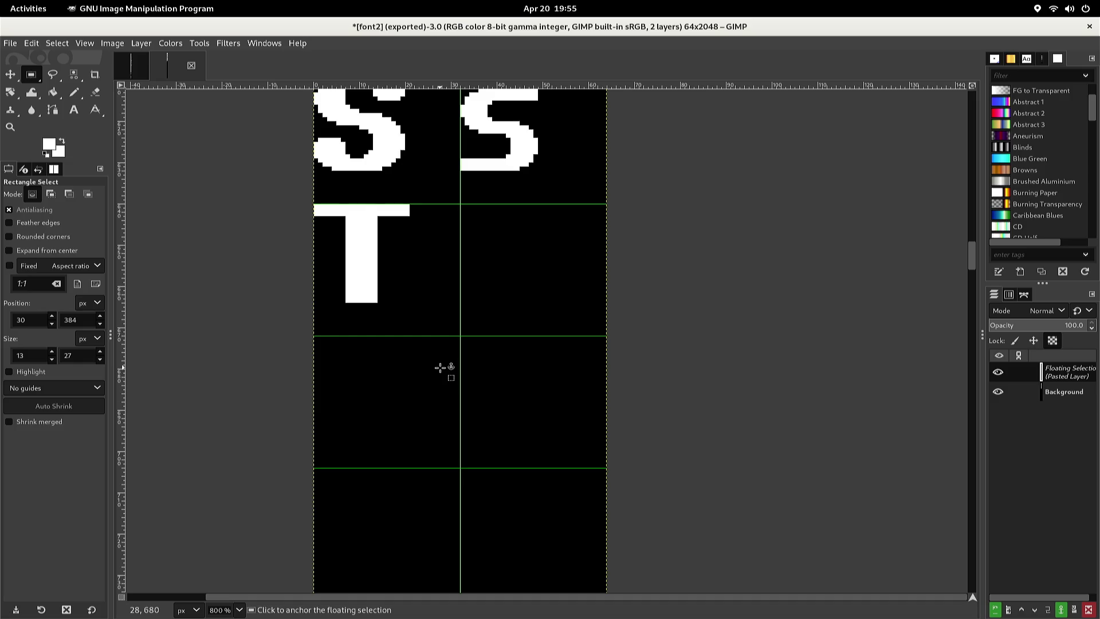
{"action": "key", "text": "Down"}
{"action": "key", "text": "Down"}
{"action": "key", "text": "Down"}
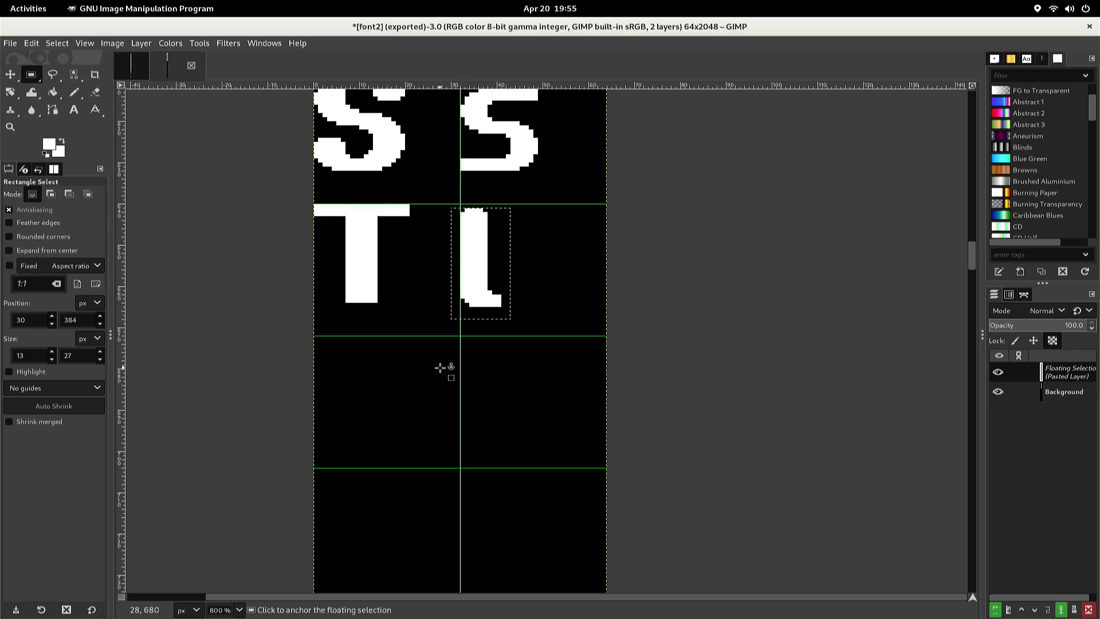
{"action": "key", "text": "Up"}
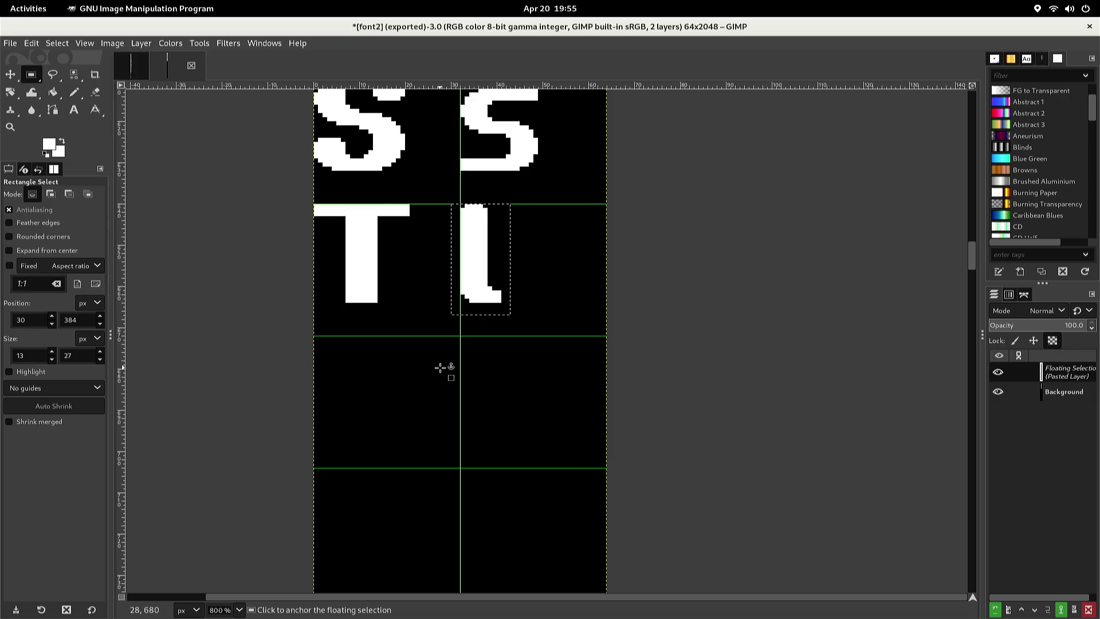
{"action": "key", "text": "Right"}
{"action": "key", "text": "Right"}
{"action": "key", "text": "Right"}
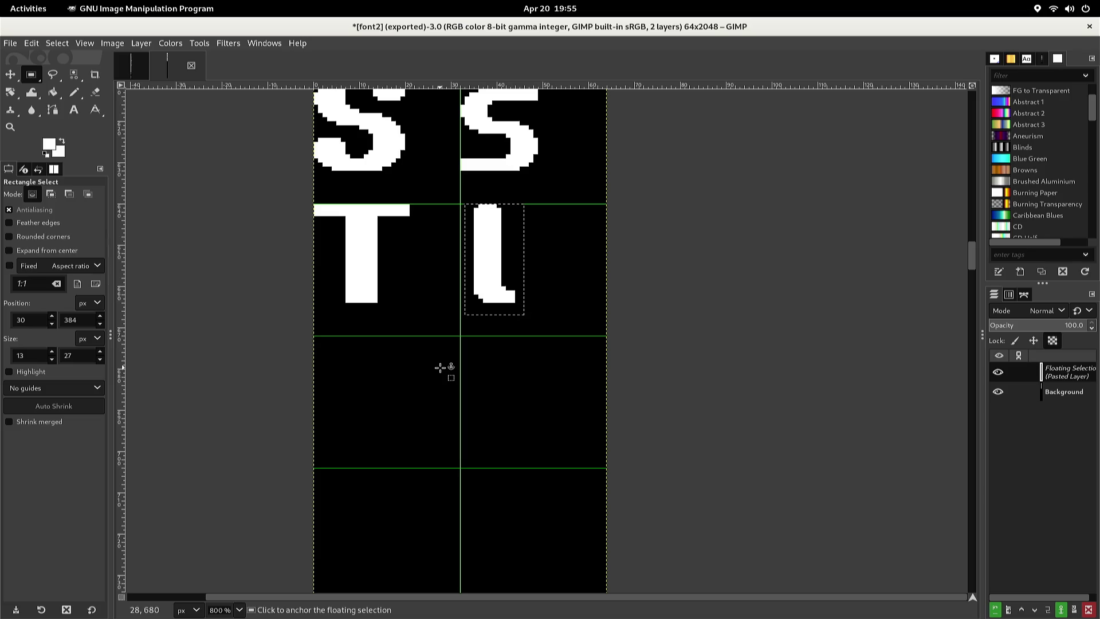
{"action": "left_click", "coordinate": [440, 368]}
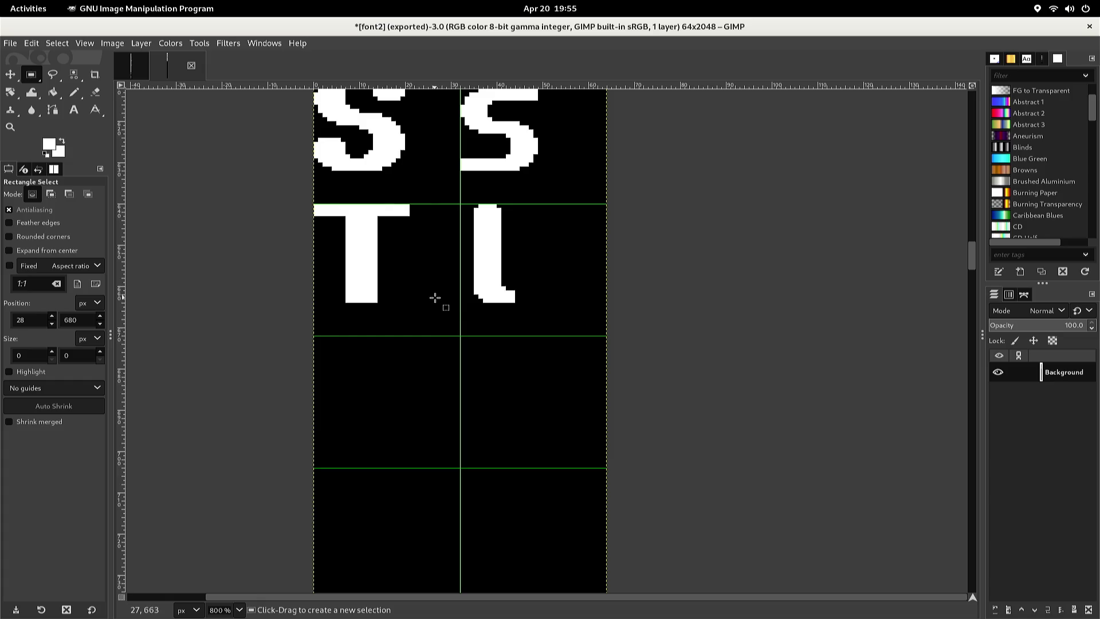
{"action": "scroll", "coordinate": [427, 297], "scroll_direction": "up", "scroll_amount": 3}
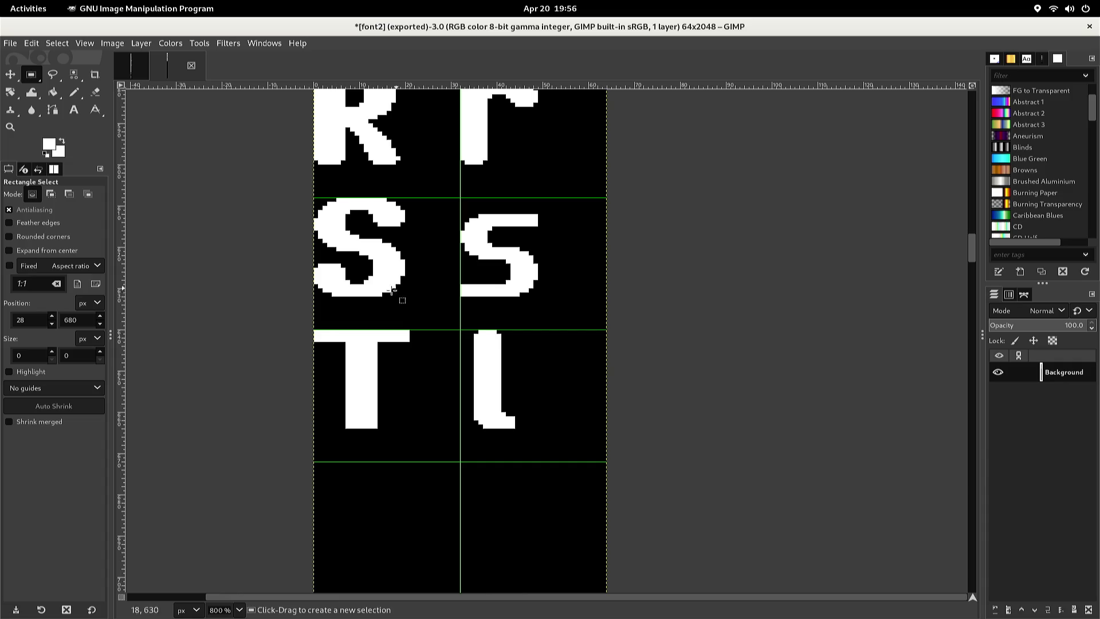
Zoom in to 1600% on the s and l glyphs and pick the Ellipse Select tool
{"action": "scroll", "coordinate": [355, 351], "scroll_direction": "up", "scroll_amount": 2, "text": "ctrl"}
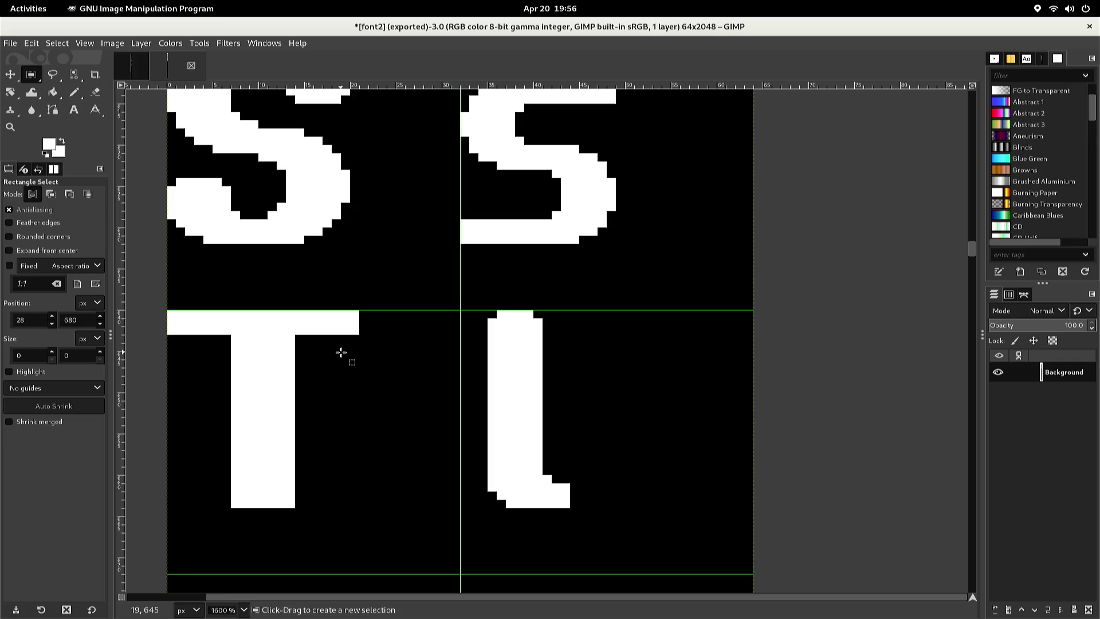
{"action": "scroll", "coordinate": [341, 353], "scroll_direction": "up", "scroll_amount": 2}
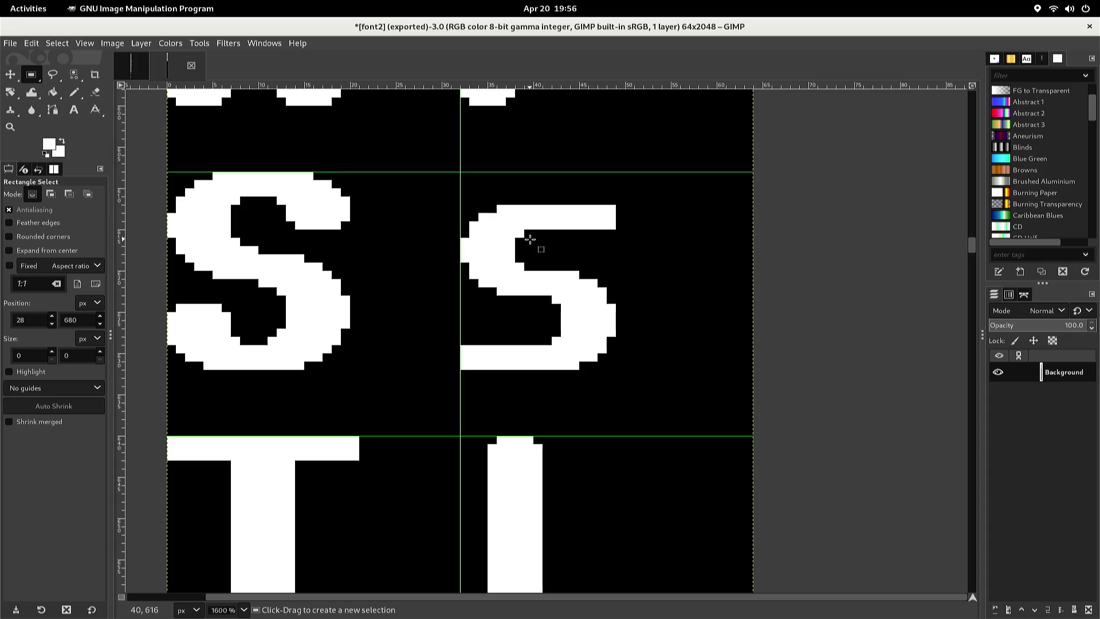
{"action": "key", "text": "e"}
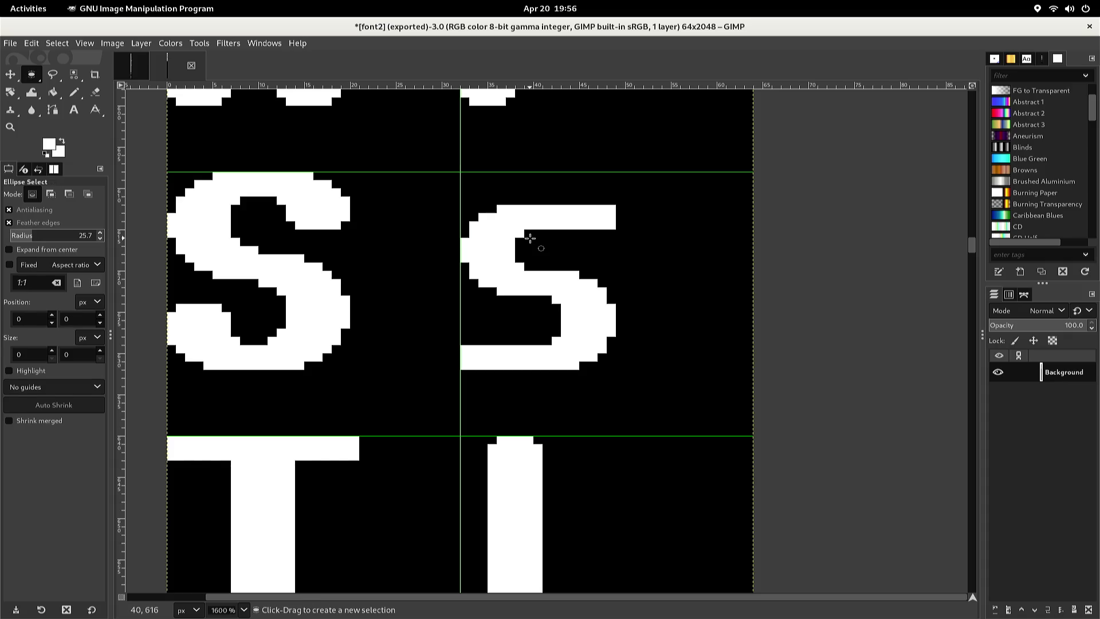
Copy a small block from the top of the s and anchor it beside the t stem as the crossbar
{"action": "left_click_drag", "start_coordinate": [543, 238], "coordinate": [572, 178]}
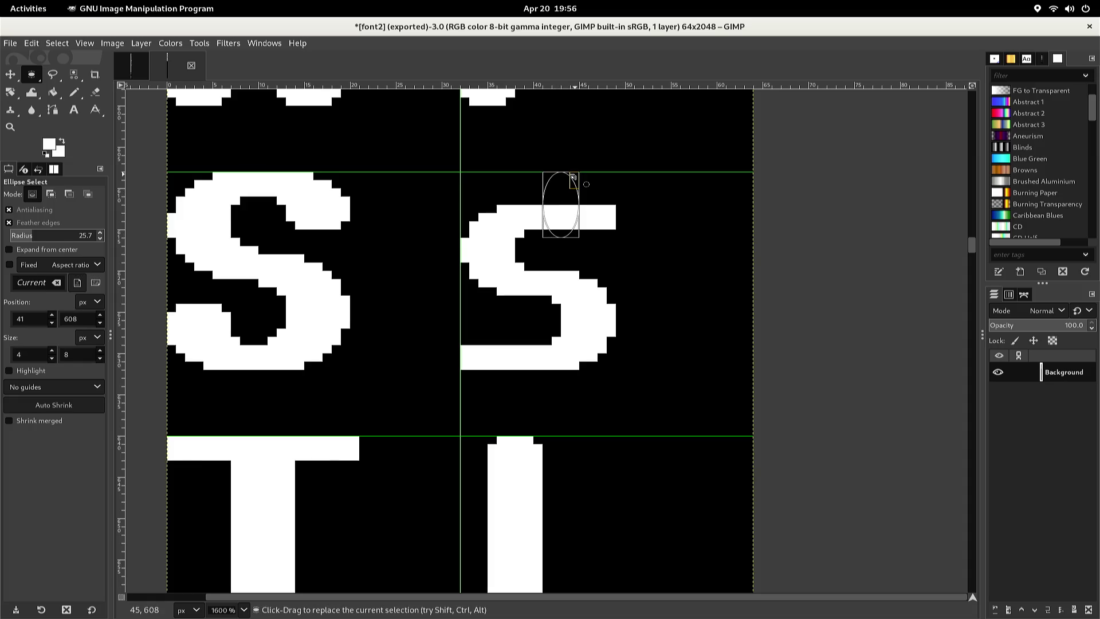
{"action": "key", "text": "r"}
{"action": "left_click_drag", "start_coordinate": [545, 170], "coordinate": [571, 232]}
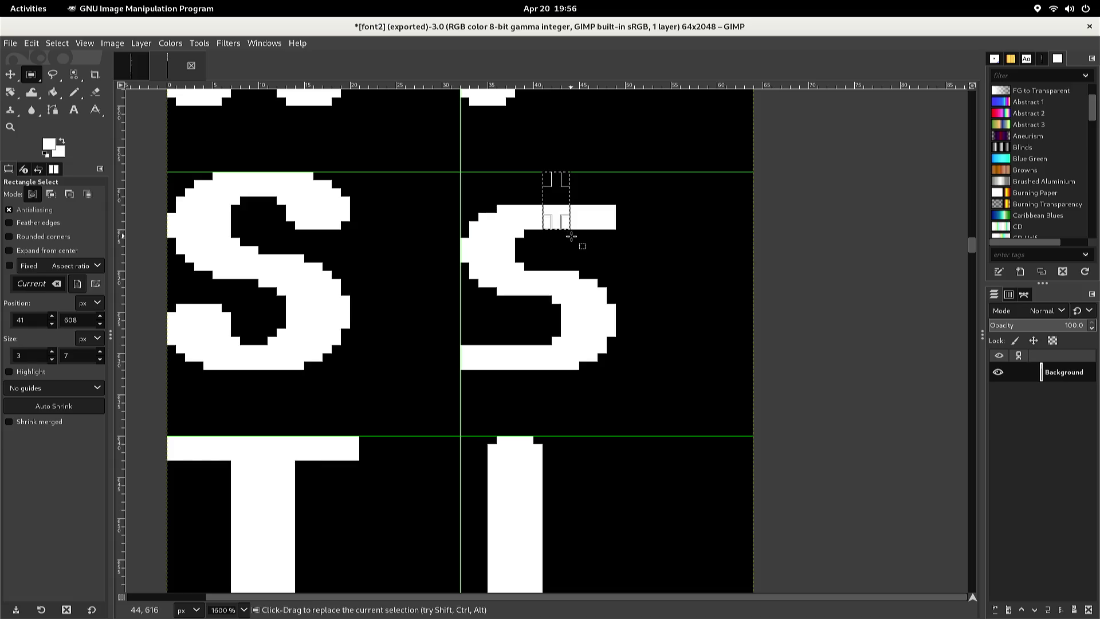
{"action": "key", "text": "ctrl"}
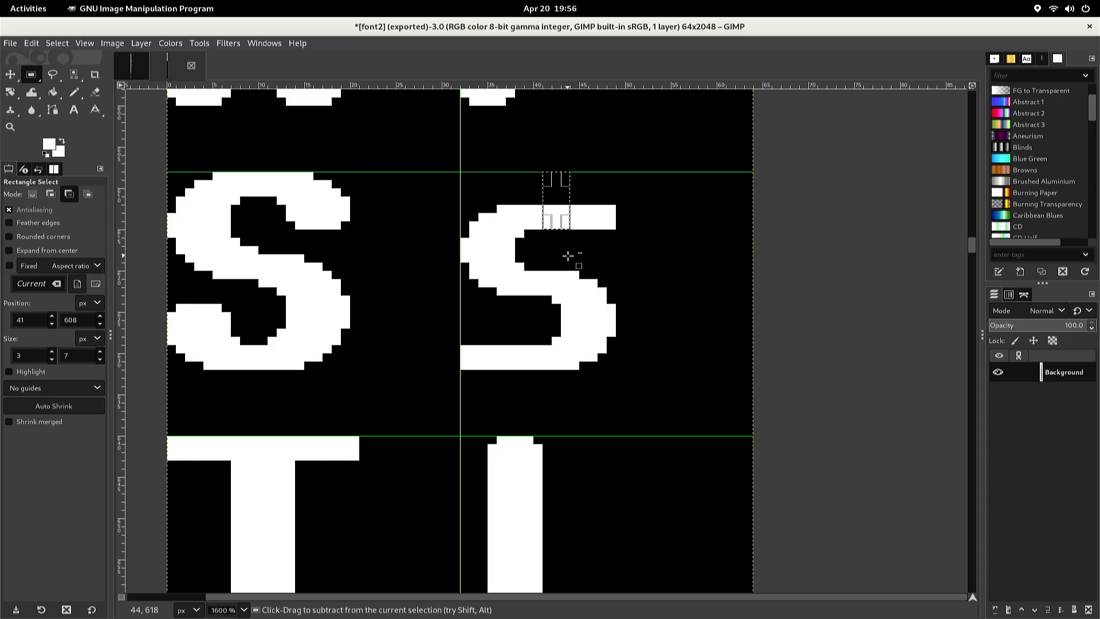
{"action": "key", "text": "ctrl+c"}
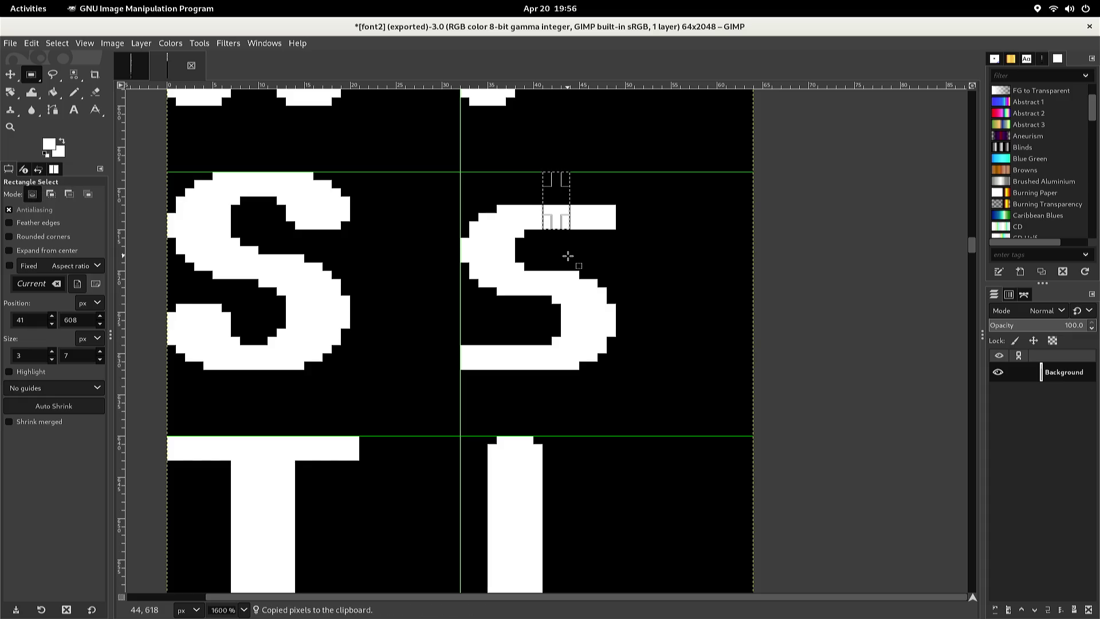
{"action": "key", "text": "ctrl+v"}
{"action": "key", "text": "Down"}
{"action": "key", "text": "Down"}
{"action": "key", "text": "Down"}
{"action": "key", "text": "Down"}
{"action": "key", "text": "Down"}
{"action": "key", "text": "Down"}
{"action": "key", "text": "Down"}
{"action": "key", "text": "Up"}
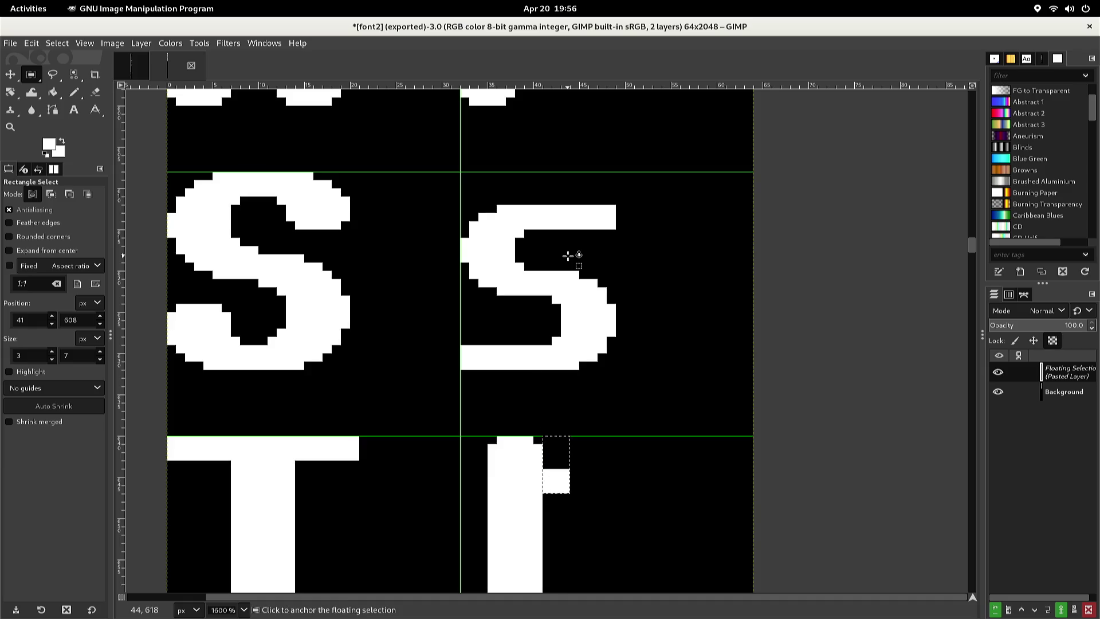
{"action": "key", "text": "Left"}
{"action": "key", "text": "Left"}
{"action": "key", "text": "Left"}
{"action": "key", "text": "Left"}
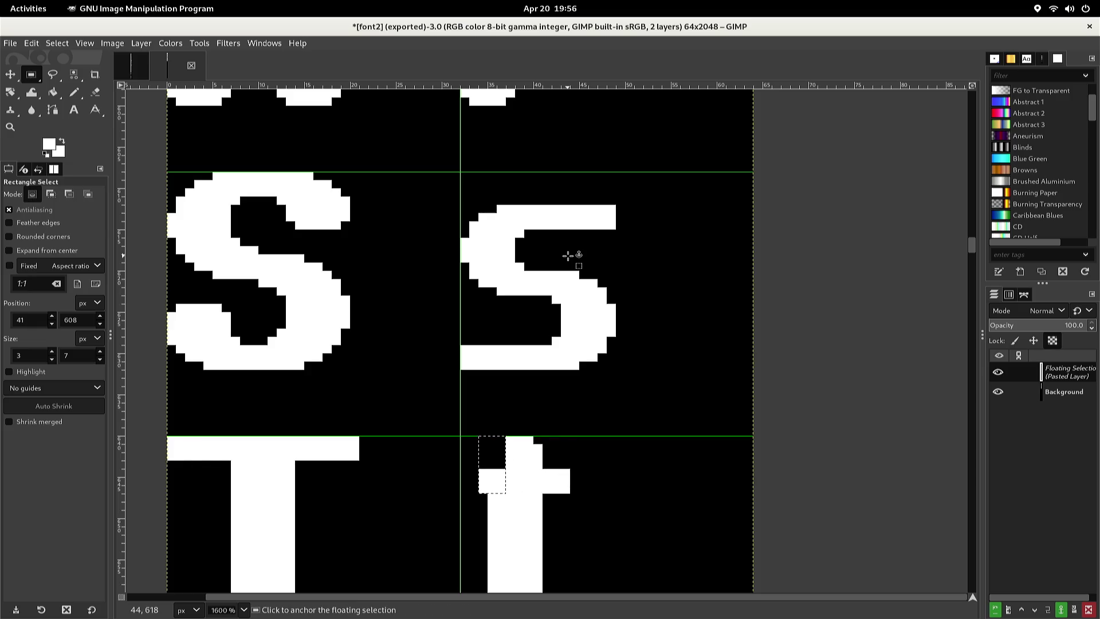
{"action": "key", "text": "Left"}
{"action": "key", "text": "Left"}
{"action": "key", "text": "Left"}
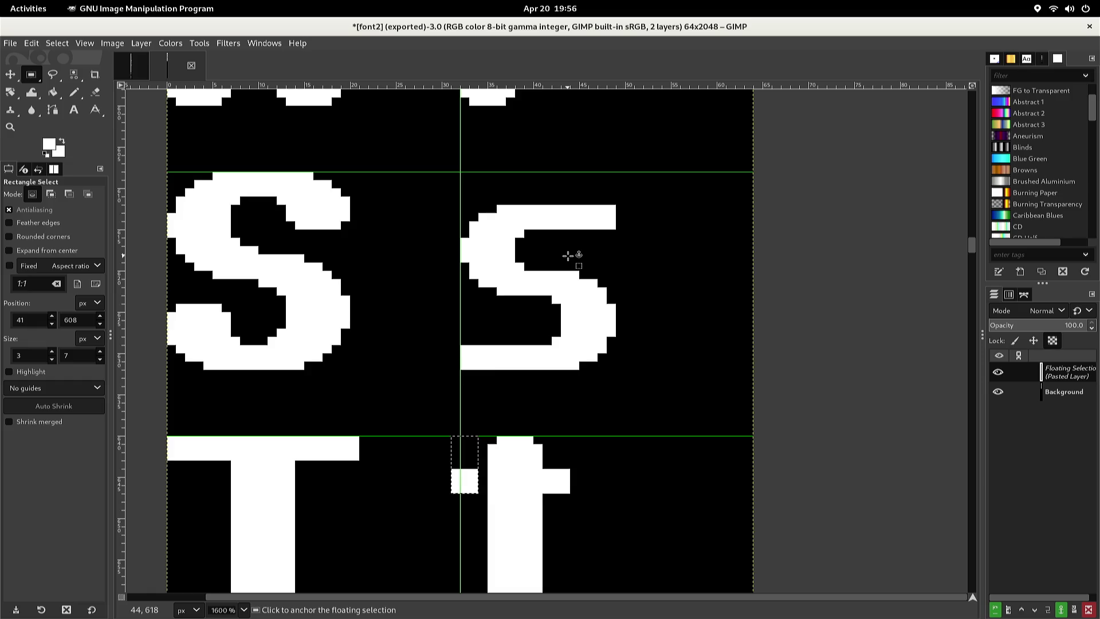
{"action": "key", "text": "Right"}
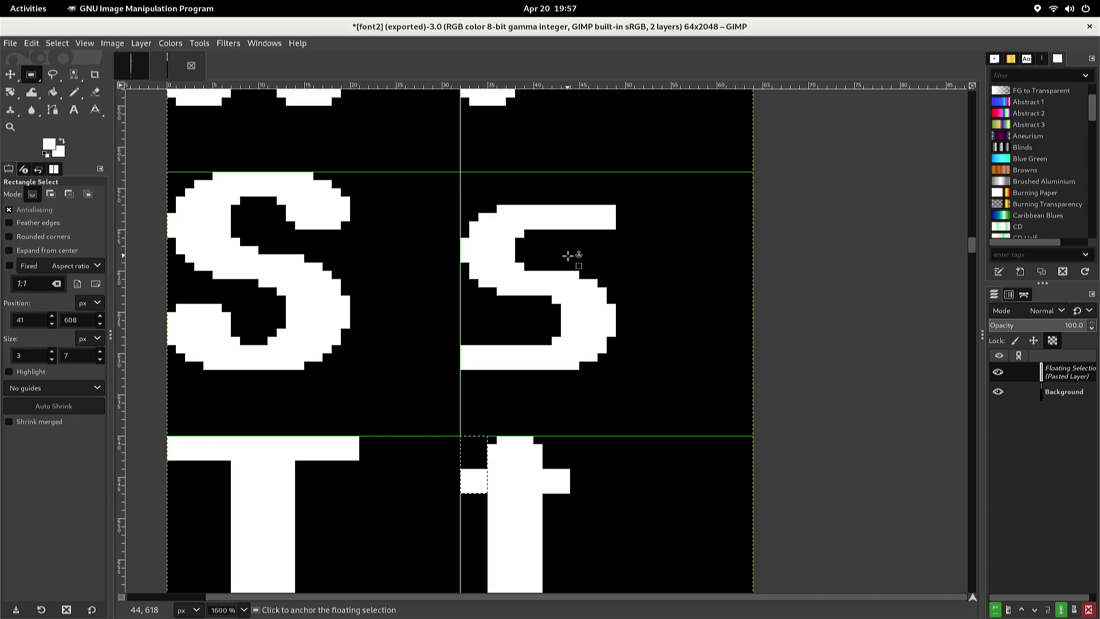
{"action": "left_click", "coordinate": [587, 222]}
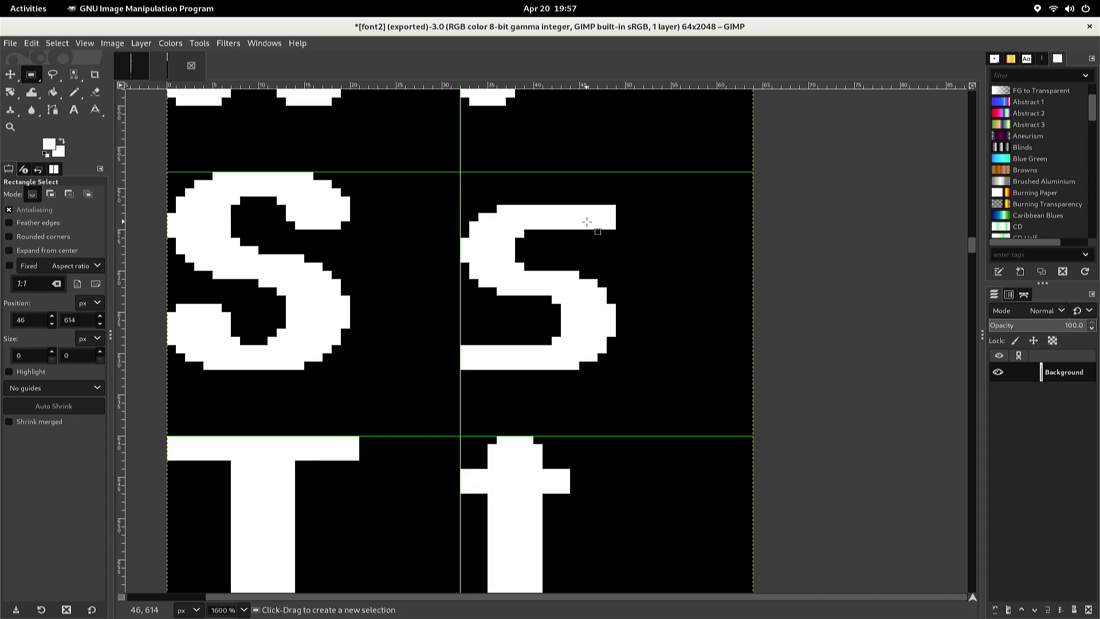
Scroll the font2 canvas down to the empty row below the T and t glyphs
{"action": "scroll", "coordinate": [588, 211], "scroll_direction": "down", "scroll_amount": 3}
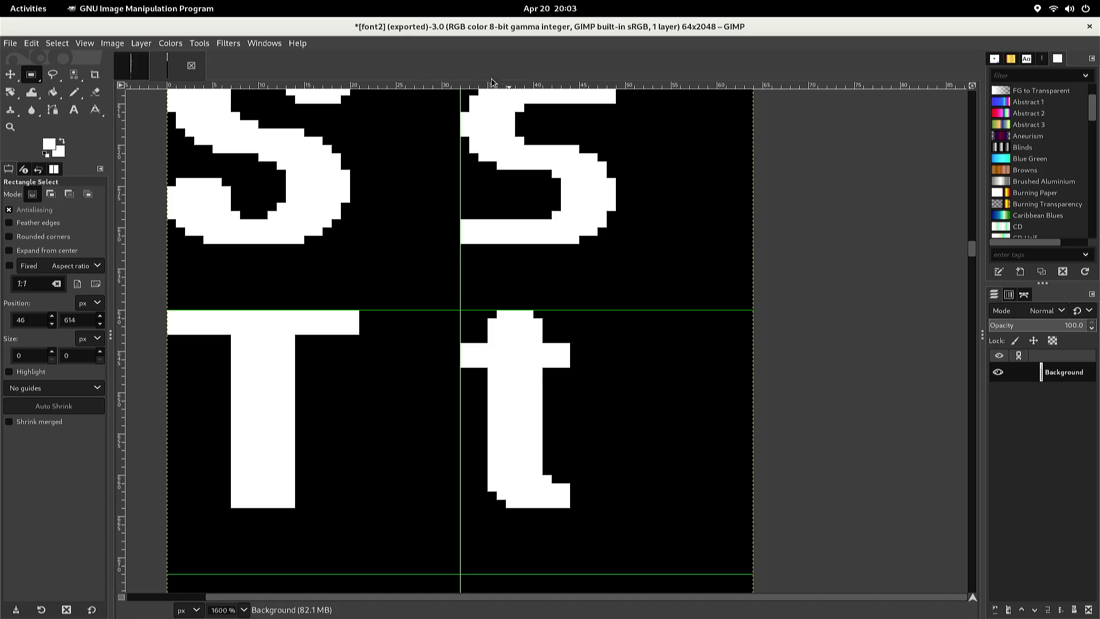
{"action": "scroll", "coordinate": [447, 172], "scroll_direction": "down", "scroll_amount": 3}
{"action": "scroll", "coordinate": [446, 172], "scroll_direction": "down", "scroll_amount": 5}
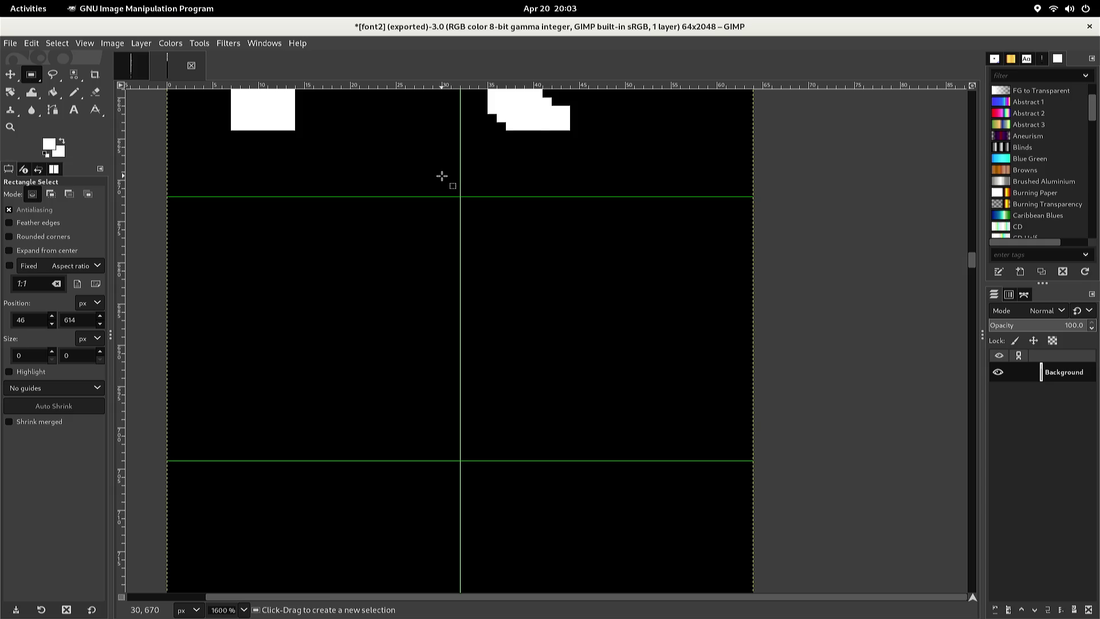
Select and copy the uppercase U glyph from the original font sheet
{"action": "key", "text": "alt+Tab"}
{"action": "key", "text": "alt+Tab"}
{"action": "key", "text": "ctrl+Tab"}
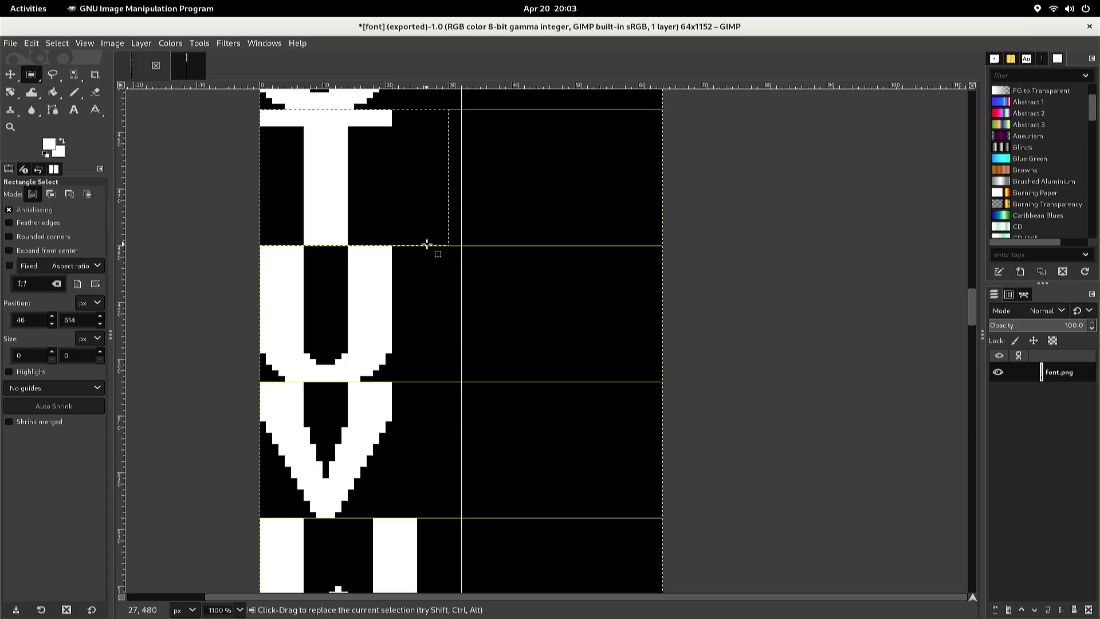
{"action": "left_click", "coordinate": [427, 246]}
{"action": "mouse_move", "coordinate": [430, 246]}
{"action": "left_mouse_down"}
{"action": "mouse_move", "coordinate": [346, 348]}
{"action": "mouse_move", "coordinate": [294, 381]}
{"action": "mouse_move", "coordinate": [252, 383]}
{"action": "left_mouse_up"}
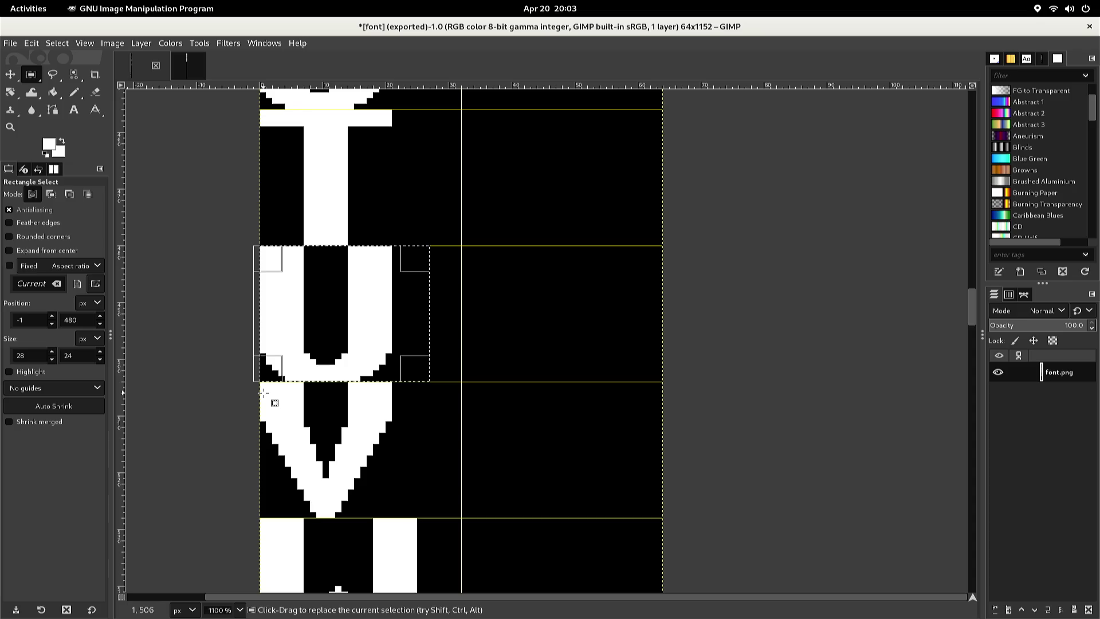
{"action": "key", "text": "ctrl+c"}
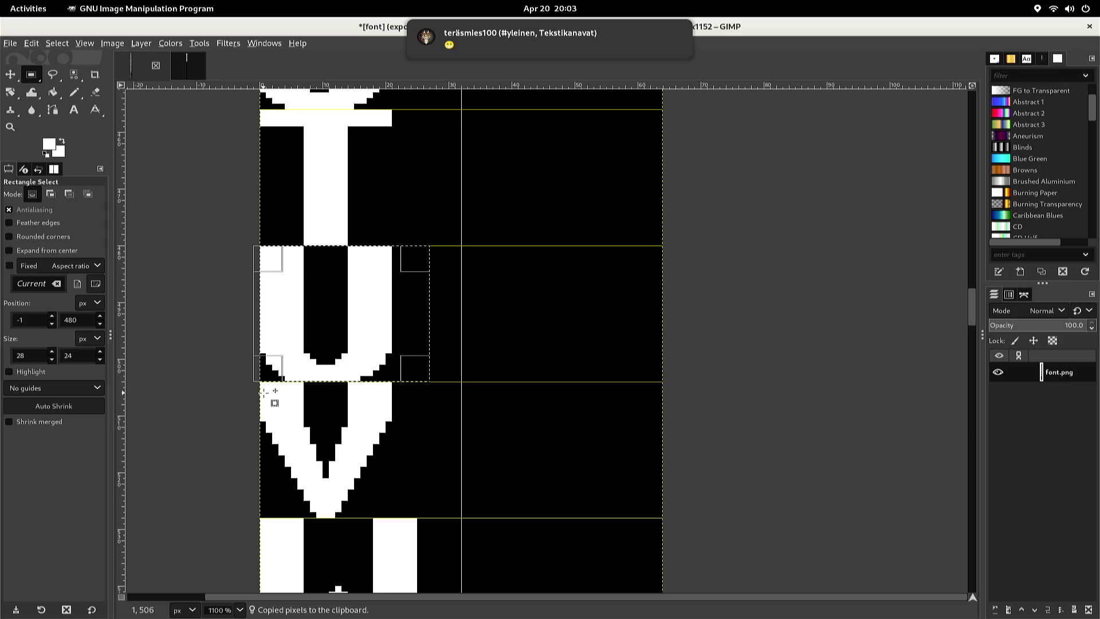
Paste the U into font2 below the T, nudge it into place, anchor it, and return to font
{"action": "key", "text": "alt+2"}
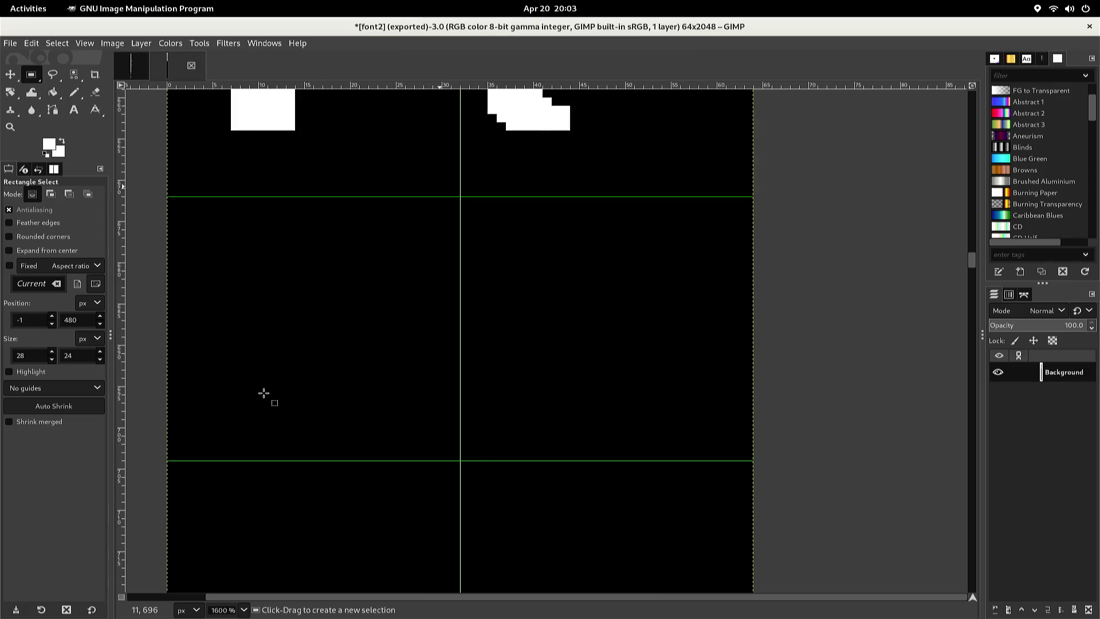
{"action": "key", "text": "ctrl+v"}
{"action": "key", "text": "Left"}
{"action": "key", "text": "Left"}
{"action": "key", "text": "Left"}
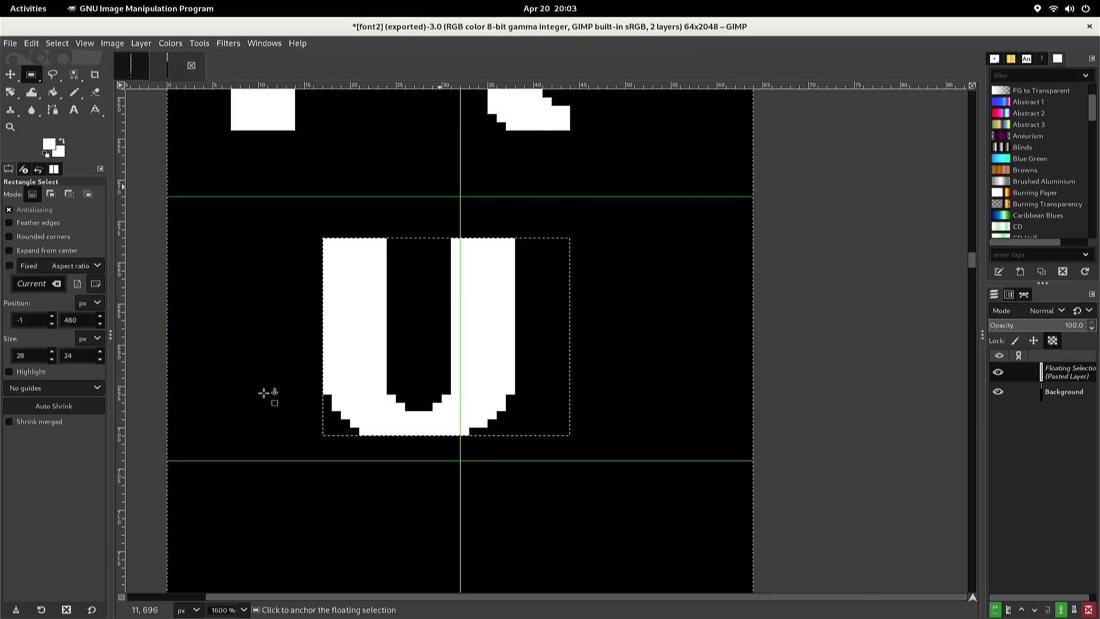
{"action": "key", "text": "Left"}
{"action": "key", "text": "Left"}
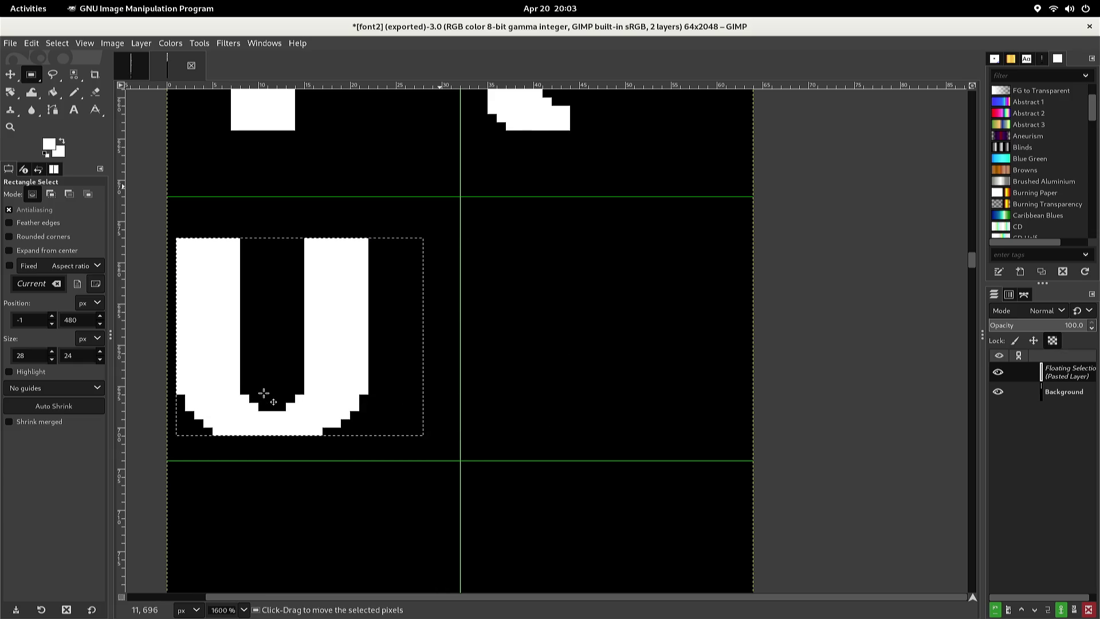
{"action": "key", "text": "Up"}
{"action": "key", "text": "Up"}
{"action": "key", "text": "Up"}
{"action": "key", "text": "Up"}
{"action": "key", "text": "Up"}
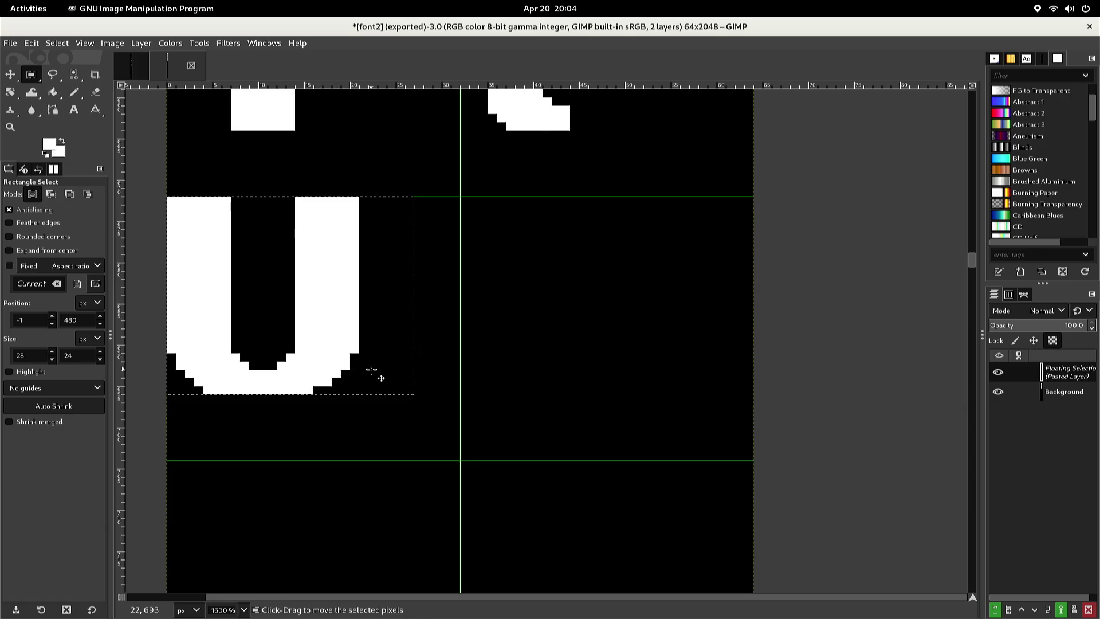
{"action": "left_click", "coordinate": [421, 365]}
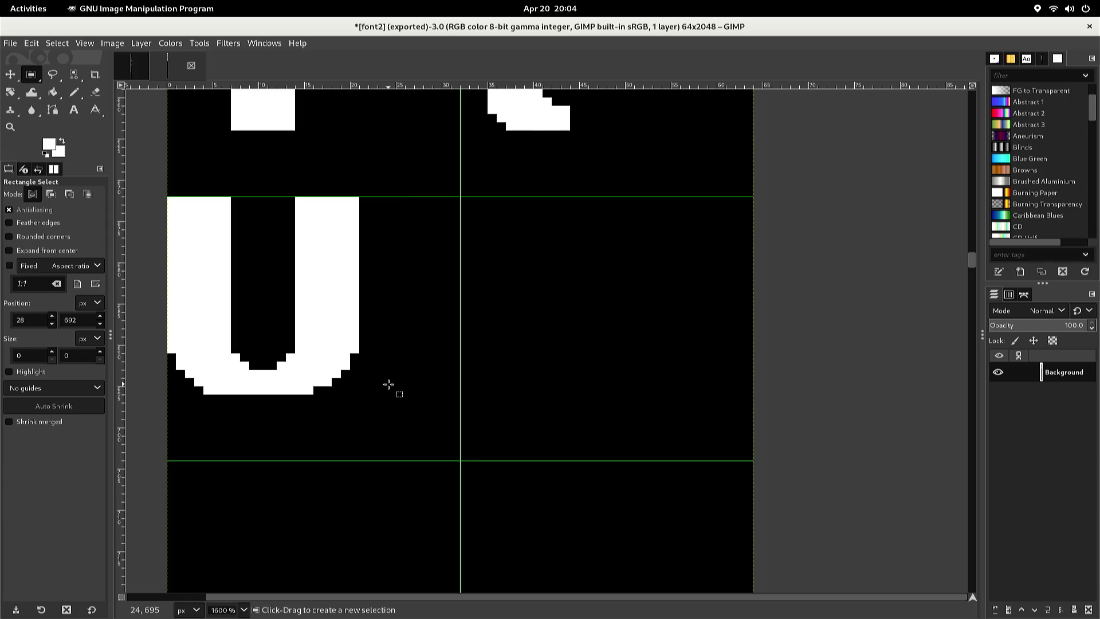
{"action": "key", "text": "alt+2"}
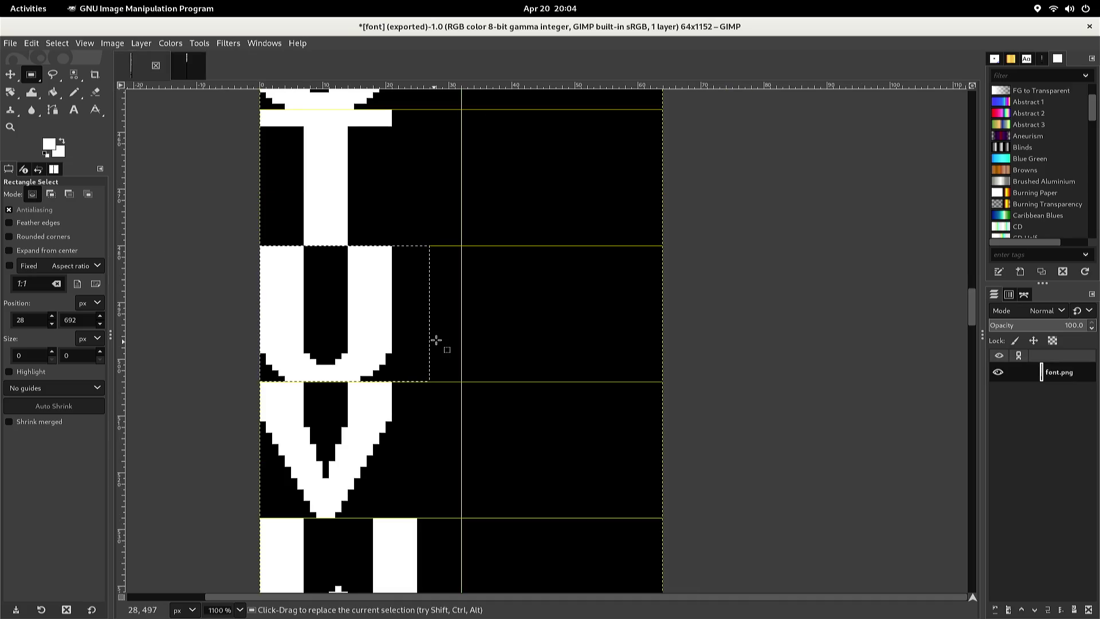
Select and copy the uppercase V glyph from the font sheet
{"action": "left_click", "coordinate": [430, 382]}
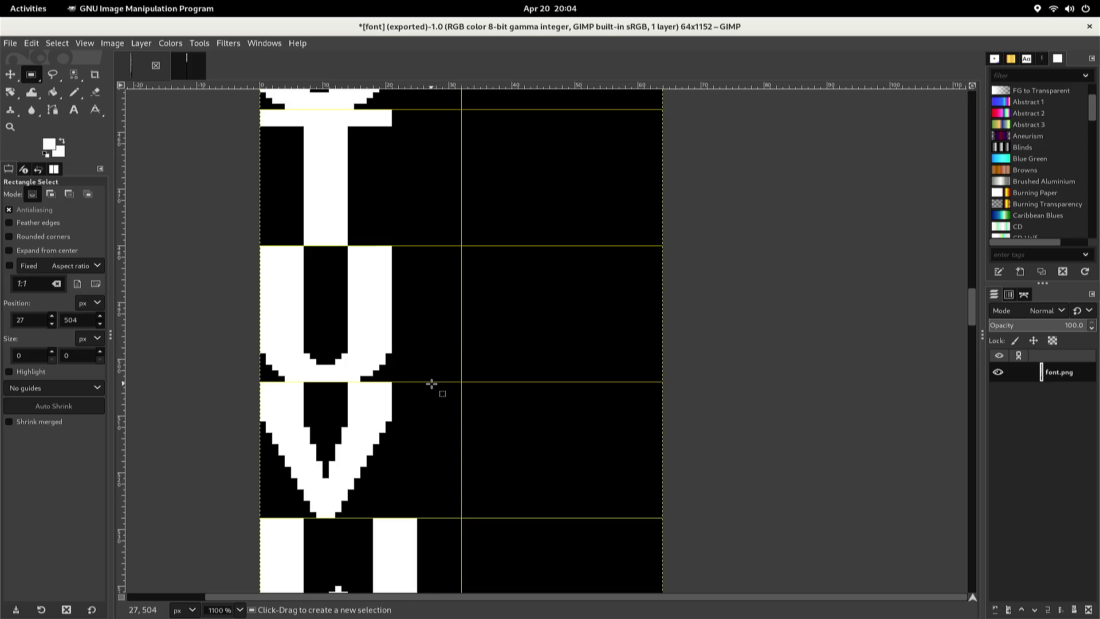
{"action": "mouse_move", "coordinate": [431, 383]}
{"action": "left_mouse_down"}
{"action": "mouse_move", "coordinate": [338, 467]}
{"action": "mouse_move", "coordinate": [252, 518]}
{"action": "mouse_move", "coordinate": [242, 513]}
{"action": "left_mouse_up"}
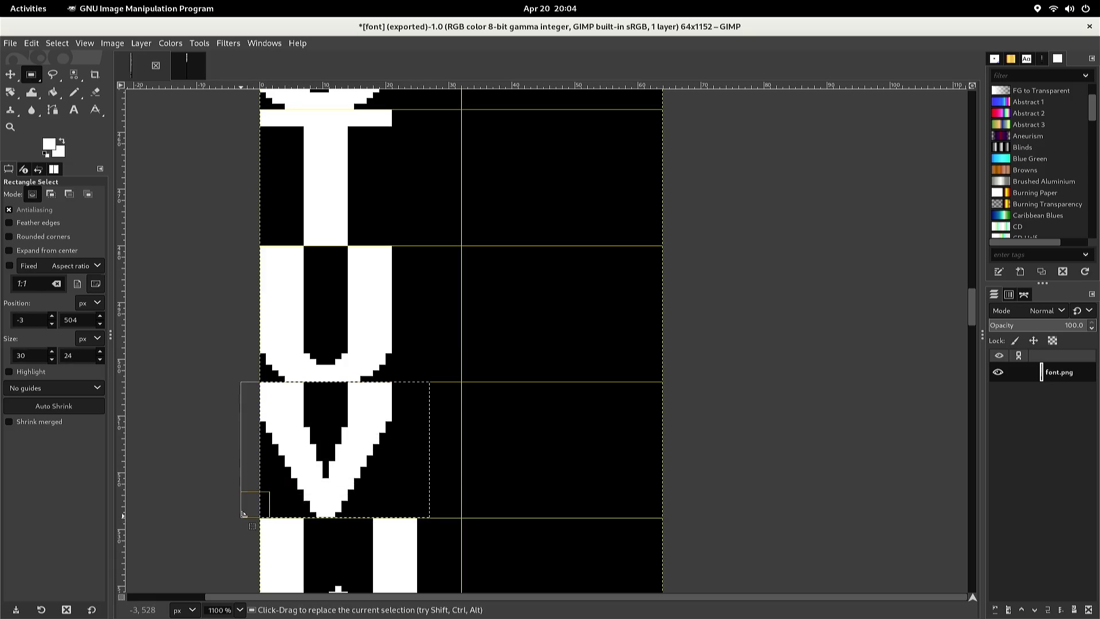
{"action": "key", "text": "ctrl+c"}
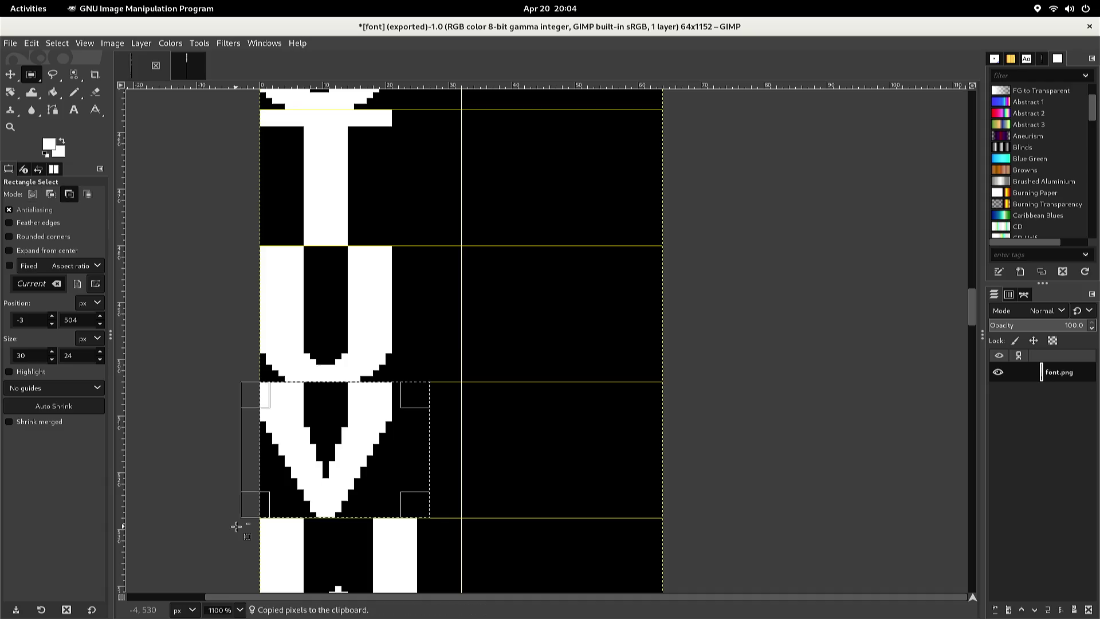
Paste the V into font2 below the U, nudge it down and left, and anchor it
{"action": "key", "text": "alt+2"}
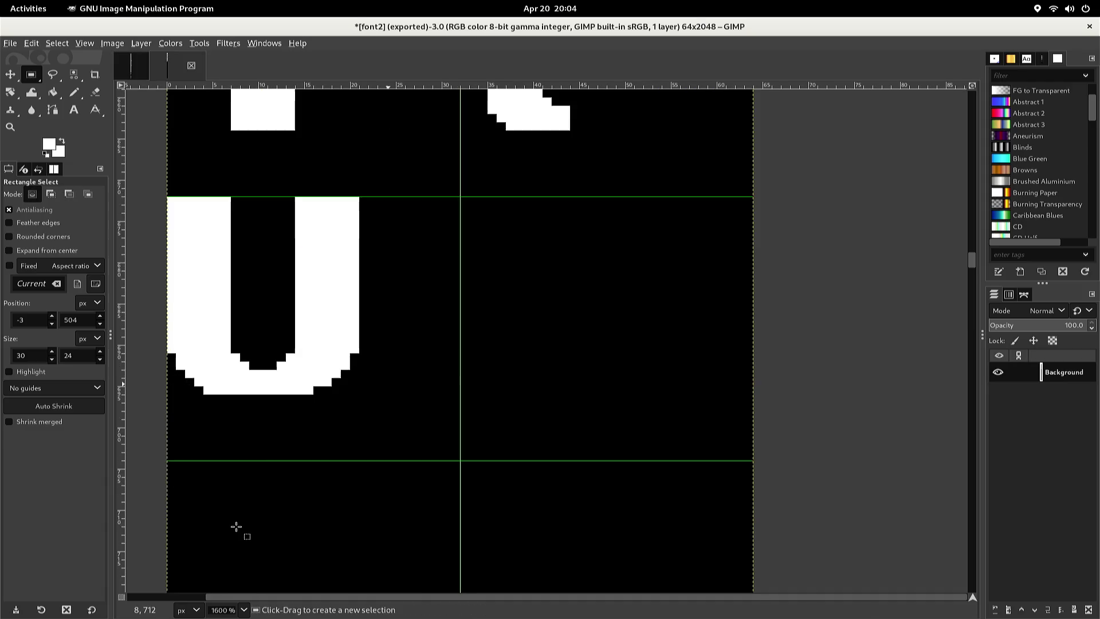
{"action": "key", "text": "ctrl"}
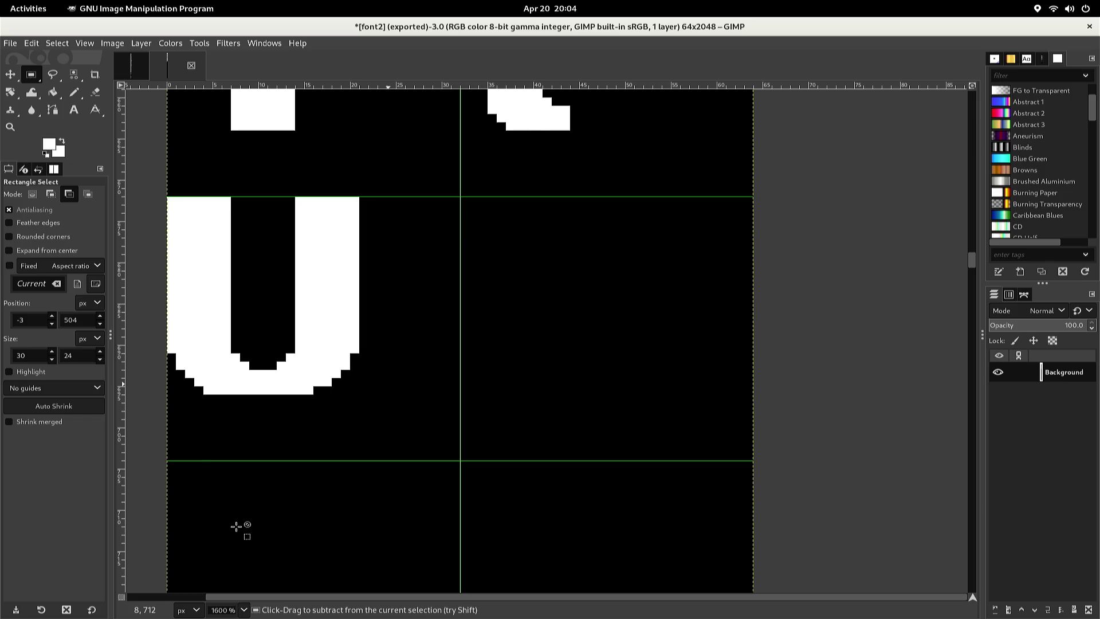
{"action": "key", "text": "ctrl+v"}
{"action": "key", "text": "Down"}
{"action": "key", "text": "Down"}
{"action": "key", "text": "Down"}
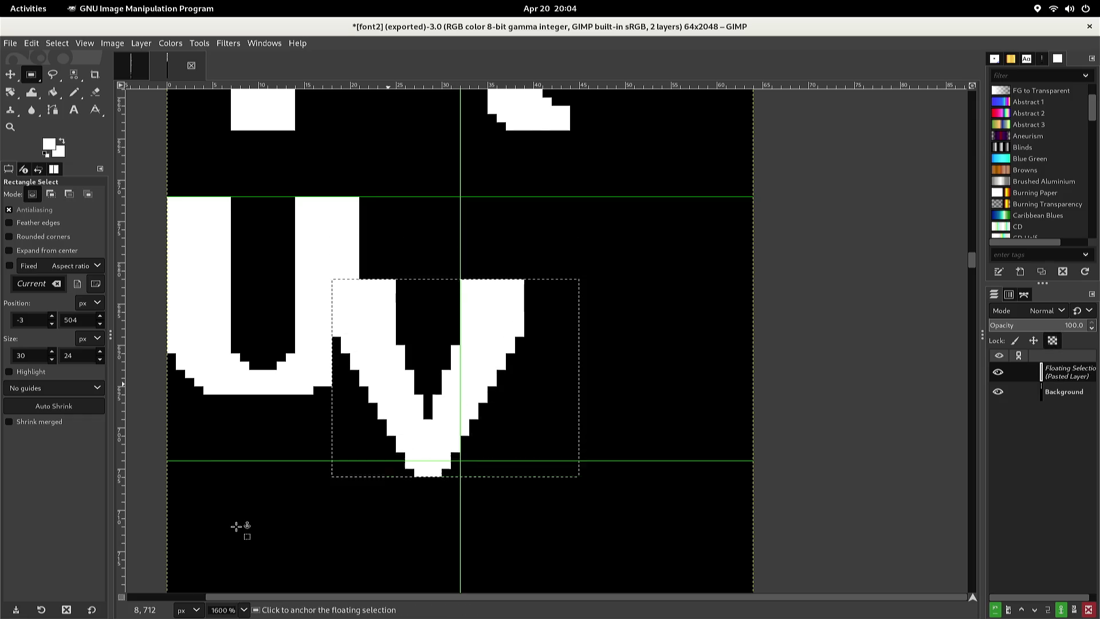
{"action": "key", "text": "Down"}
{"action": "key", "text": "Down"}
{"action": "key", "text": "Down"}
{"action": "key", "text": "Left"}
{"action": "key", "text": "Left"}
{"action": "key", "text": "Left"}
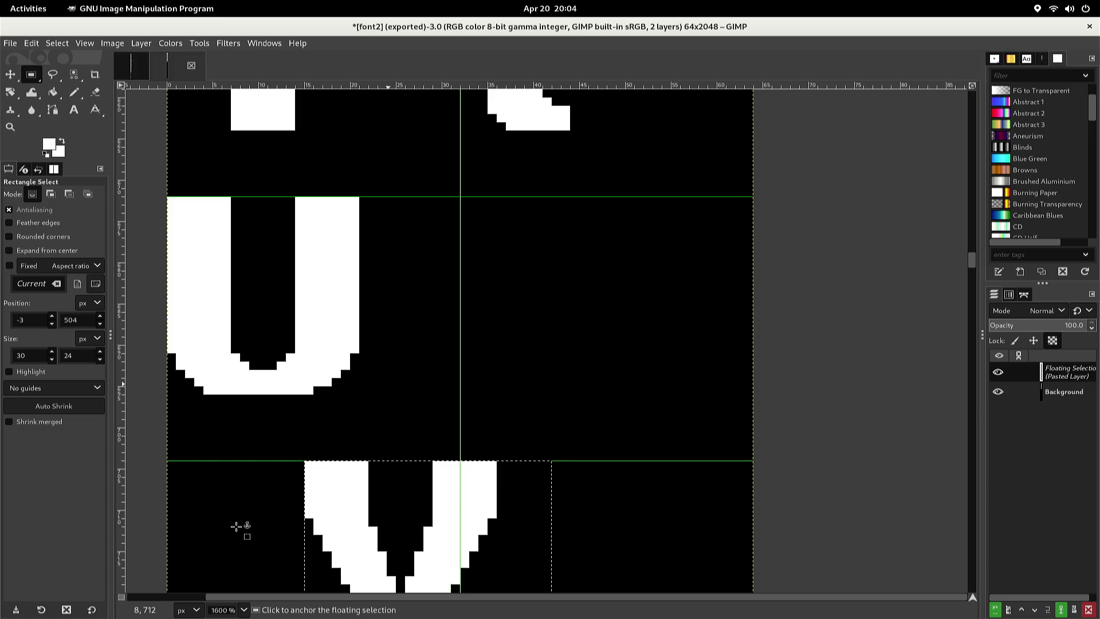
{"action": "key", "text": "Left"}
{"action": "key", "text": "Left"}
{"action": "key", "text": "Left"}
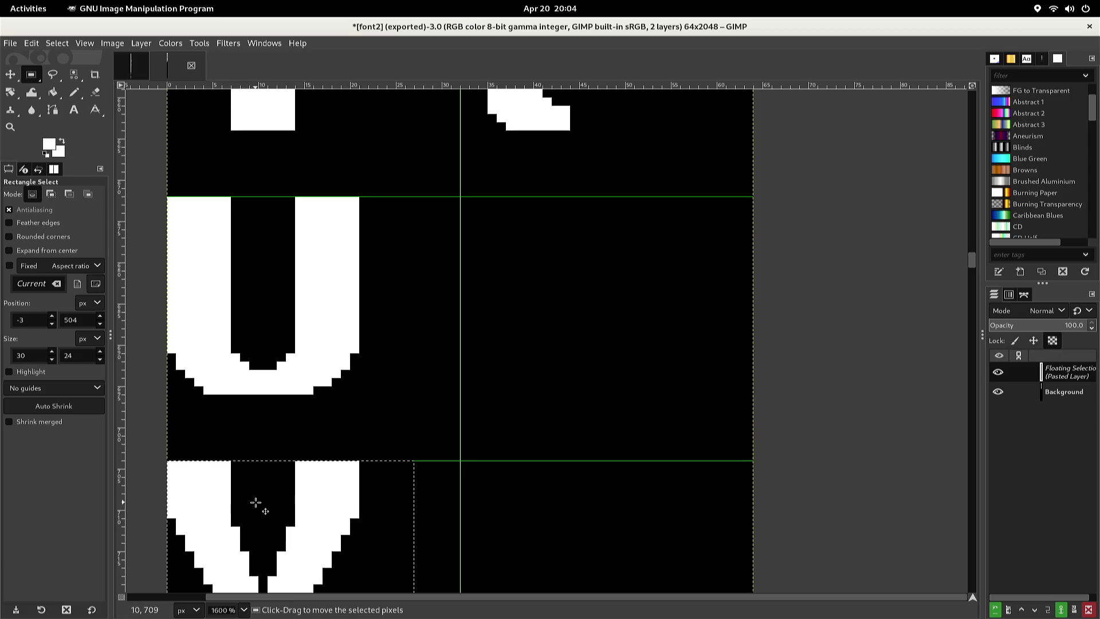
{"action": "left_click", "coordinate": [337, 387]}
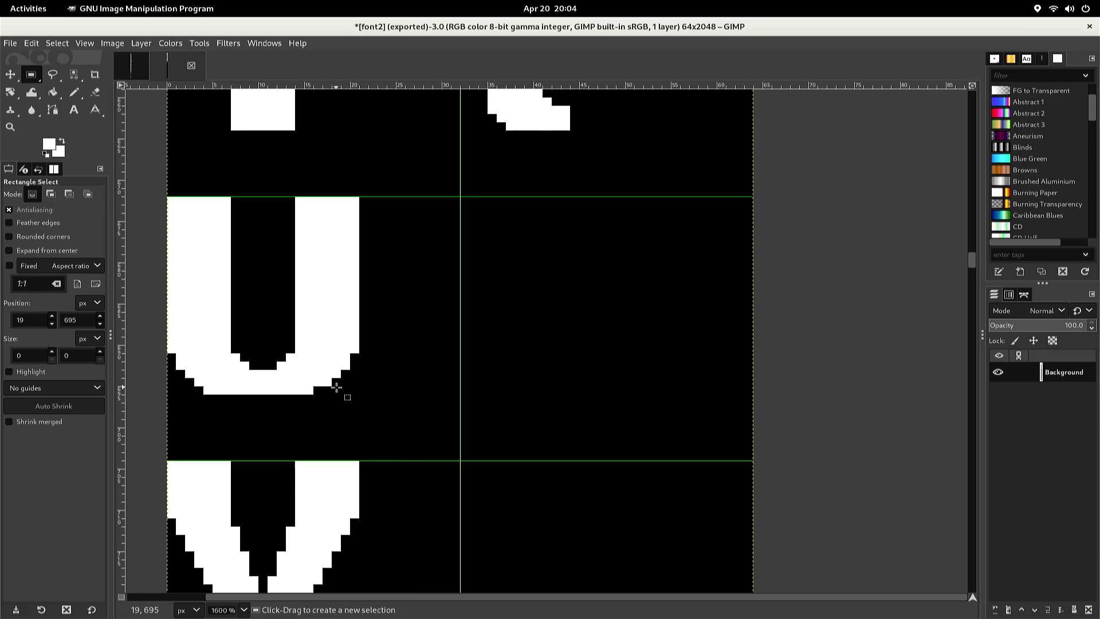
{"action": "scroll", "coordinate": [339, 350], "scroll_direction": "down", "scroll_amount": 1}
With the Pencil, paint the stray black pixel in the V's notch white
{"action": "scroll", "coordinate": [338, 350], "scroll_direction": "up", "scroll_amount": 1}
{"action": "scroll", "coordinate": [338, 351], "scroll_direction": "down", "scroll_amount": 1}
{"action": "scroll", "coordinate": [338, 351], "scroll_direction": "up", "scroll_amount": 1}
{"action": "key", "text": "n"}
{"action": "scroll", "coordinate": [317, 347], "scroll_direction": "down", "scroll_amount": 1}
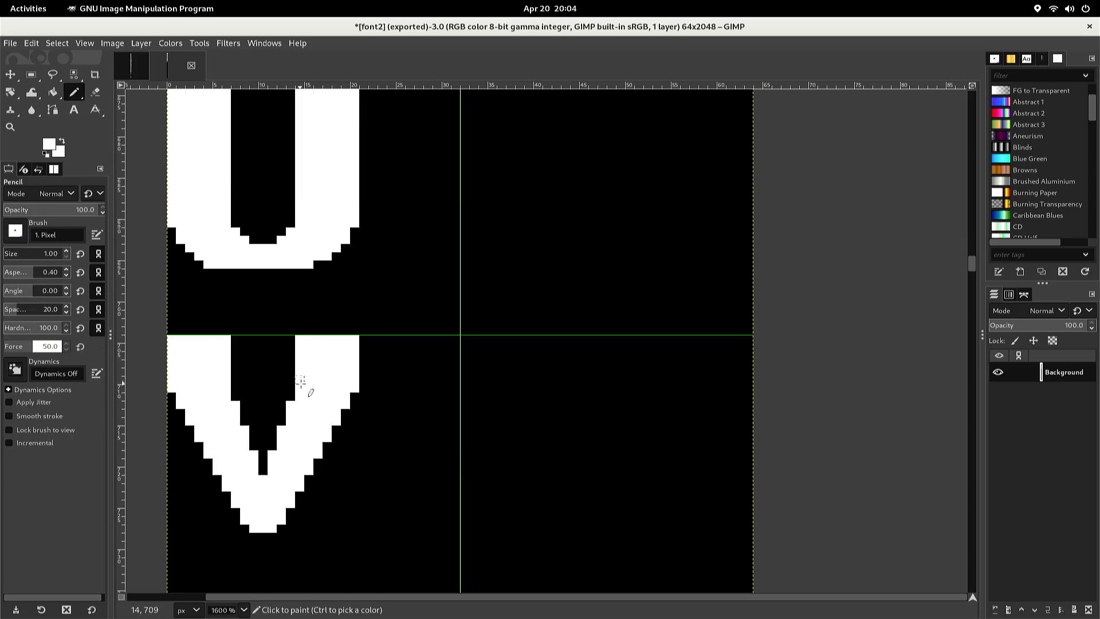
{"action": "left_click", "coordinate": [263, 469]}
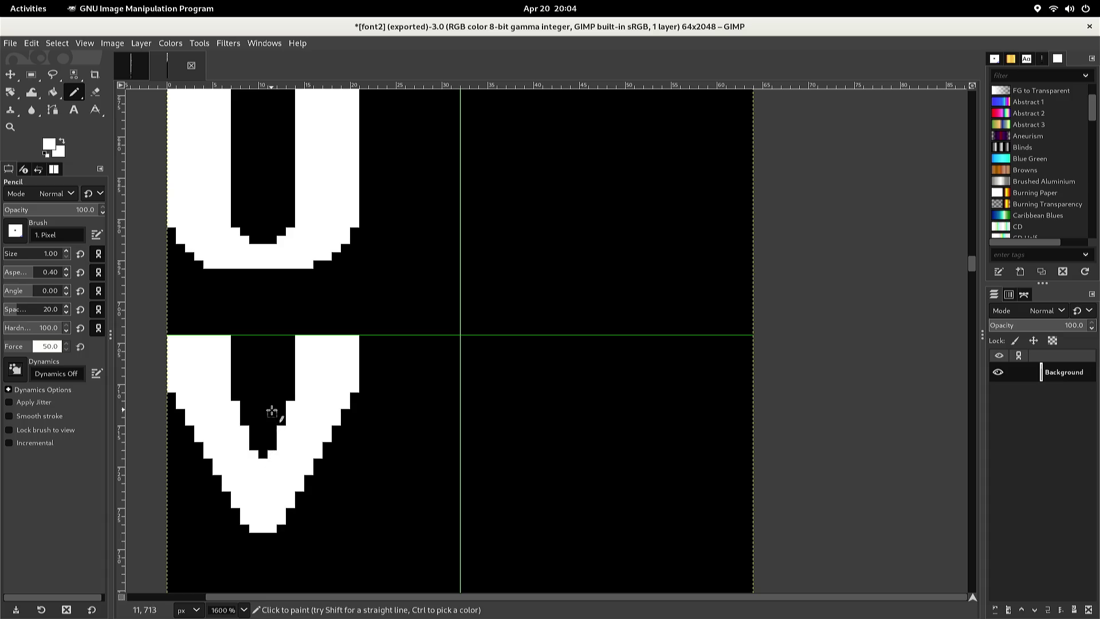
Pick black and round the top corners of both V arms
{"action": "scroll", "coordinate": [272, 390], "scroll_direction": "up", "scroll_amount": 3}
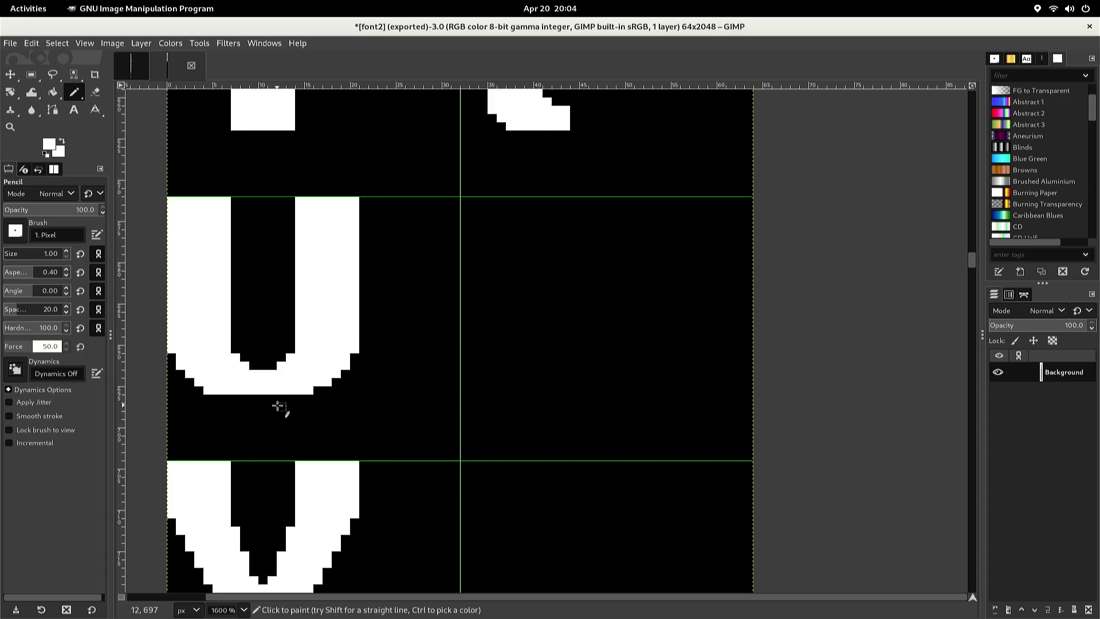
{"action": "left_click", "coordinate": [275, 410], "text": "ctrl"}
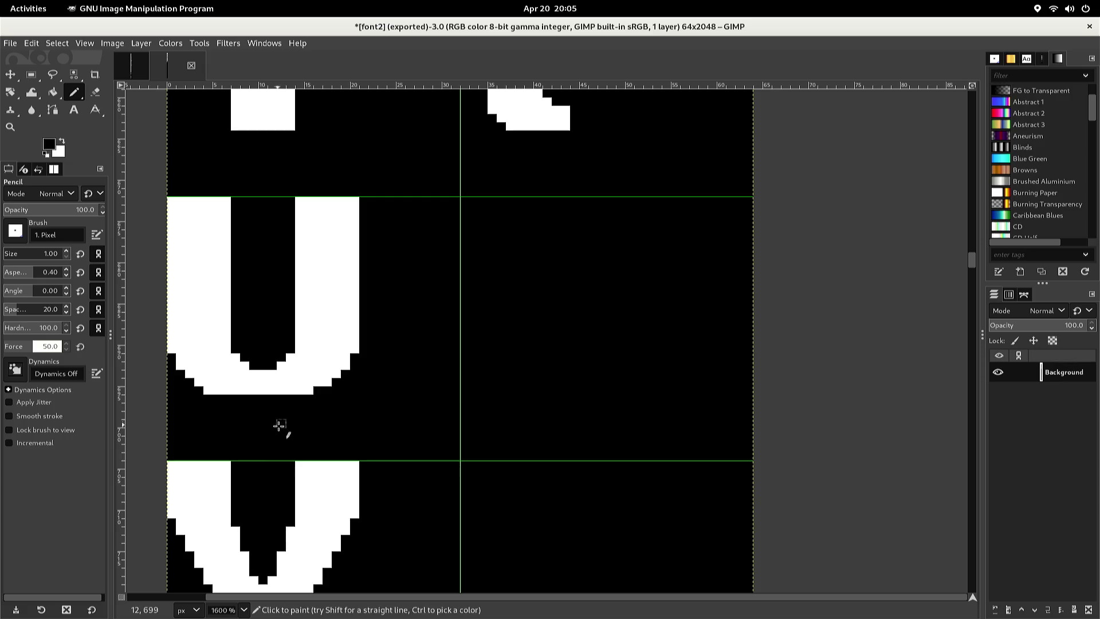
{"action": "left_click", "coordinate": [300, 464]}
{"action": "left_click", "coordinate": [355, 464]}
{"action": "left_click", "coordinate": [227, 465]}
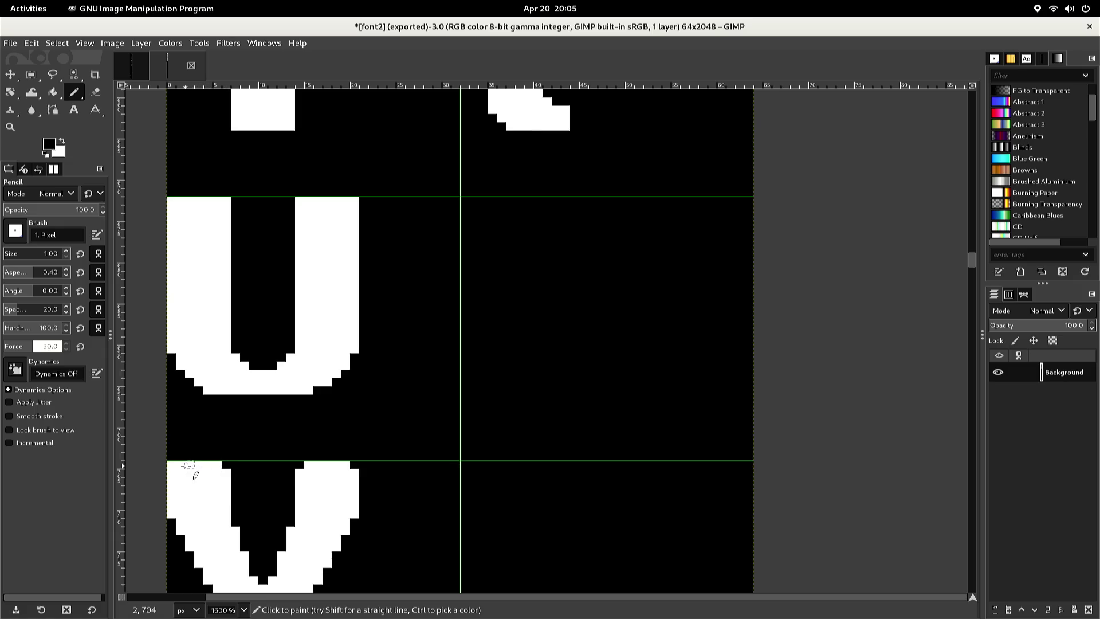
{"action": "left_click", "coordinate": [170, 464]}
{"action": "scroll", "coordinate": [177, 457], "scroll_direction": "up", "scroll_amount": 3}
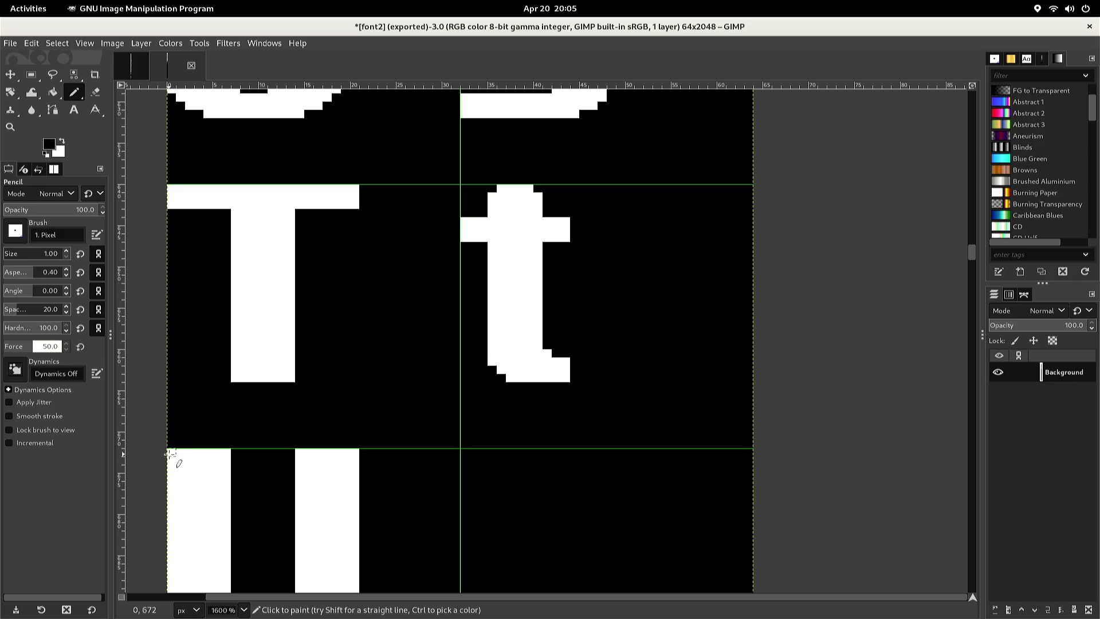
Blacken the top corner pixels of both arms of the U
{"action": "left_click", "coordinate": [171, 452]}
{"action": "left_click", "coordinate": [227, 453]}
{"action": "left_click", "coordinate": [225, 452]}
{"action": "left_click", "coordinate": [299, 453]}
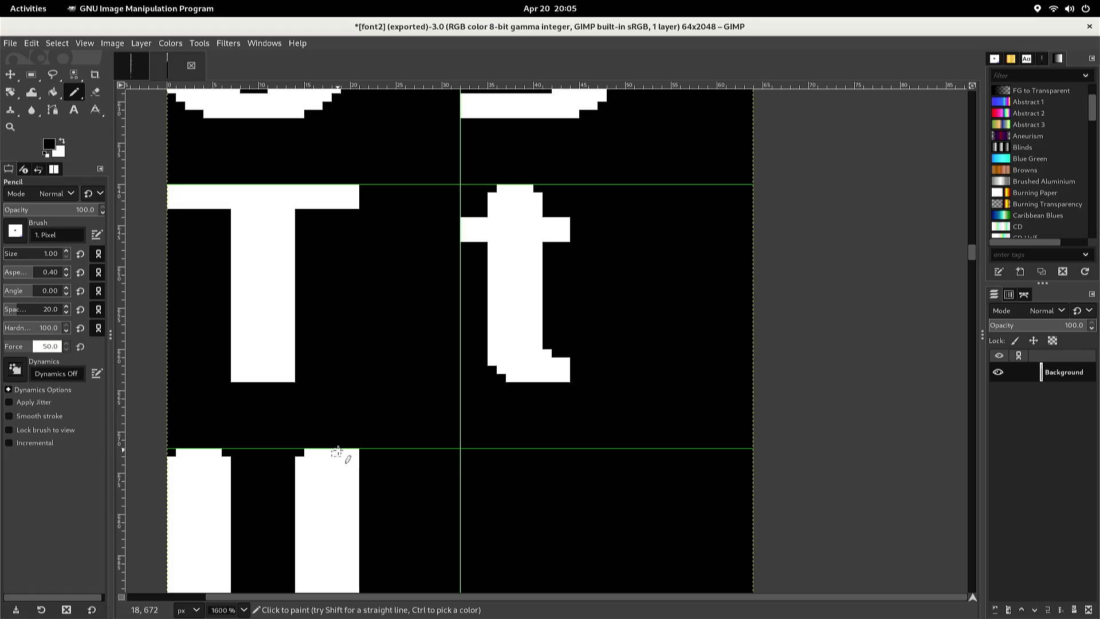
{"action": "left_click", "coordinate": [354, 453]}
Round the bottom corners of the T's stem in black
{"action": "left_click", "coordinate": [235, 377]}
{"action": "left_click", "coordinate": [290, 377]}
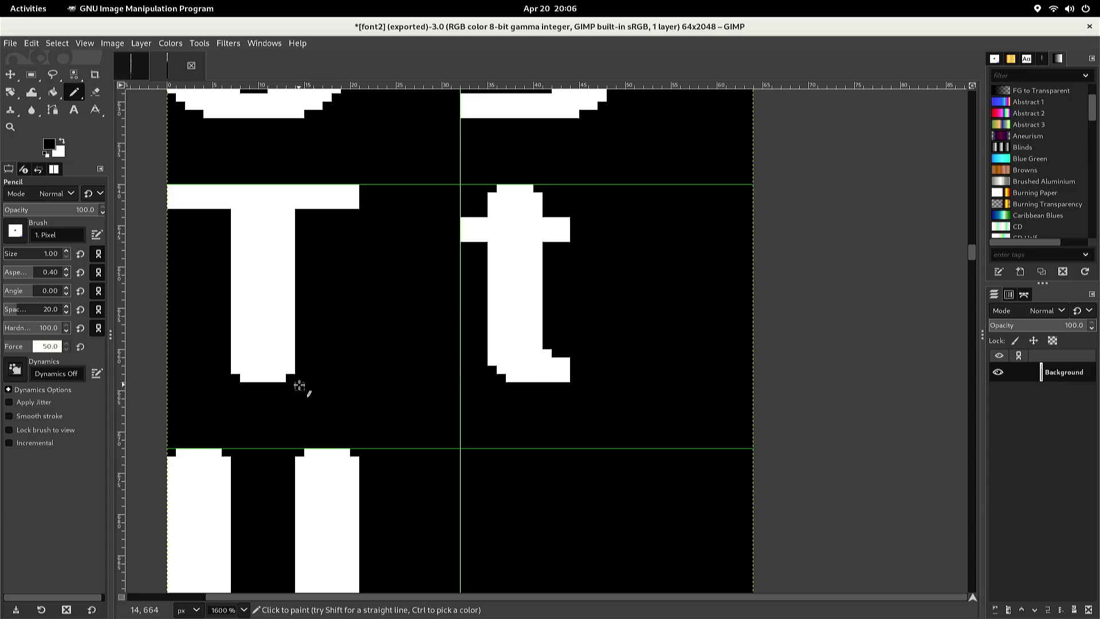
{"action": "scroll", "coordinate": [299, 385], "scroll_direction": "up", "scroll_amount": 3}
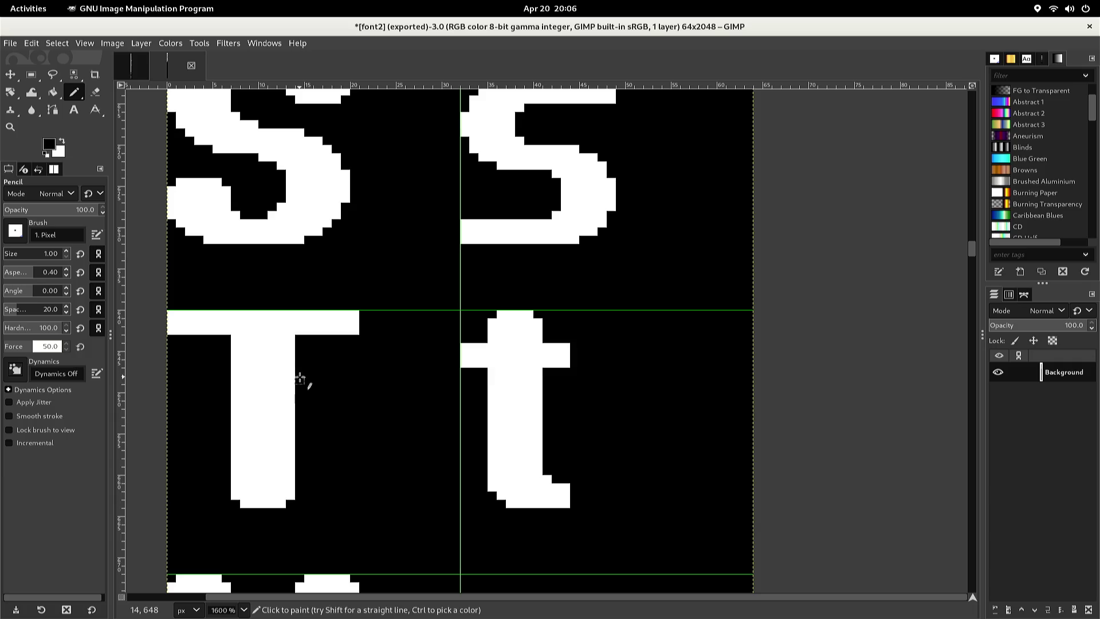
Re-export the image to font2.png
{"action": "key", "text": "ctrl"}
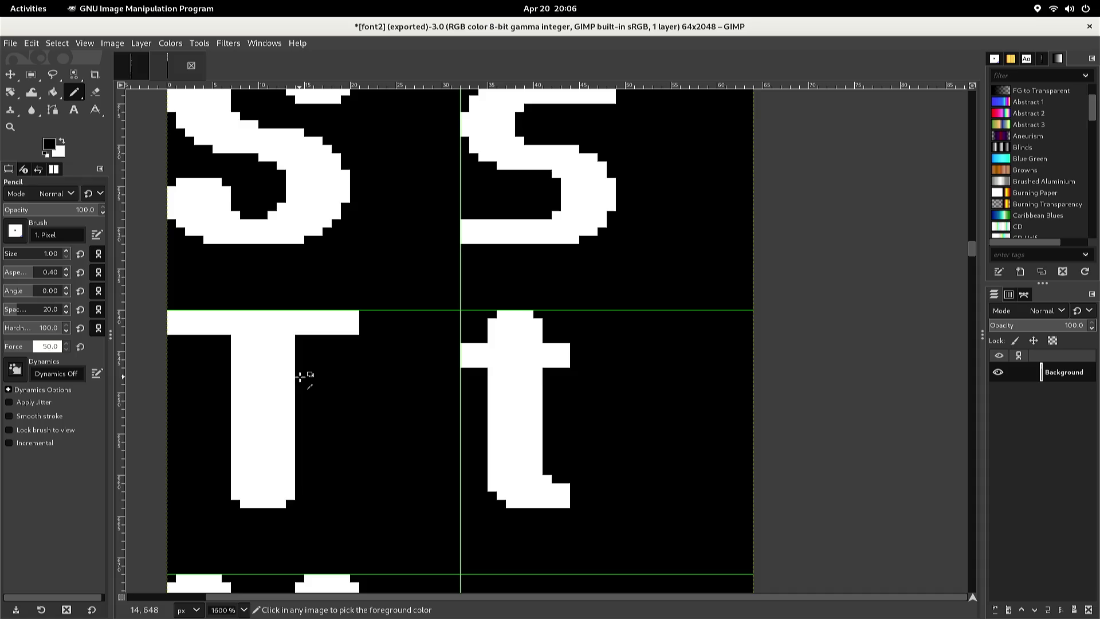
{"action": "key", "text": "ctrl+e"}
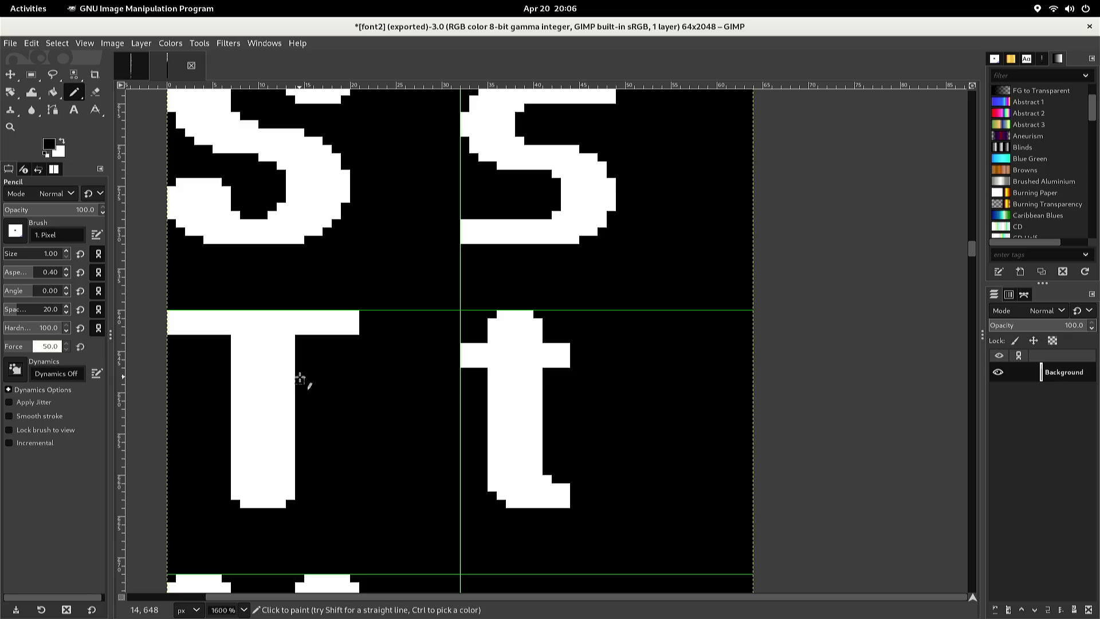
{"action": "scroll", "coordinate": [299, 376], "scroll_direction": "up", "scroll_amount": 3}
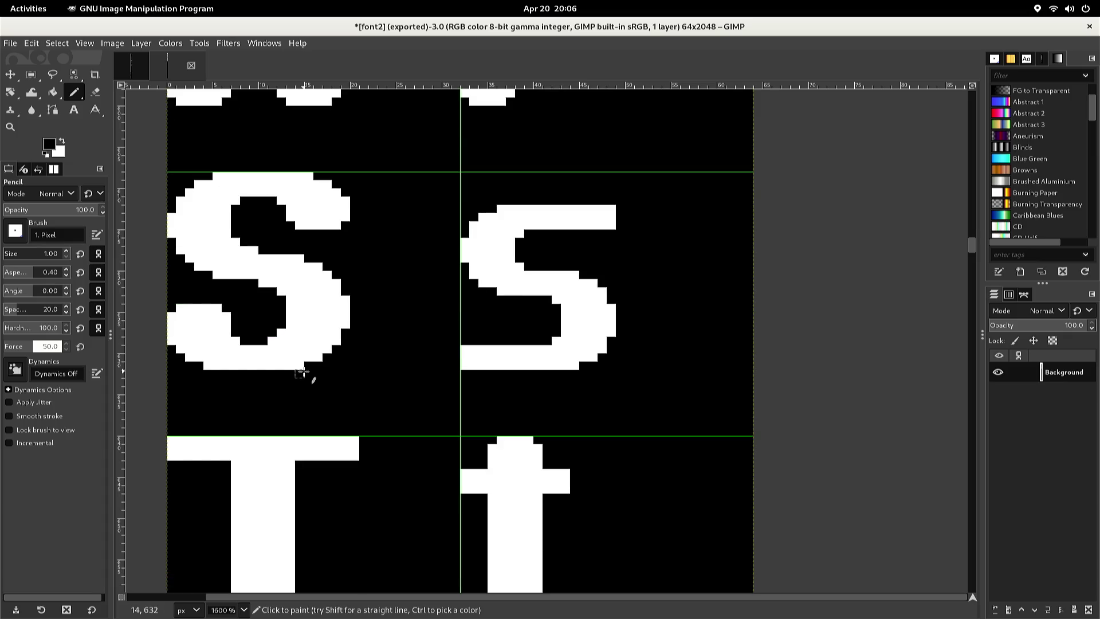
{"action": "scroll", "coordinate": [299, 371], "scroll_direction": "up", "scroll_amount": 3}
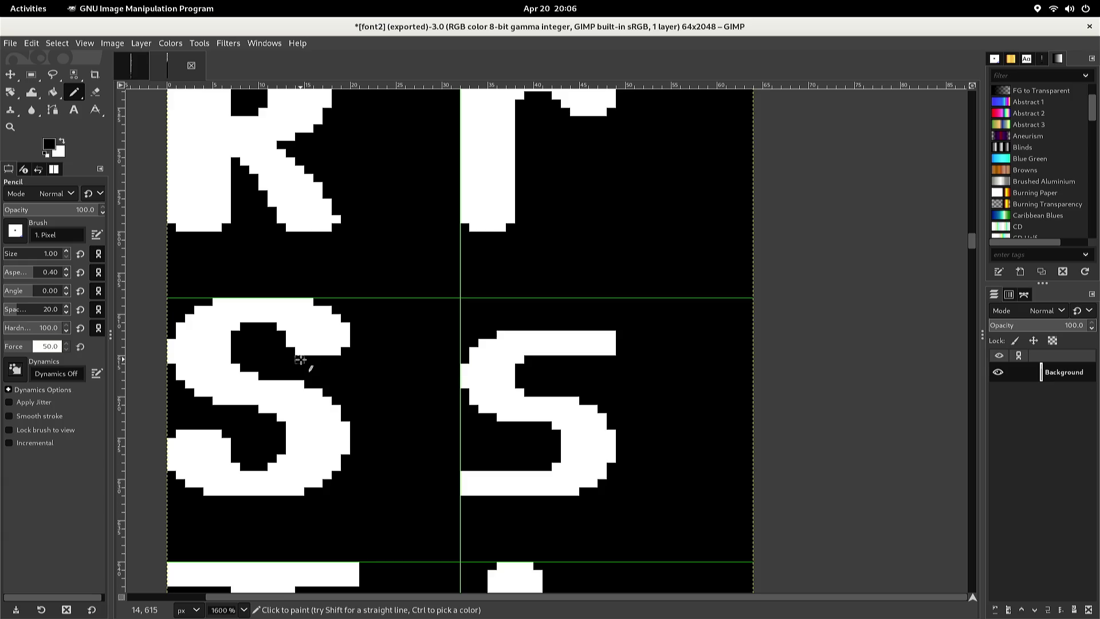
{"action": "scroll", "coordinate": [299, 360], "scroll_direction": "up", "scroll_amount": 20}
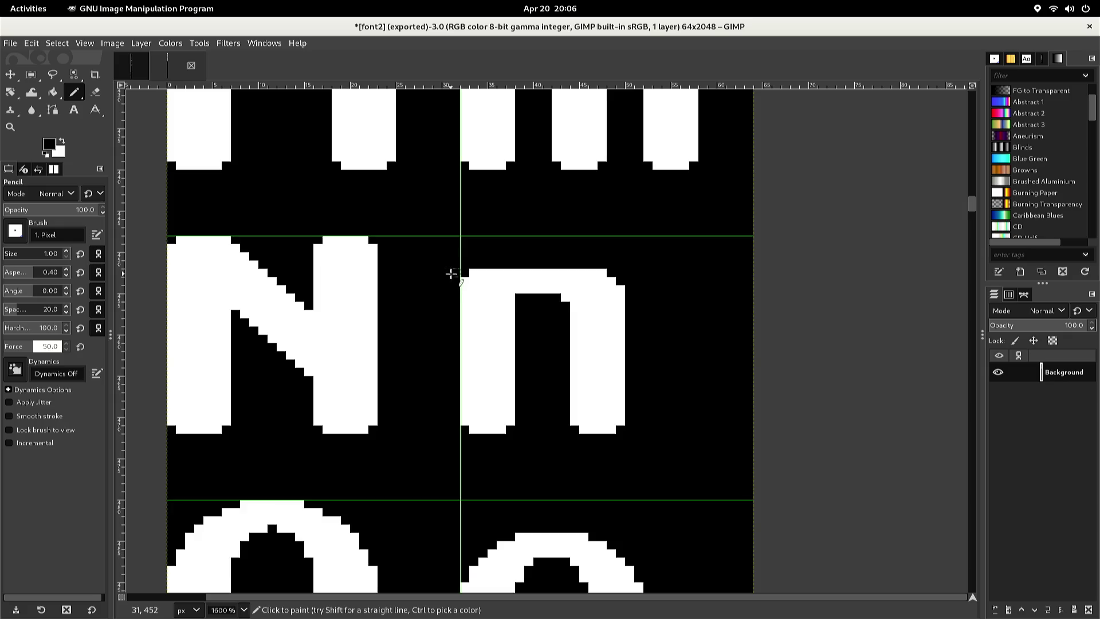
Rectangle-select the lowercase n and paste a floating copy of it
{"action": "key", "text": "r"}
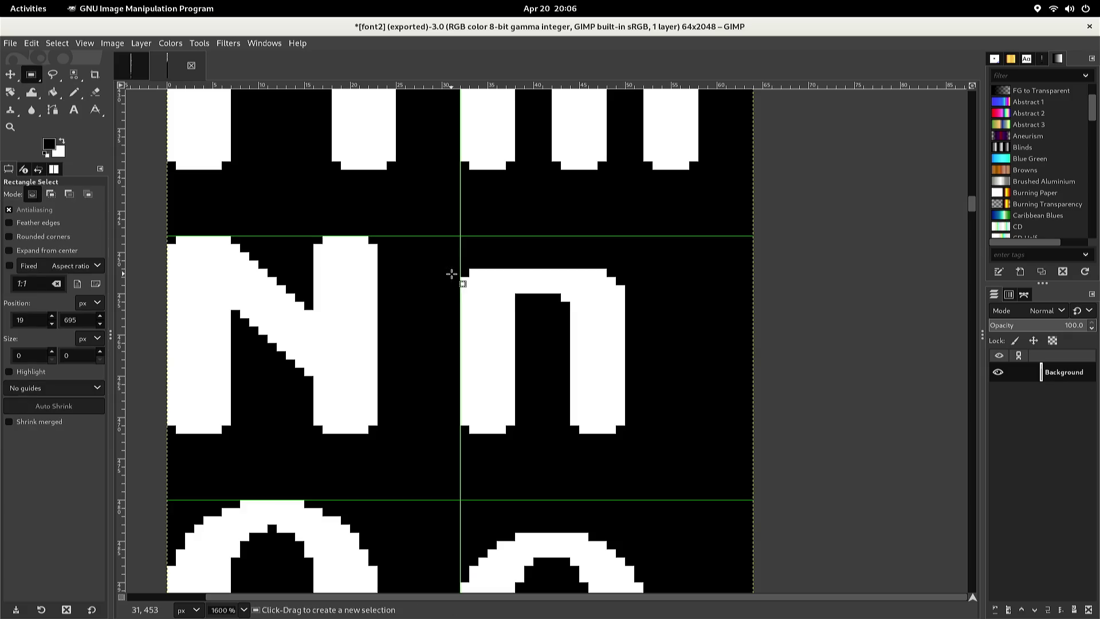
{"action": "mouse_move", "coordinate": [451, 269]}
{"action": "left_mouse_down"}
{"action": "mouse_move", "coordinate": [494, 439]}
{"action": "mouse_move", "coordinate": [628, 442]}
{"action": "left_mouse_up"}
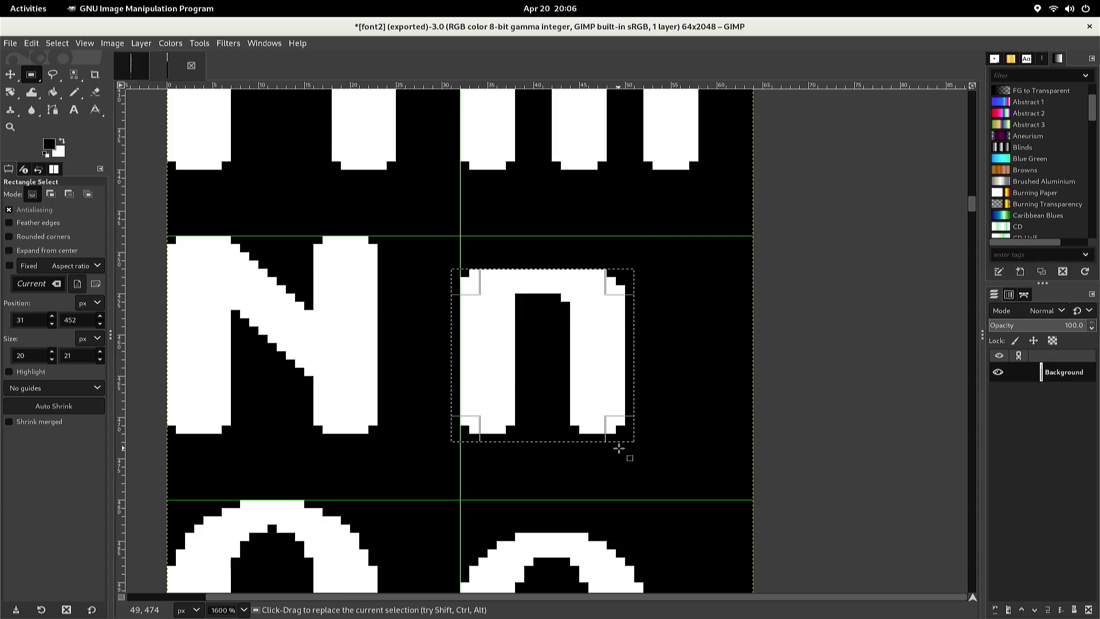
{"action": "mouse_move", "coordinate": [614, 442]}
{"action": "left_mouse_down"}
{"action": "mouse_move", "coordinate": [622, 458]}
{"action": "mouse_move", "coordinate": [609, 490]}
{"action": "mouse_move", "coordinate": [605, 446]}
{"action": "mouse_move", "coordinate": [624, 435]}
{"action": "mouse_move", "coordinate": [615, 431]}
{"action": "left_mouse_up"}
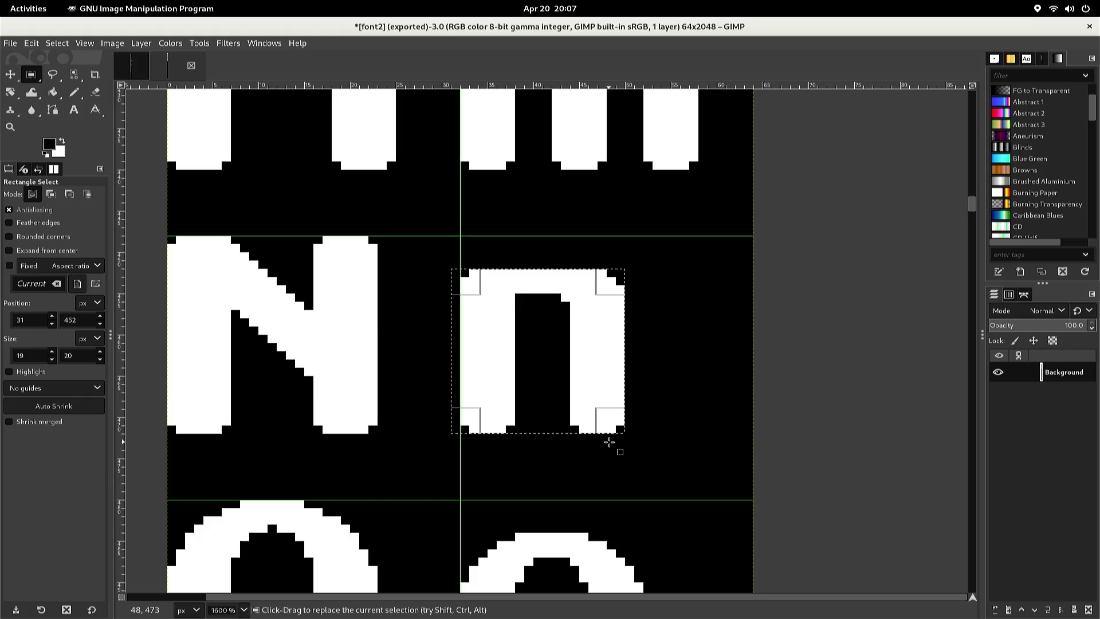
{"action": "key", "text": "ctrl+c"}
{"action": "key", "text": "ctrl+v"}
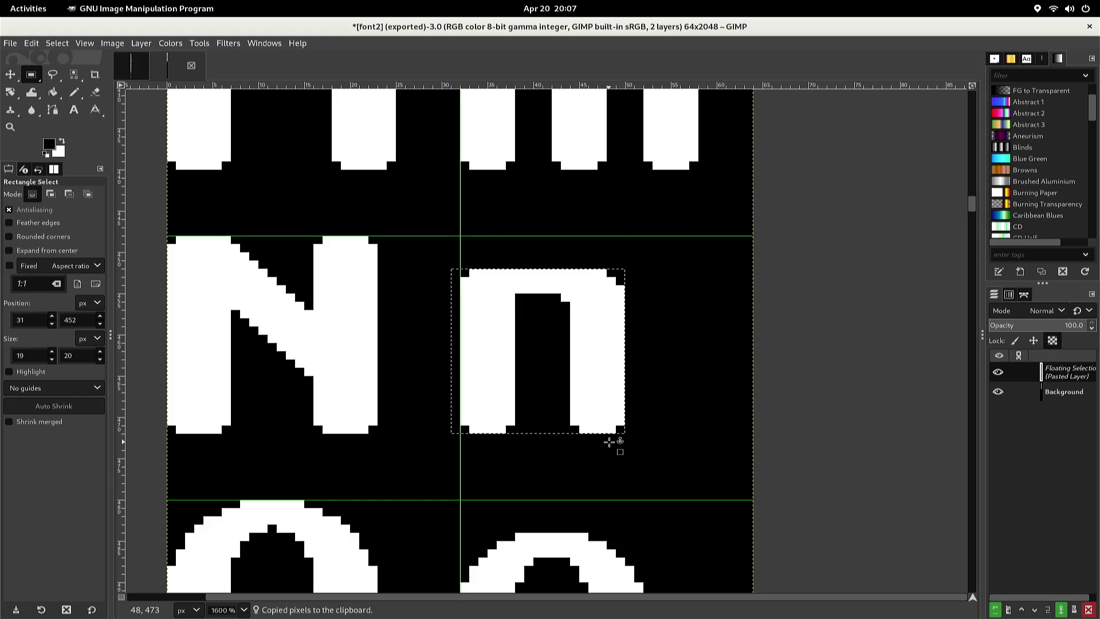
Nudge the pasted n into the empty lowercase u cell beside the U
{"action": "key", "text": "Down"}
{"action": "key", "text": "Down"}
{"action": "key", "text": "Down"}
{"action": "key", "text": "Down"}
{"action": "key", "text": "Down"}
{"action": "key", "text": "Down"}
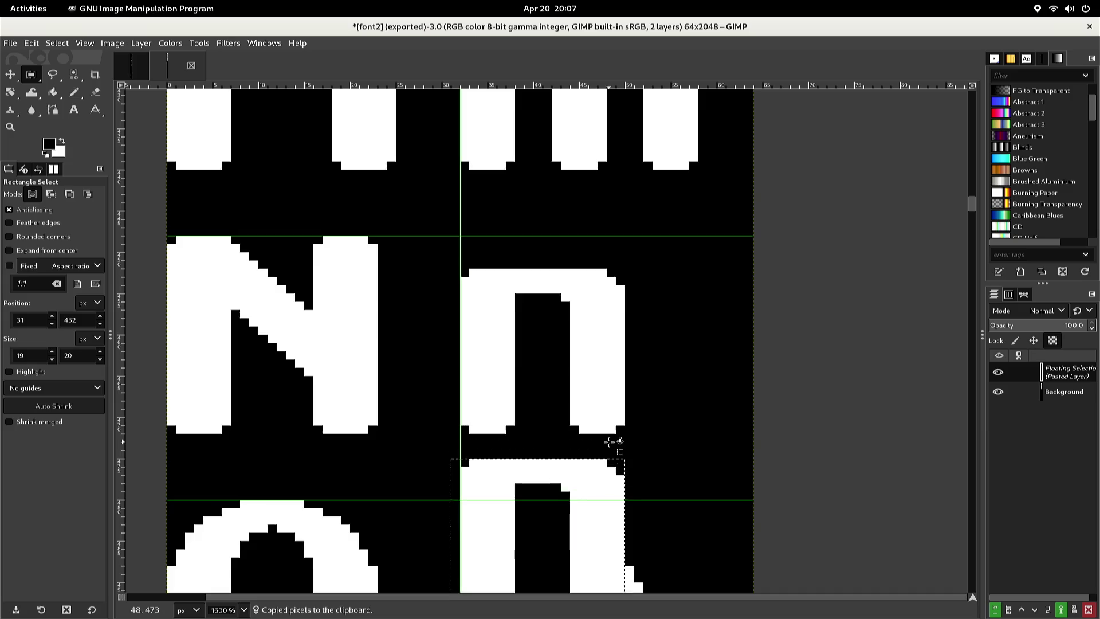
{"action": "key", "text": "Down"}
{"action": "key", "text": "Down"}
{"action": "key", "text": "Down"}
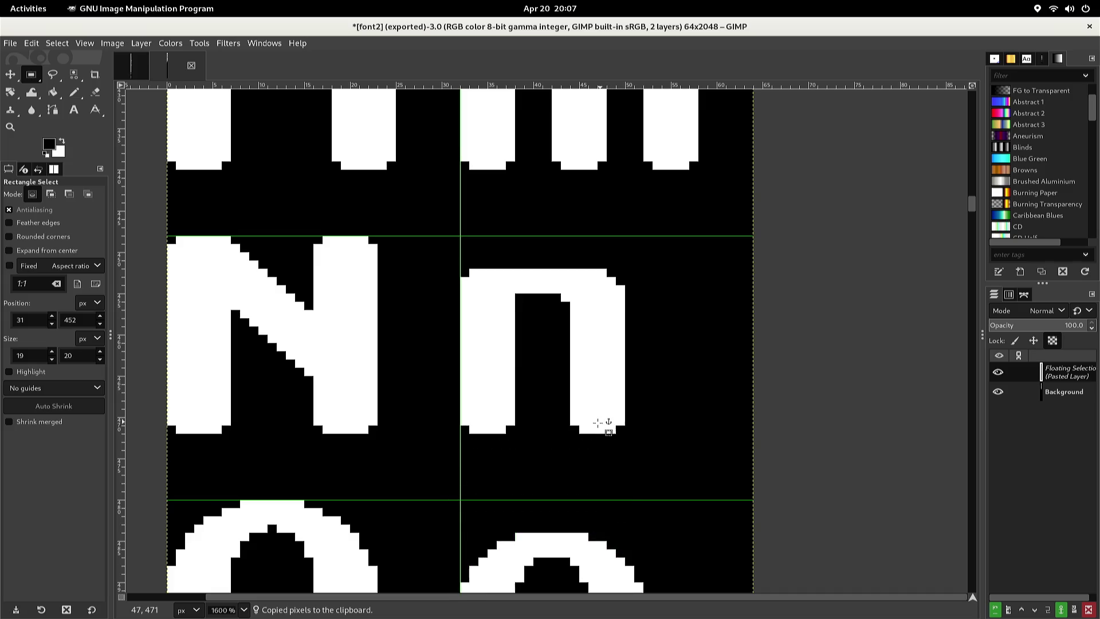
{"action": "scroll", "coordinate": [599, 439], "scroll_direction": "down", "scroll_amount": 5}
{"action": "scroll", "coordinate": [590, 438], "scroll_direction": "down", "scroll_amount": 12}
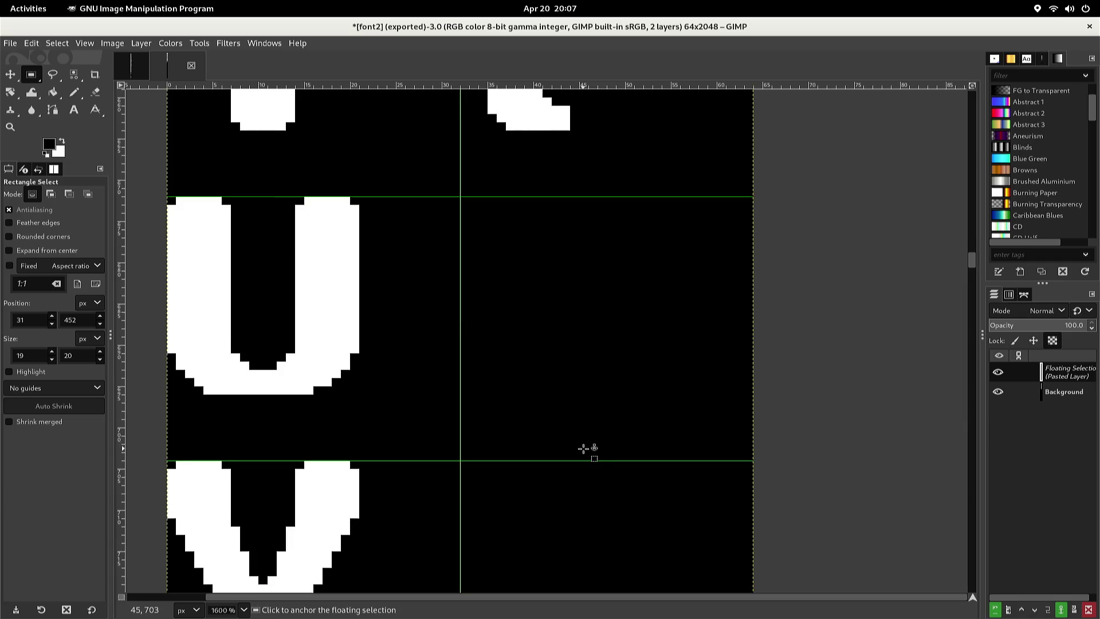
{"action": "key", "text": "Up"}
{"action": "key", "text": "Up"}
{"action": "key", "text": "Up"}
{"action": "key", "text": "Down"}
{"action": "key", "text": "Down"}
{"action": "key", "text": "Down"}
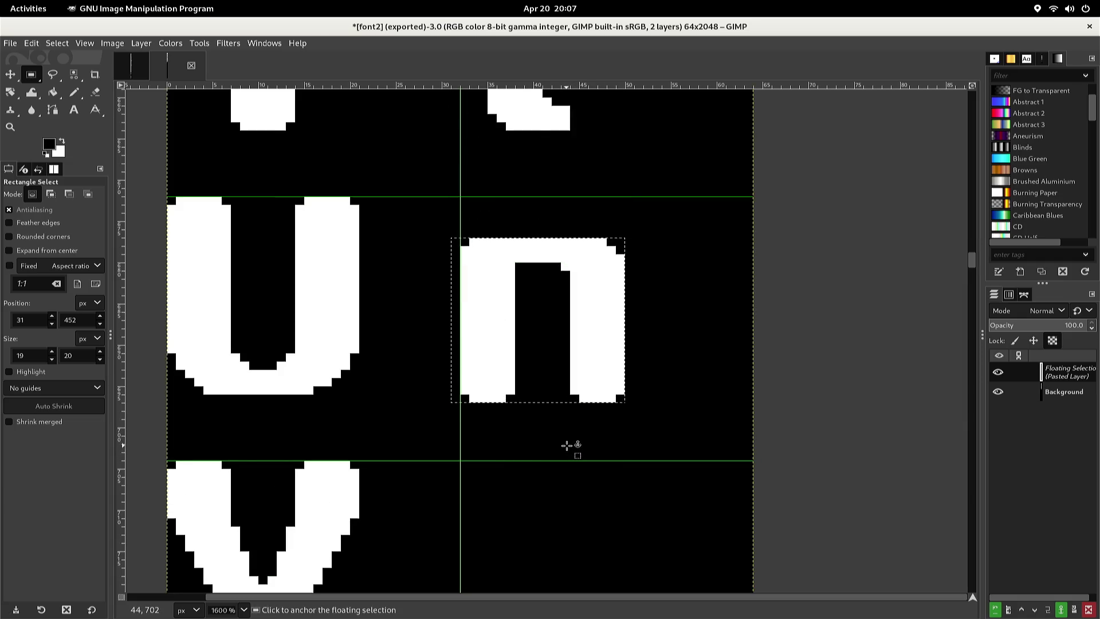
{"action": "key", "text": "Left"}
{"action": "key", "text": "Left"}
{"action": "key", "text": "Left"}
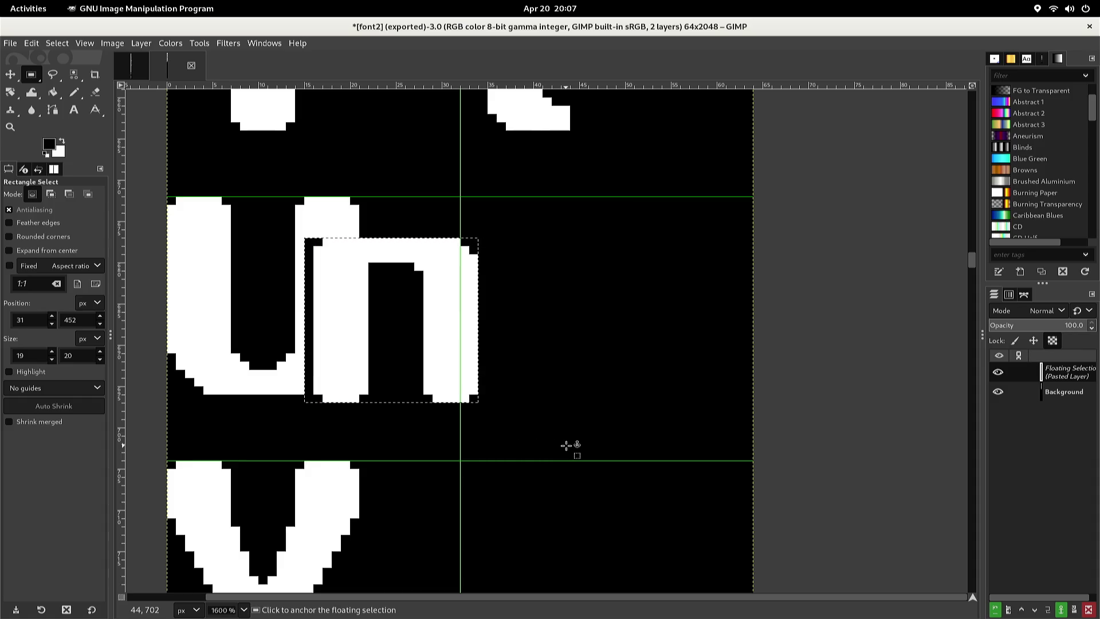
{"action": "key", "text": "Up"}
{"action": "key", "text": "Right"}
{"action": "key", "text": "Right"}
{"action": "key", "text": "Right"}
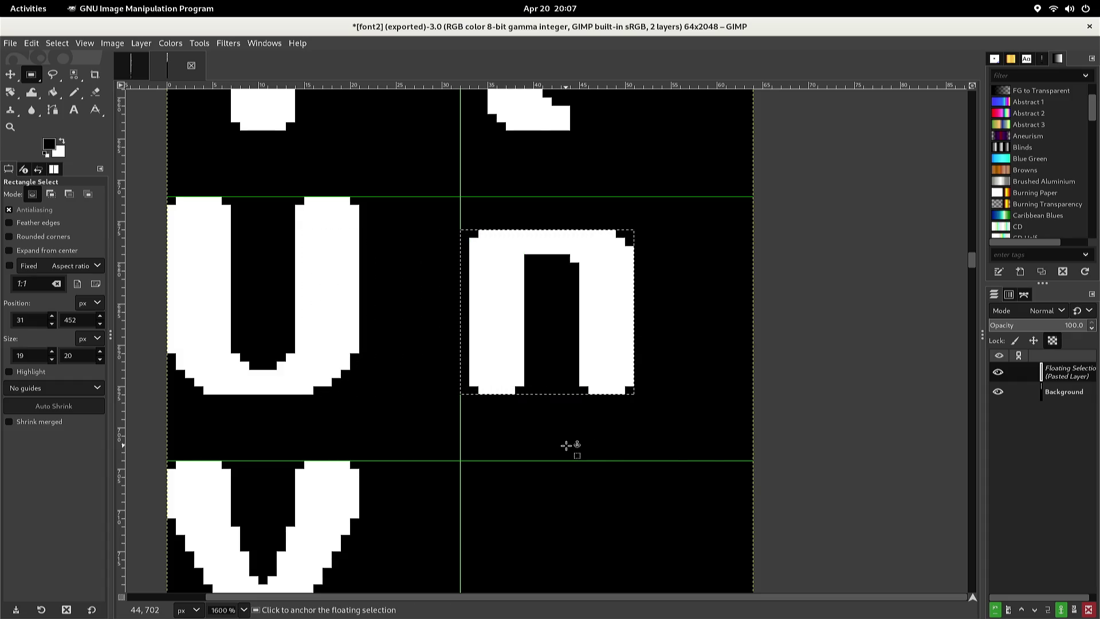
{"action": "key", "text": "Left"}
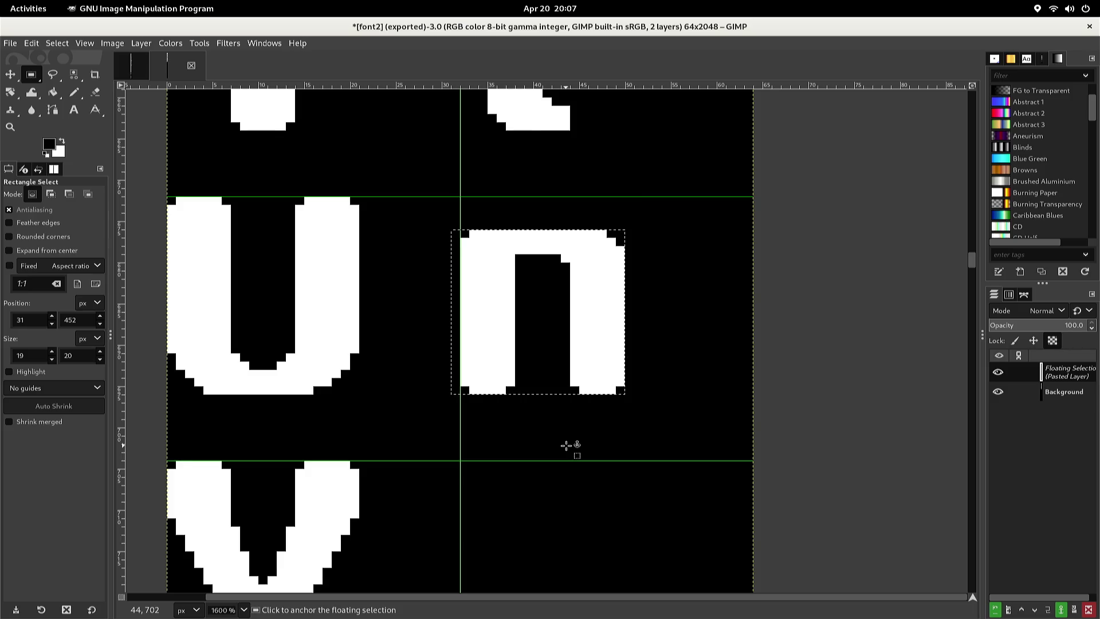
{"action": "key", "text": "alt+l"}
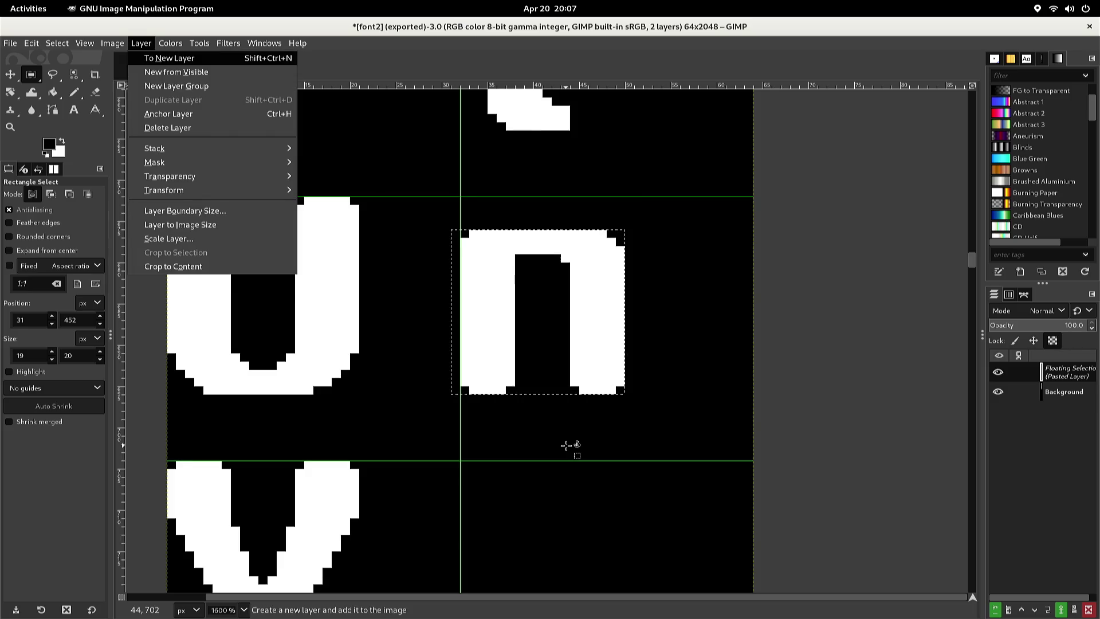
Cancel the flip option and copy the pasted u glyph
{"action": "key", "text": "t"}
{"action": "key", "text": "Escape"}
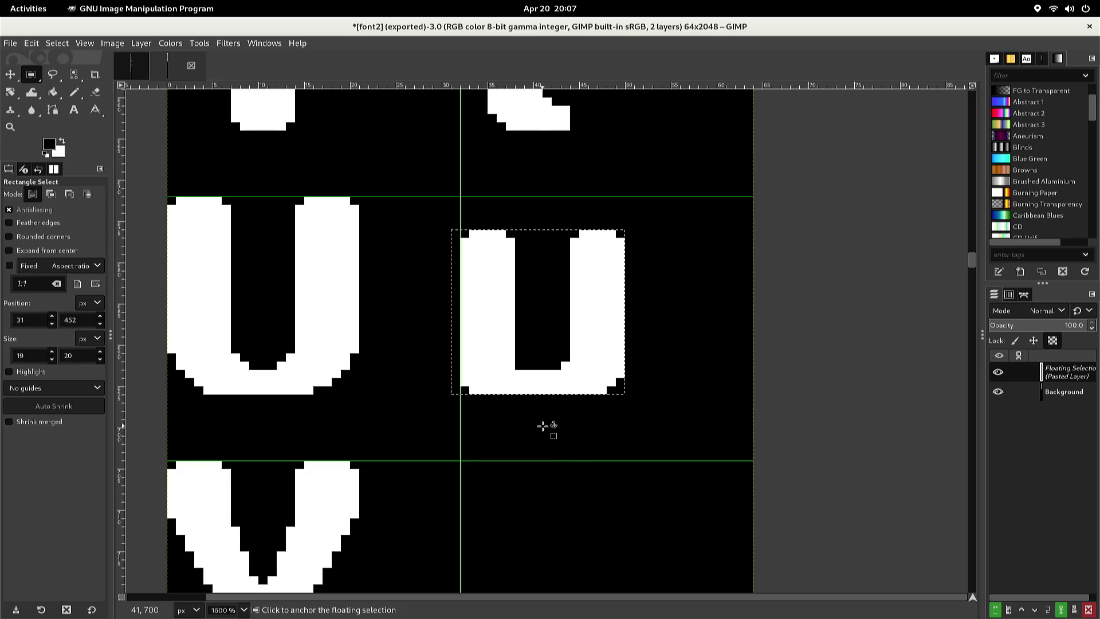
{"action": "key", "text": "ctrl+c"}
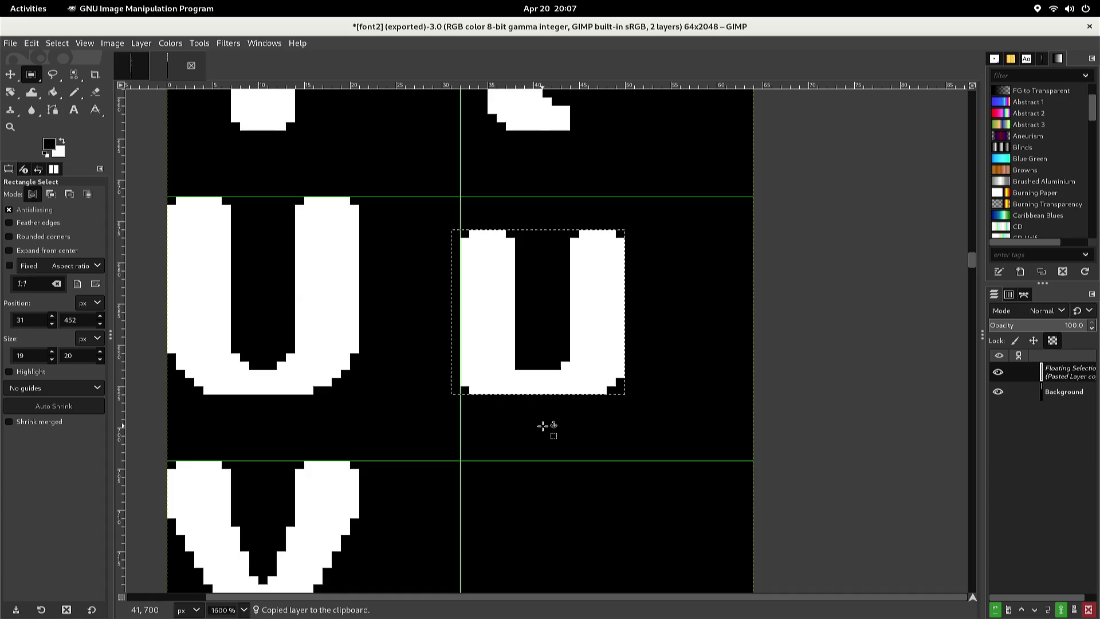
Nudge the pasted u into the cell beside the V and anchor it
{"action": "key", "text": "Down"}
{"action": "key", "text": "Down"}
{"action": "key", "text": "Down"}
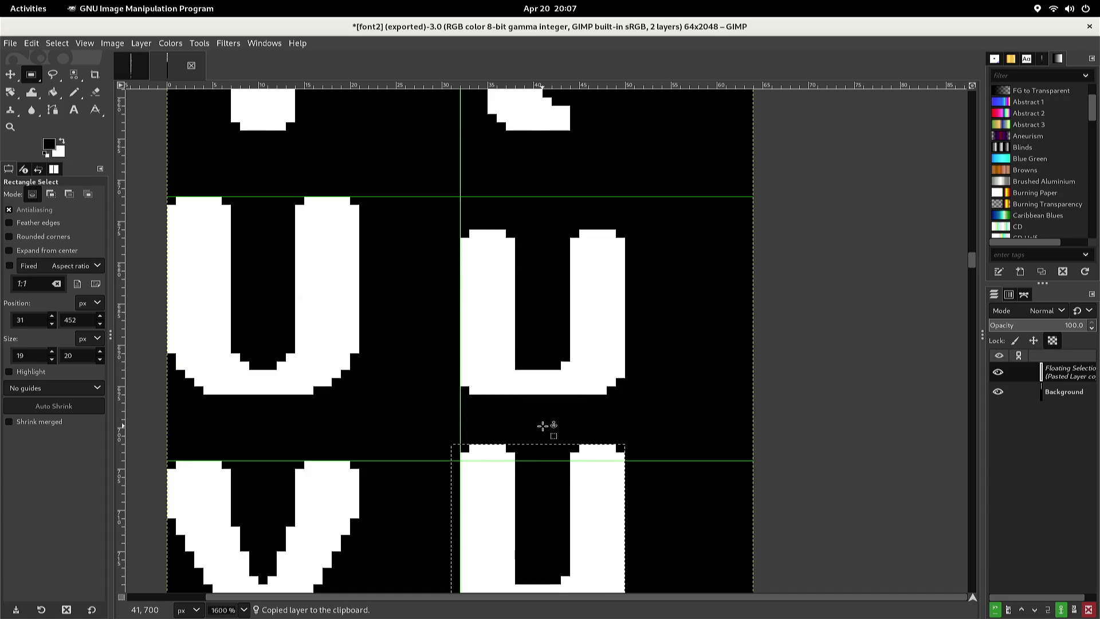
{"action": "key", "text": "Down"}
{"action": "key", "text": "Down"}
{"action": "key", "text": "Down"}
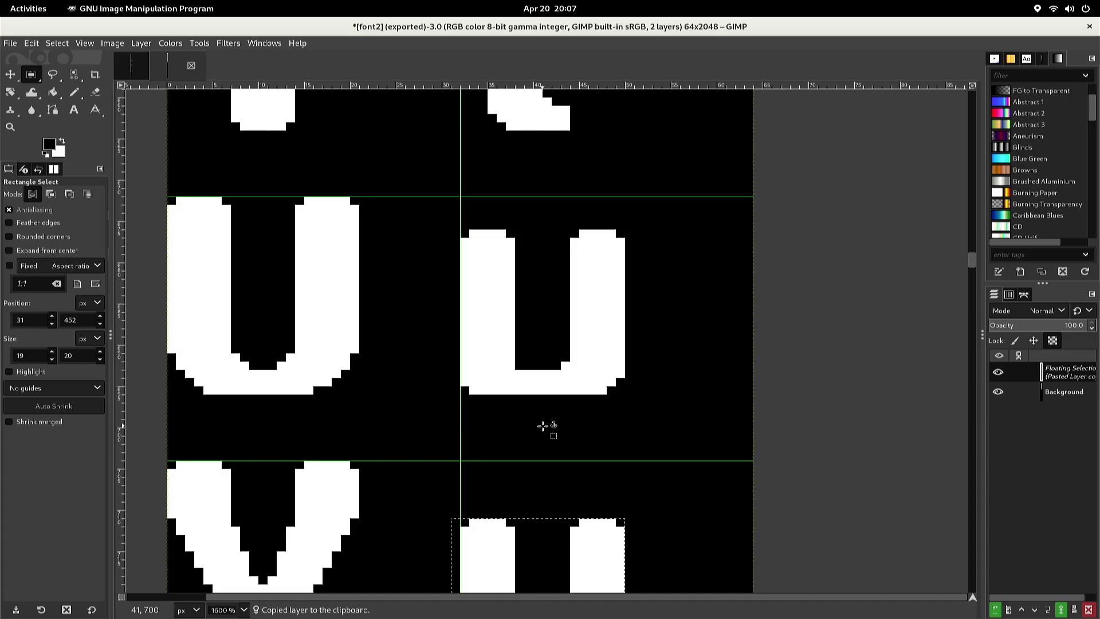
{"action": "key", "text": "Up"}
{"action": "key", "text": "Up"}
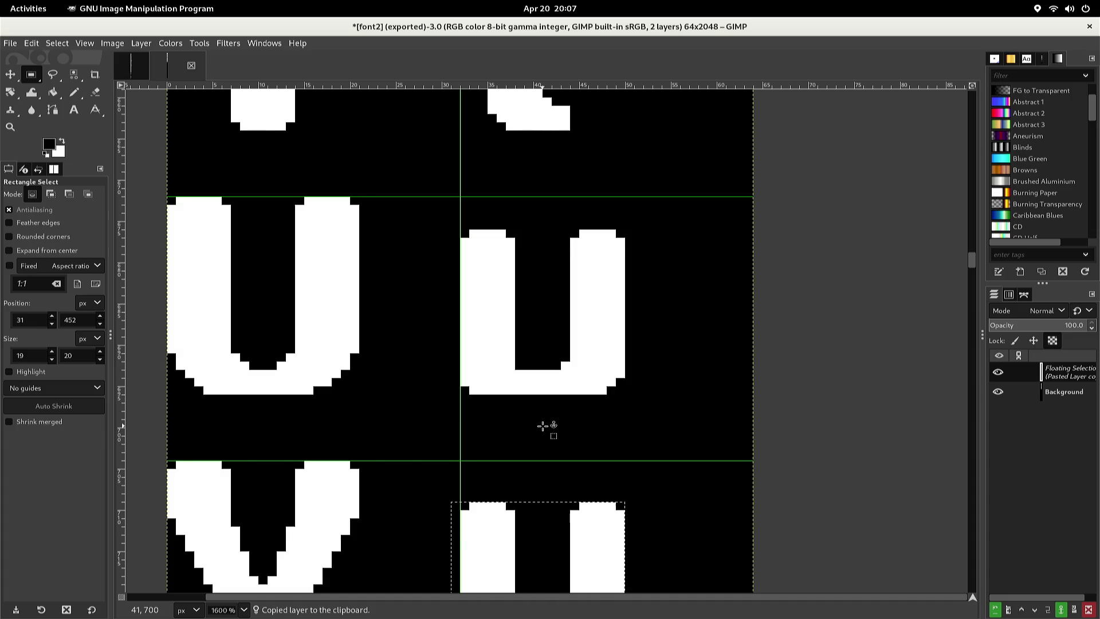
{"action": "scroll", "coordinate": [542, 425], "scroll_direction": "down", "scroll_amount": 5}
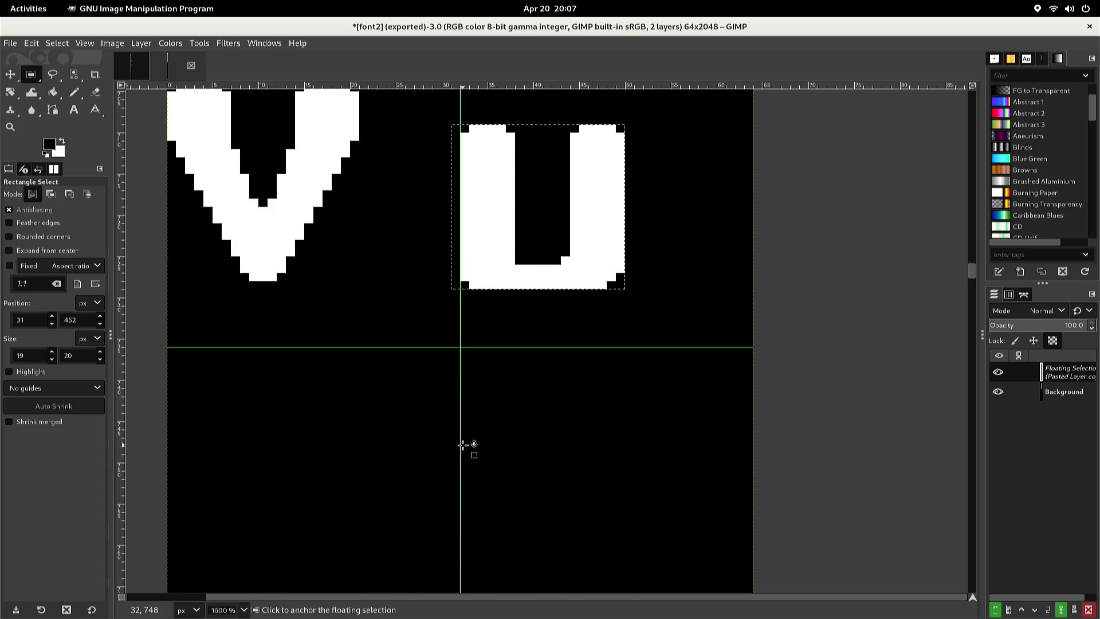
{"action": "key", "text": "Left"}
{"action": "key", "text": "Left"}
{"action": "key", "text": "Left"}
{"action": "key", "text": "Left"}
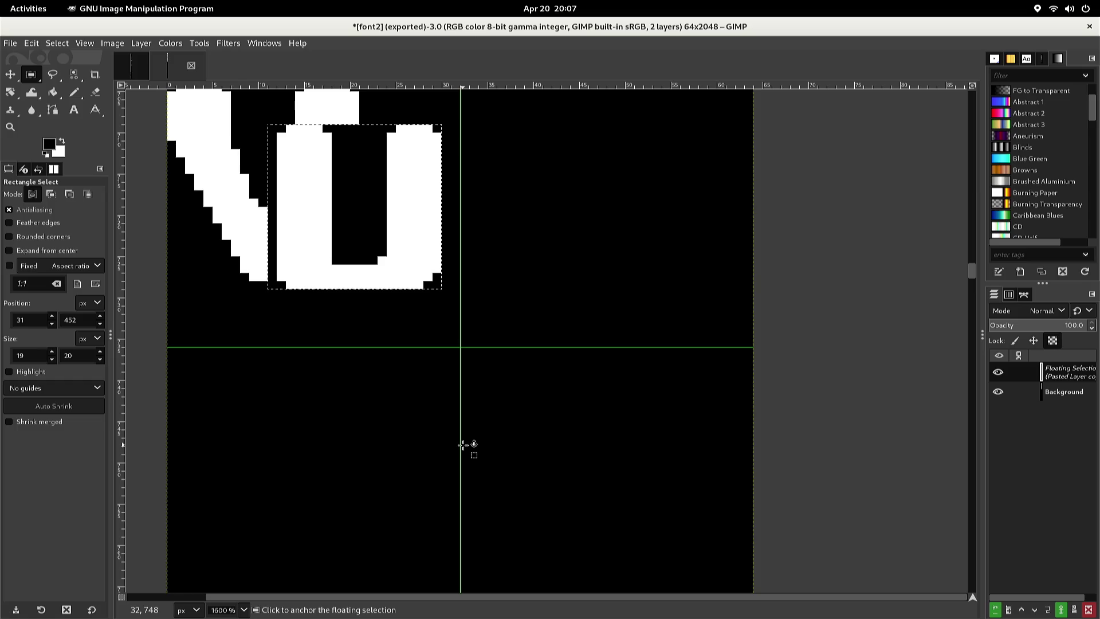
{"action": "key", "text": "Up"}
{"action": "key", "text": "Right"}
{"action": "key", "text": "Right"}
{"action": "key", "text": "Right"}
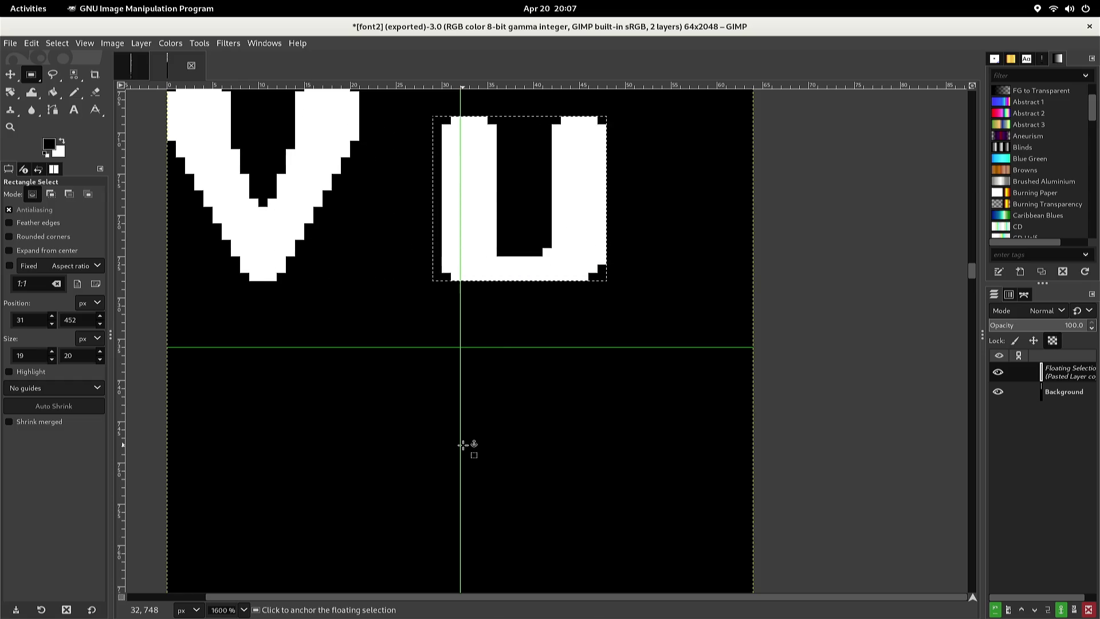
{"action": "key", "text": "Right"}
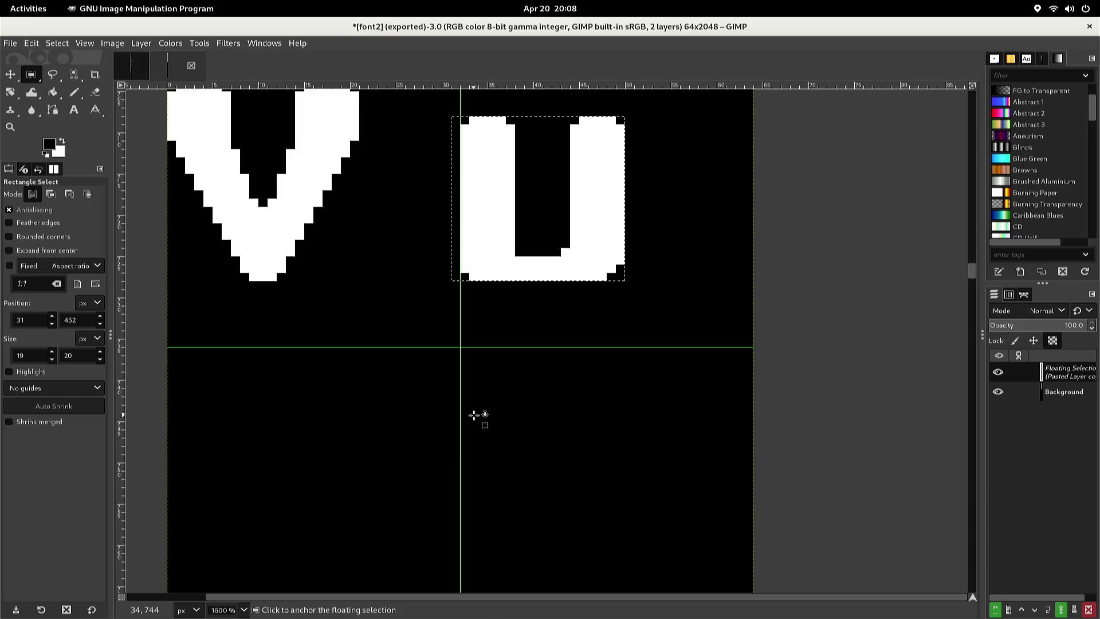
{"action": "left_click", "coordinate": [479, 415]}
Open and dismiss the canvas context menu twice
{"action": "right_click", "coordinate": [467, 410]}
{"action": "key", "text": "Escape"}
{"action": "scroll", "coordinate": [467, 401], "scroll_direction": "up", "scroll_amount": 2}
{"action": "right_click", "coordinate": [467, 401]}
{"action": "key", "text": "Escape"}
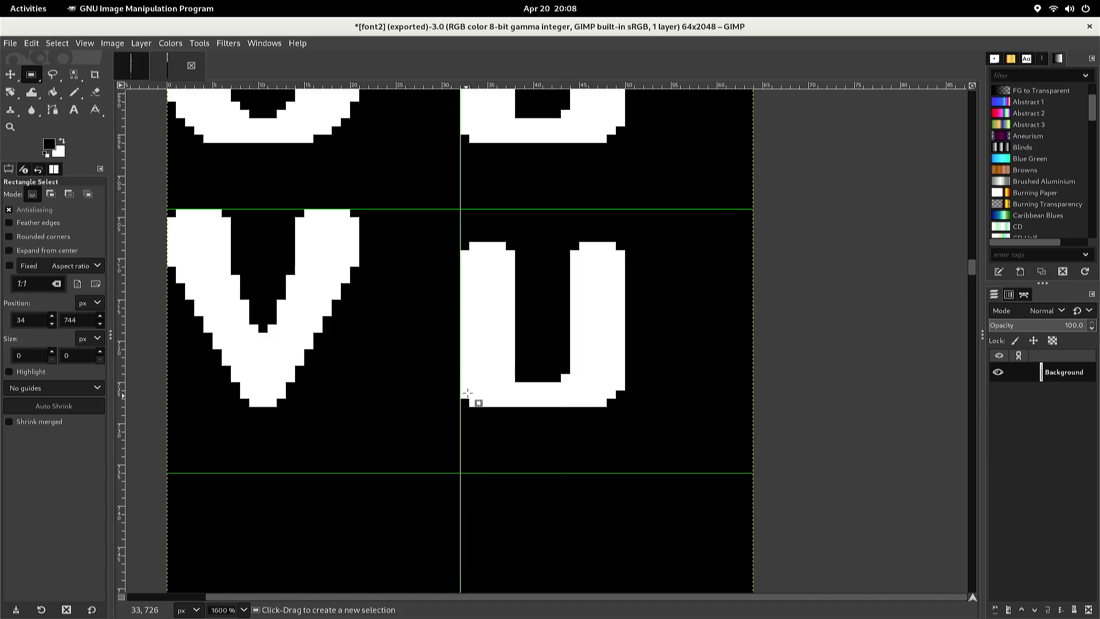
With the Pencil in black, blacken two pixels on the upper u's lower-left edge
{"action": "scroll", "coordinate": [468, 395], "scroll_direction": "up", "scroll_amount": 2}
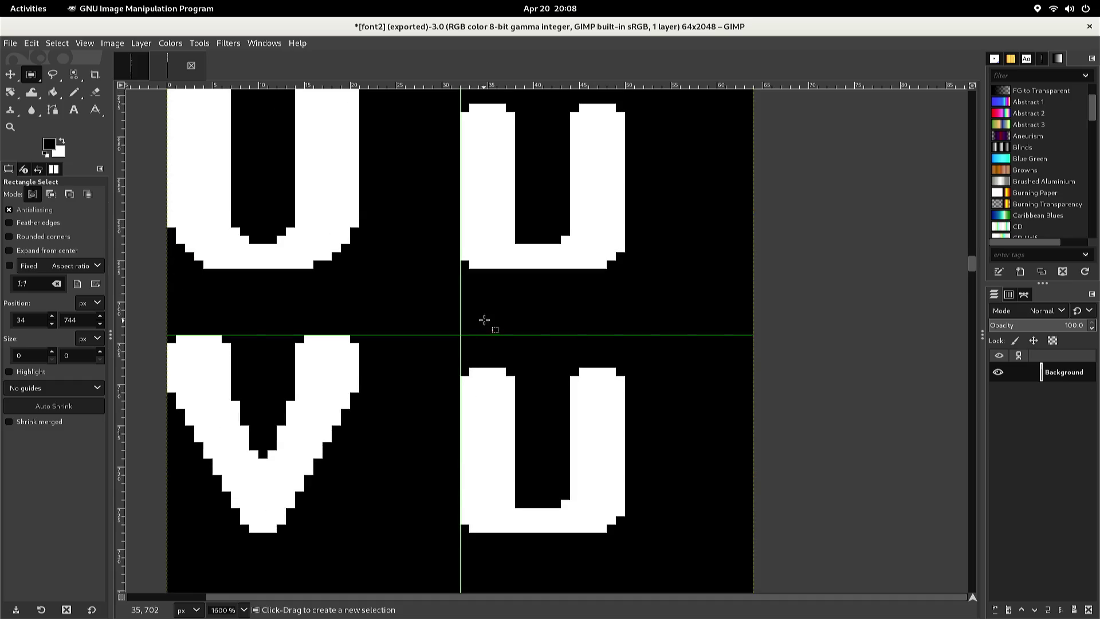
{"action": "left_click", "coordinate": [496, 268]}
{"action": "key", "text": "n"}
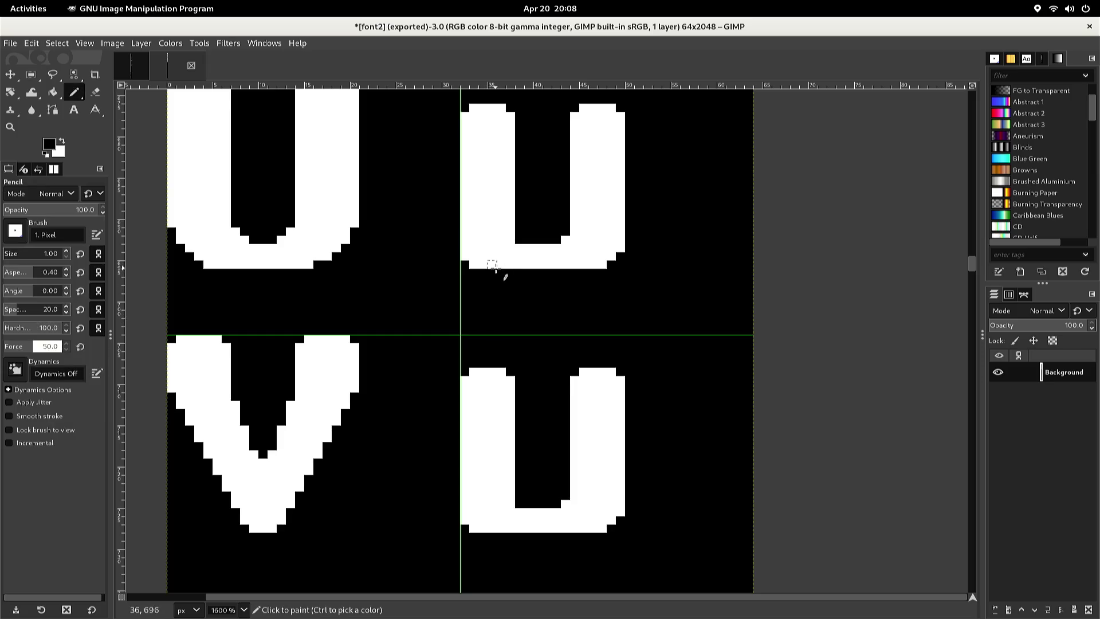
{"action": "key", "text": "ctrl"}
{"action": "left_click", "coordinate": [497, 263], "text": "ctrl"}
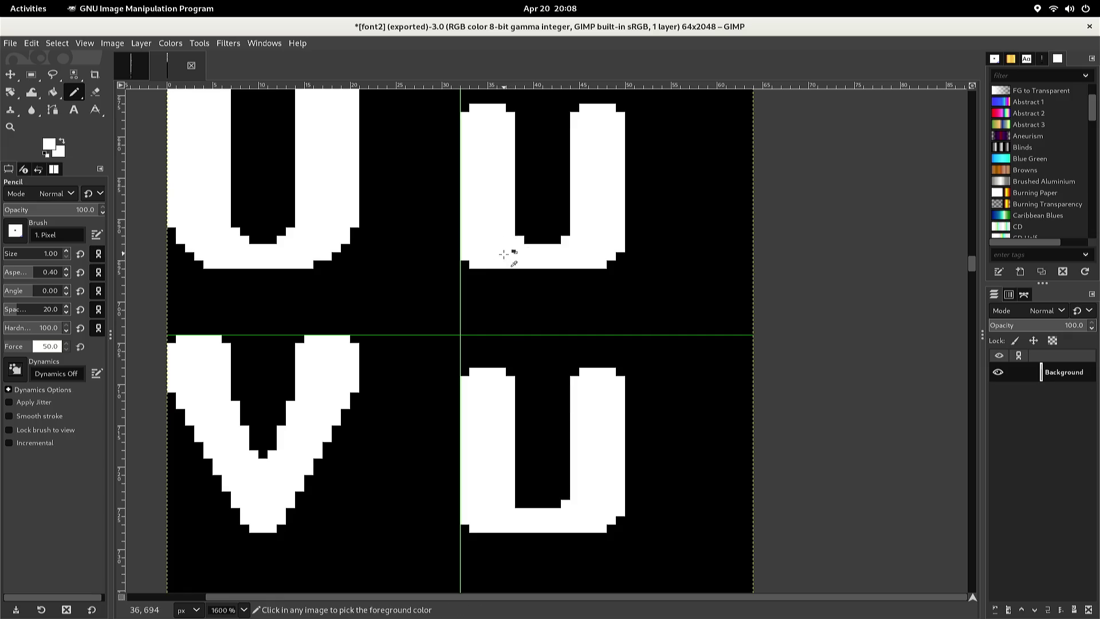
{"action": "left_click", "coordinate": [481, 279], "text": "ctrl"}
{"action": "left_click", "coordinate": [475, 265]}
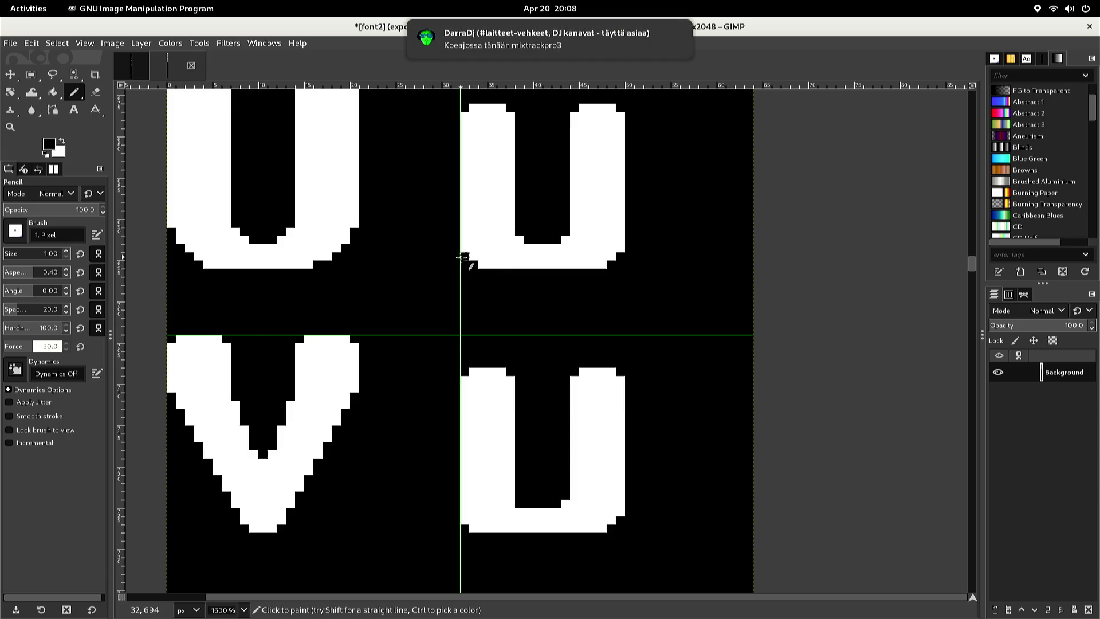
{"action": "left_click", "coordinate": [462, 257]}
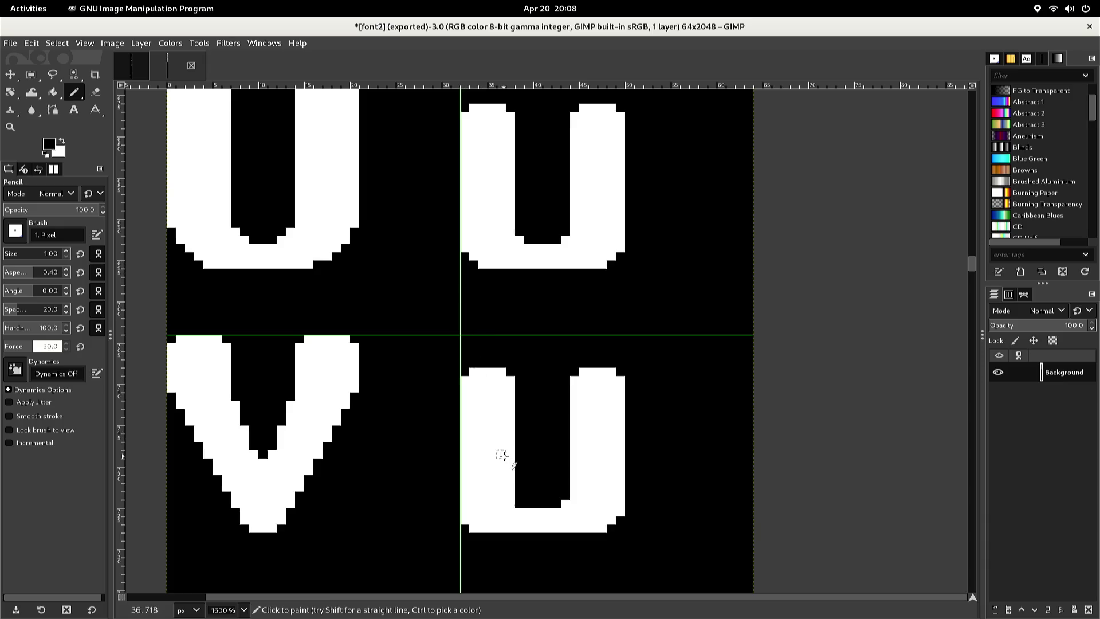
Try whitening pixels at the lower u's counter bottom, undoing the attempts, and set pencil opacity to 90
{"action": "left_click", "coordinate": [504, 456], "text": "ctrl"}
{"action": "left_click", "coordinate": [530, 502]}
{"action": "key", "text": "ctrl+z"}
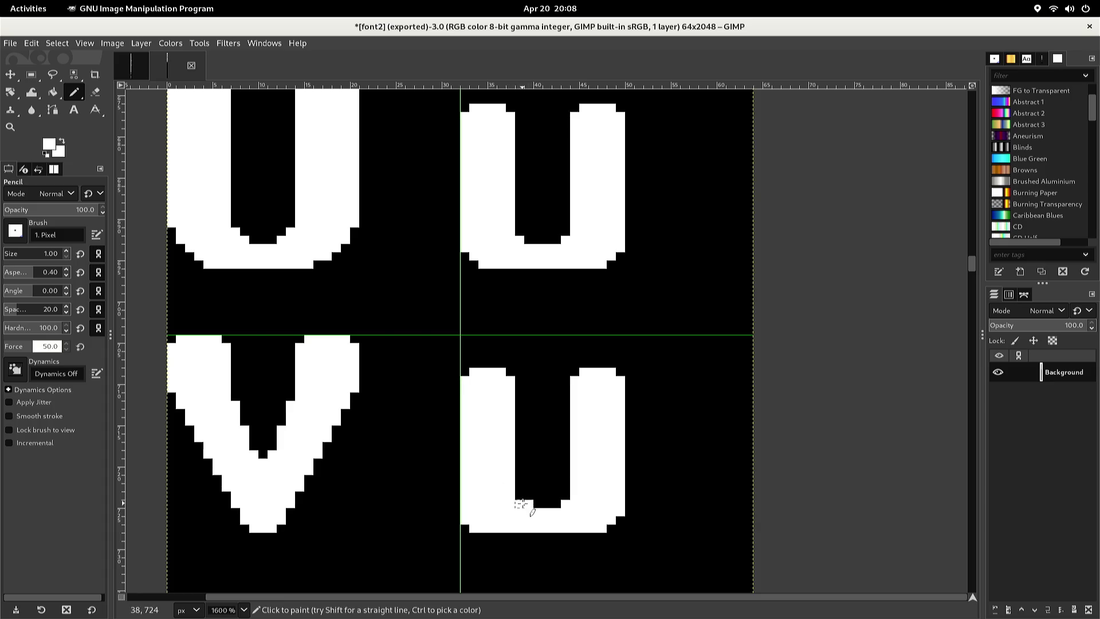
{"action": "left_click_drag", "start_coordinate": [529, 504], "coordinate": [540, 504]}
{"action": "left_click", "coordinate": [552, 497]}
{"action": "left_click", "coordinate": [555, 504]}
{"action": "key", "text": "ctrl+z"}
{"action": "key", "text": "ctrl+z"}
{"action": "left_click", "coordinate": [553, 503]}
{"action": "left_click", "coordinate": [555, 495]}
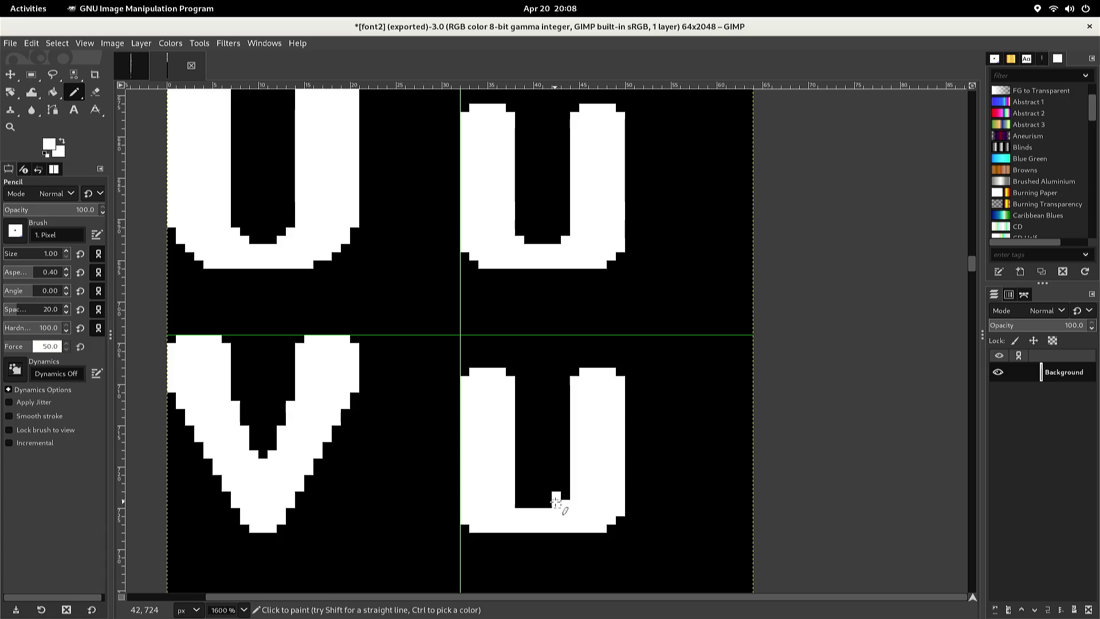
{"action": "key", "text": "less"}
{"action": "key", "text": "ctrl+z"}
{"action": "key", "text": "ctrl+z"}
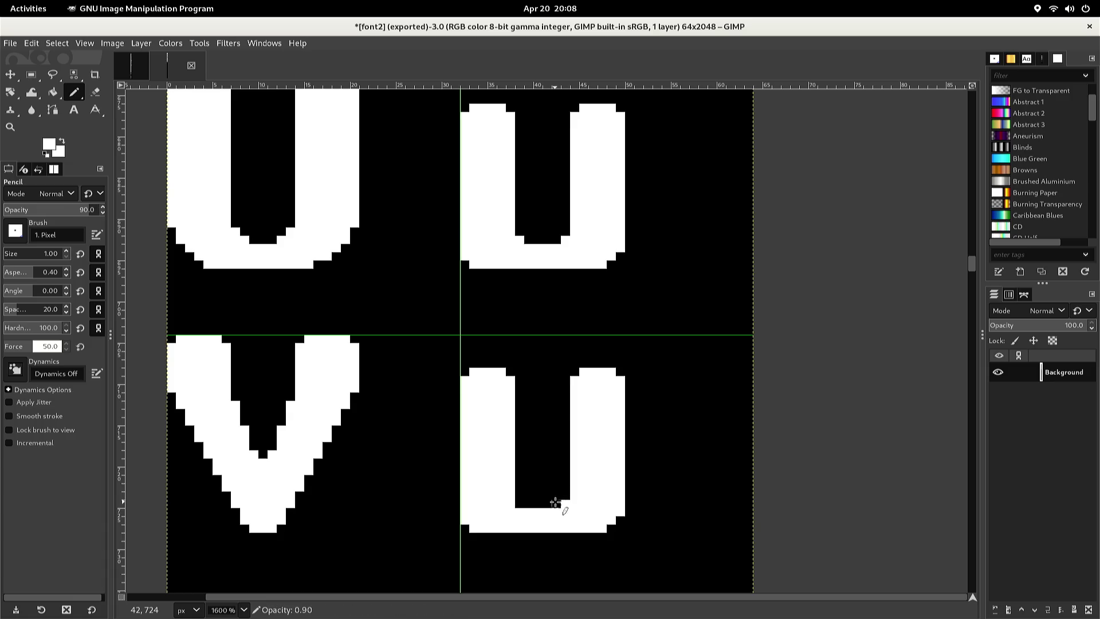
Paint white pixels along the bottom-right and bottom row of the lower u's counter
{"action": "left_click_drag", "start_coordinate": [558, 503], "coordinate": [558, 494]}
{"action": "left_click_drag", "start_coordinate": [538, 504], "coordinate": [519, 505]}
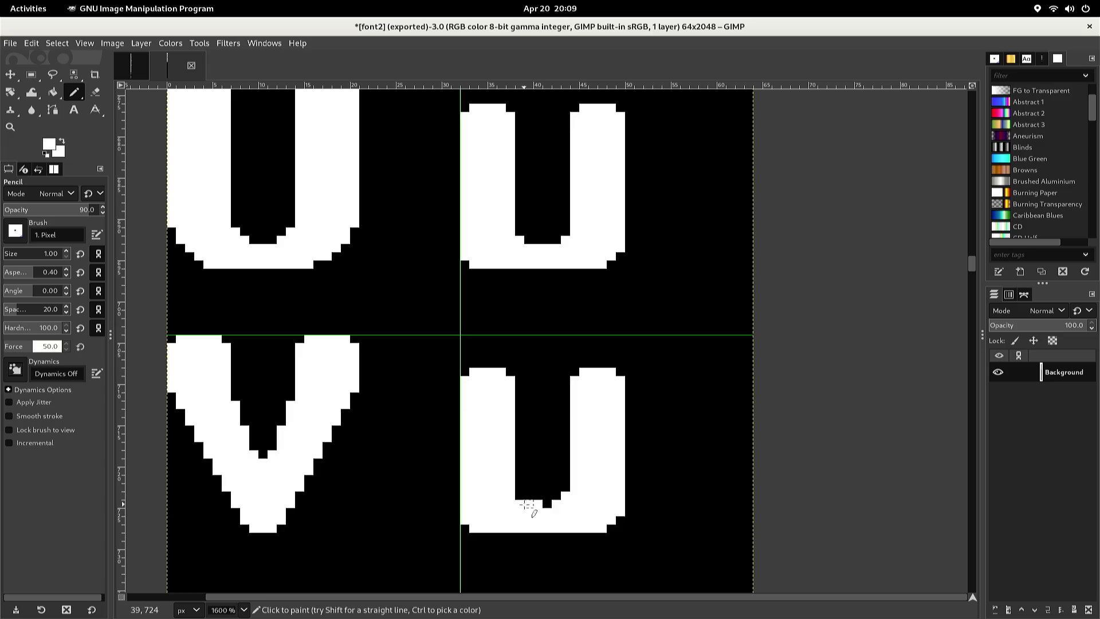
{"action": "left_click", "coordinate": [519, 495]}
Pick black from the canvas, dismiss the pop-up menus, and return to Rectangle Select
{"action": "left_click", "coordinate": [536, 503], "text": "ctrl"}
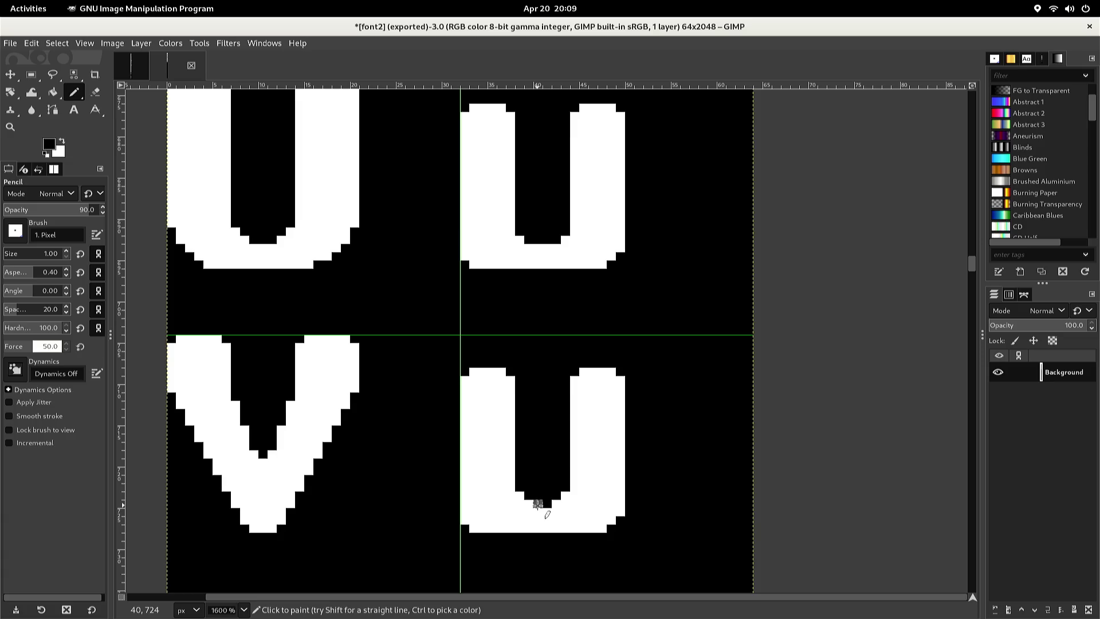
{"action": "right_click", "coordinate": [537, 503]}
{"action": "key", "text": "Escape"}
{"action": "right_click", "coordinate": [536, 504]}
{"action": "key", "text": "Escape"}
{"action": "right_click", "coordinate": [535, 503]}
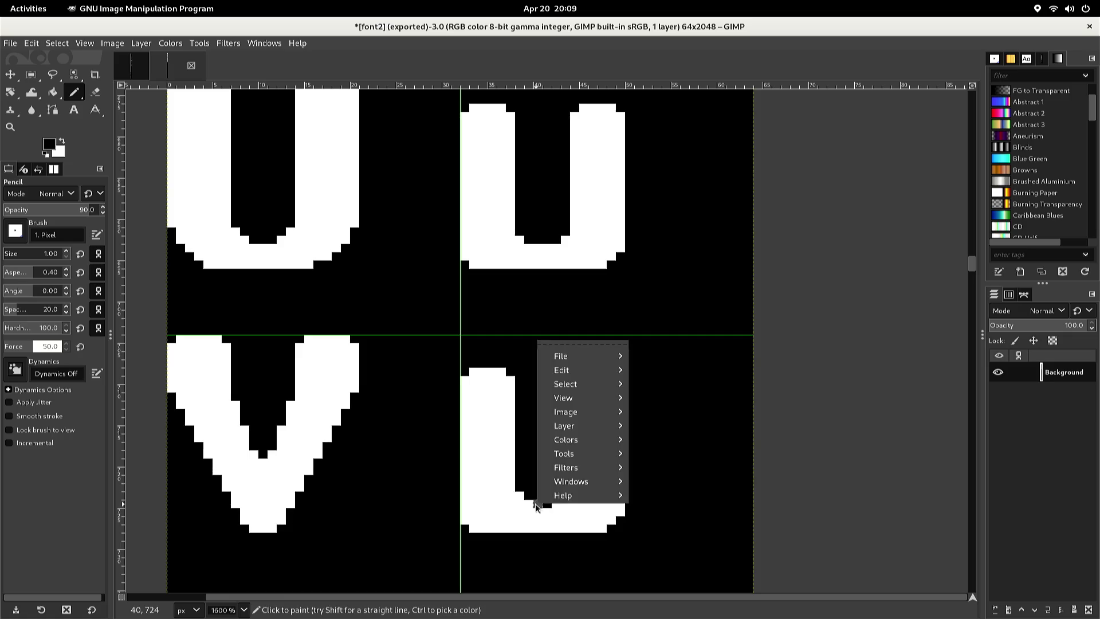
{"action": "key", "text": "Escape"}
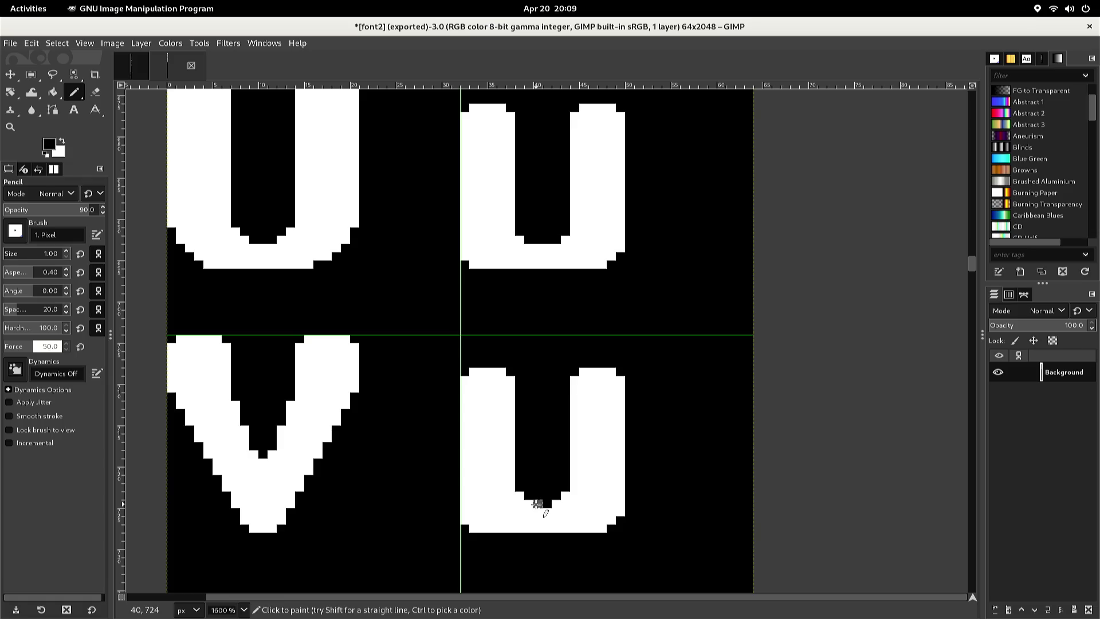
{"action": "key", "text": "r"}
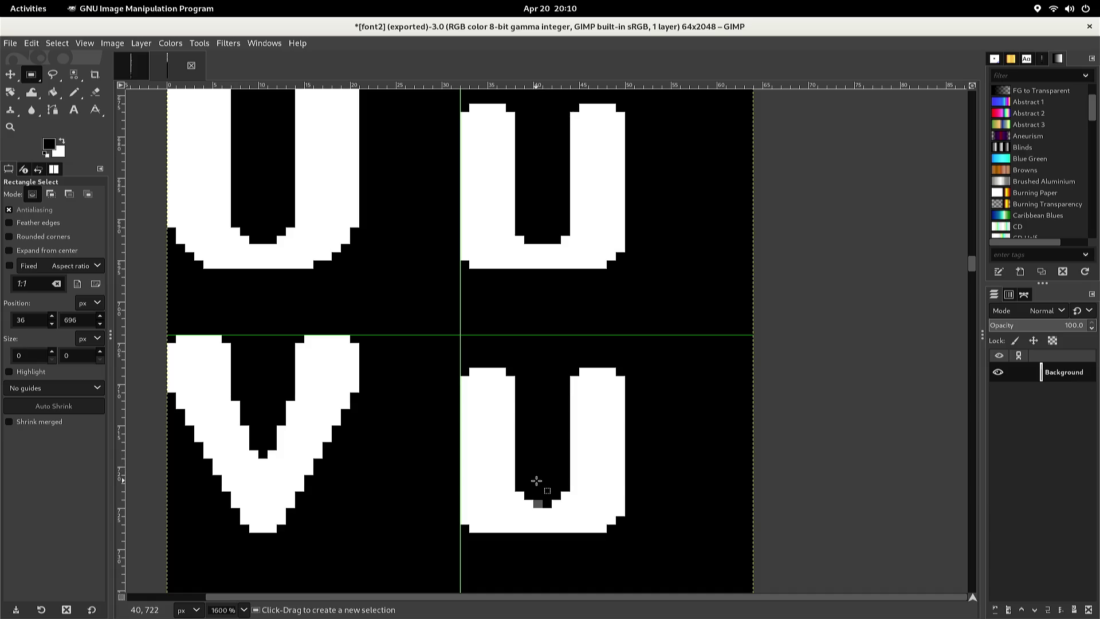
Widen the lower U by copying its right half and anchoring it one pixel further right
{"action": "mouse_move", "coordinate": [542, 357]}
{"action": "left_mouse_down"}
{"action": "mouse_move", "coordinate": [538, 522]}
{"action": "mouse_move", "coordinate": [623, 546]}
{"action": "left_mouse_up"}
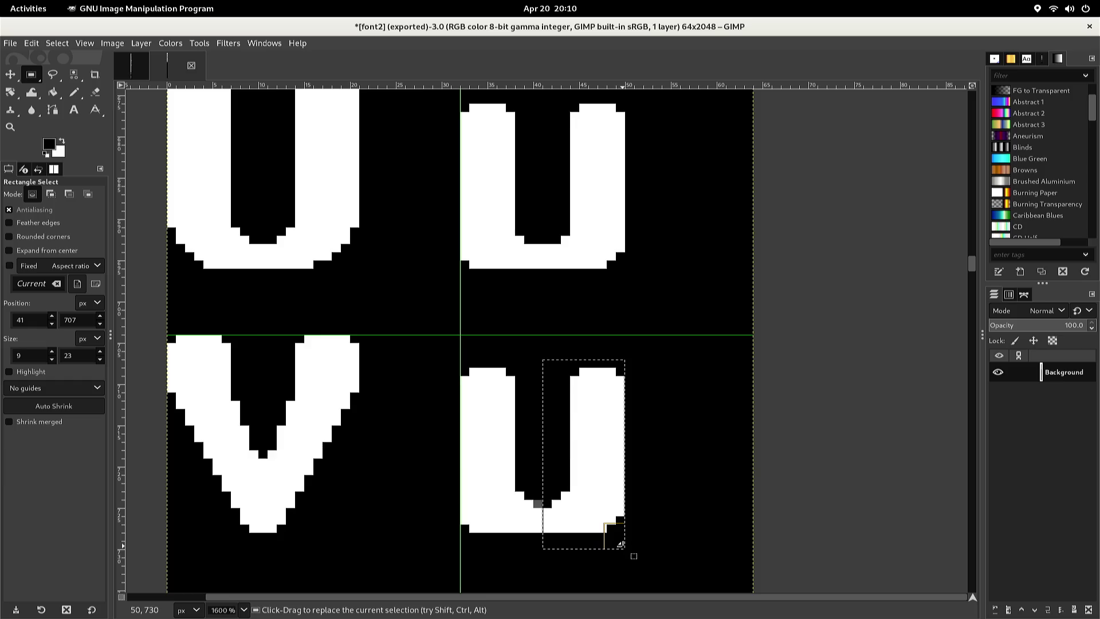
{"action": "key", "text": "ctrl"}
{"action": "key", "text": "ctrl+c"}
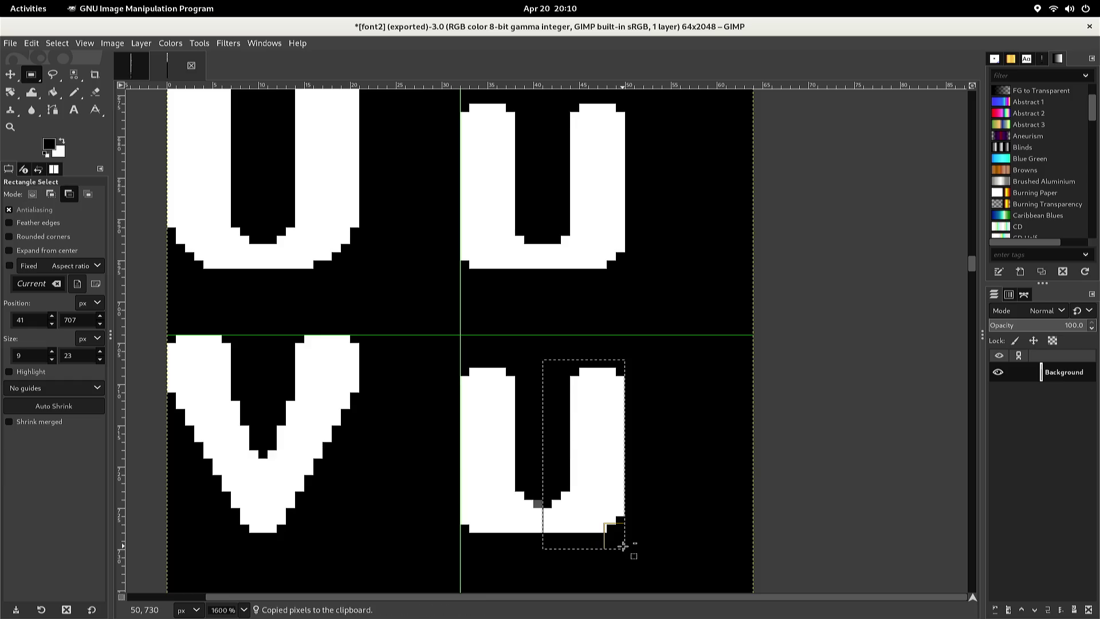
{"action": "key", "text": "ctrl+v"}
{"action": "left_click_drag", "start_coordinate": [622, 546], "coordinate": [632, 546]}
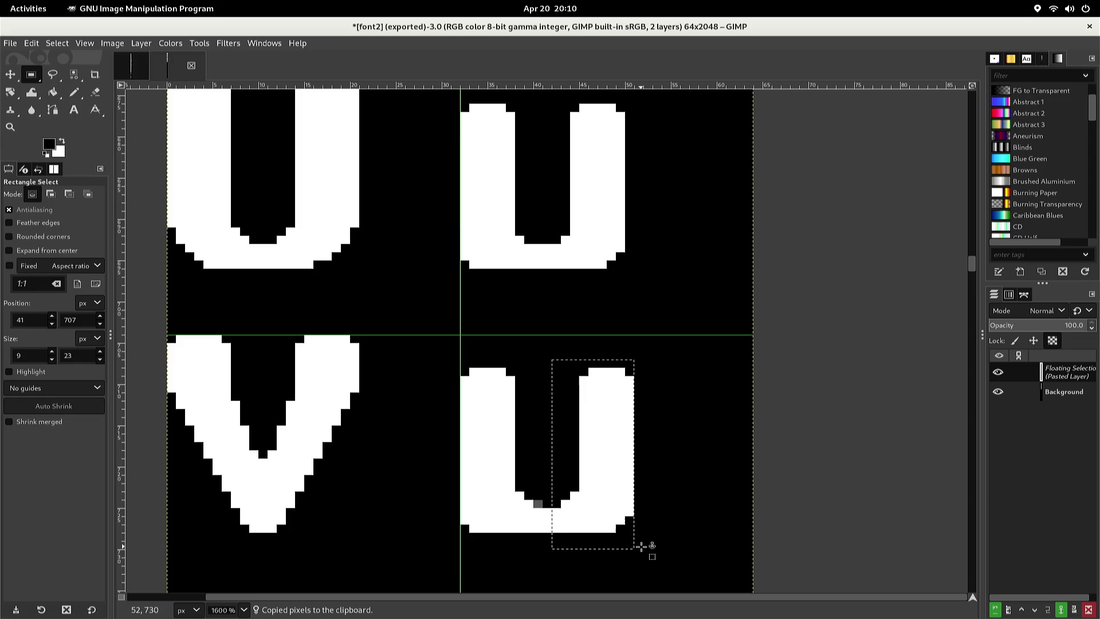
{"action": "left_click", "coordinate": [641, 547]}
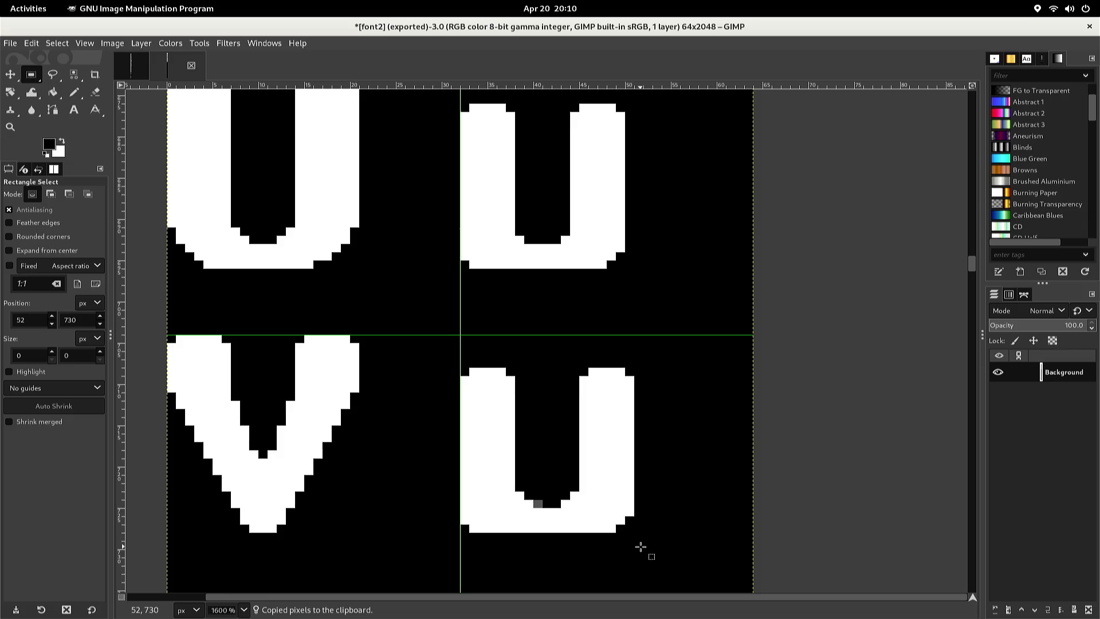
{"action": "key", "text": "n"}
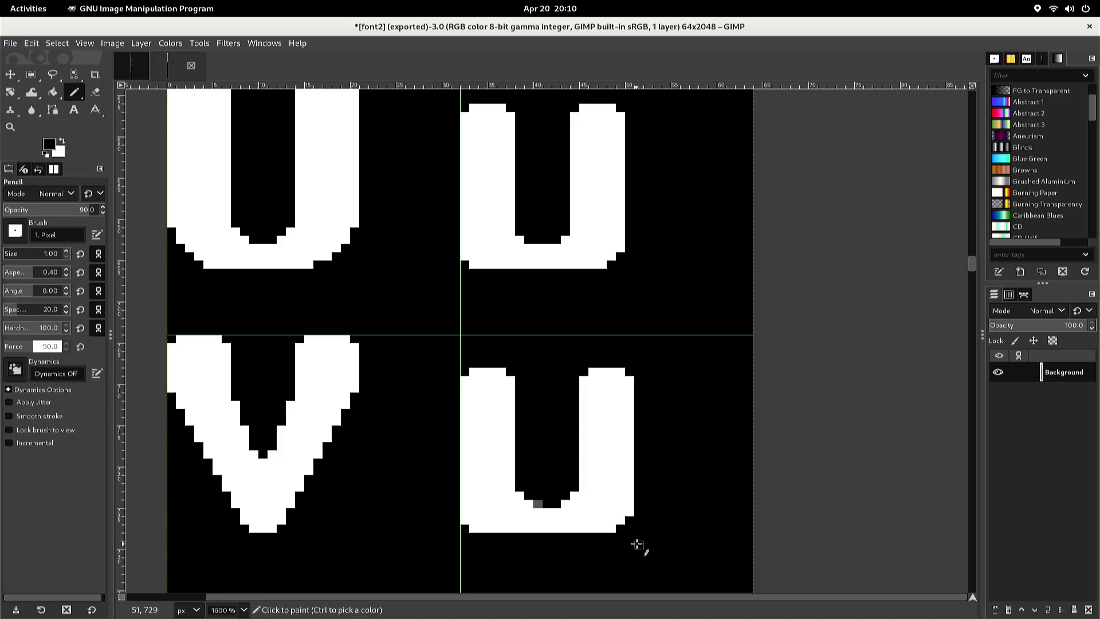
Repaint the U's grey inner bottom pixels black and add a short white diagonal there
{"action": "left_click", "coordinate": [547, 504]}
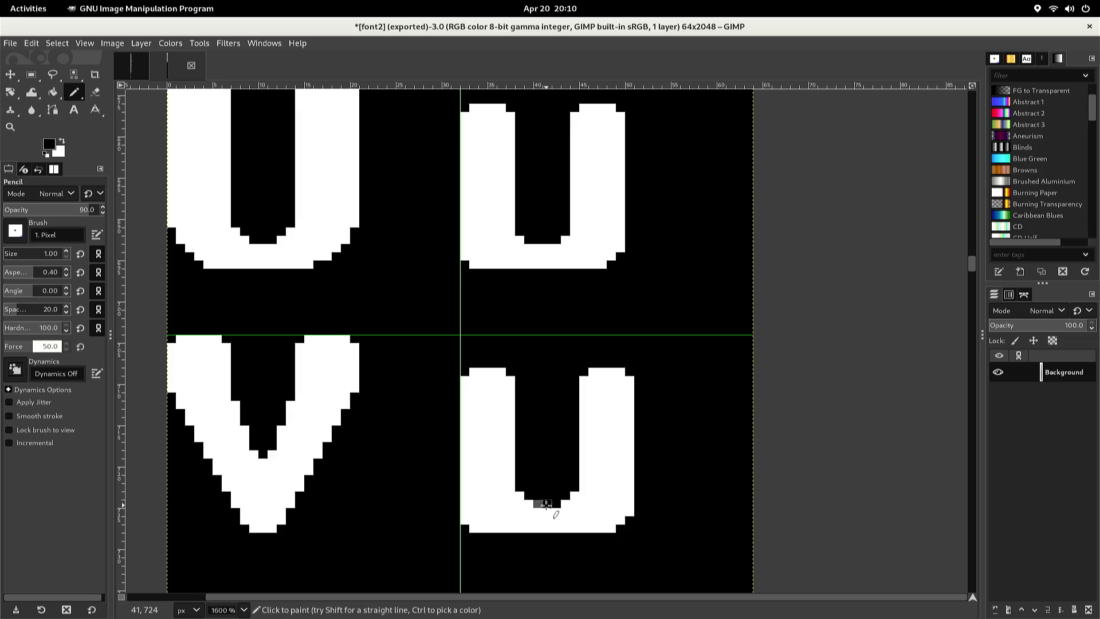
{"action": "left_click_drag", "start_coordinate": [544, 504], "coordinate": [539, 504]}
{"action": "left_click", "coordinate": [537, 509], "text": "ctrl"}
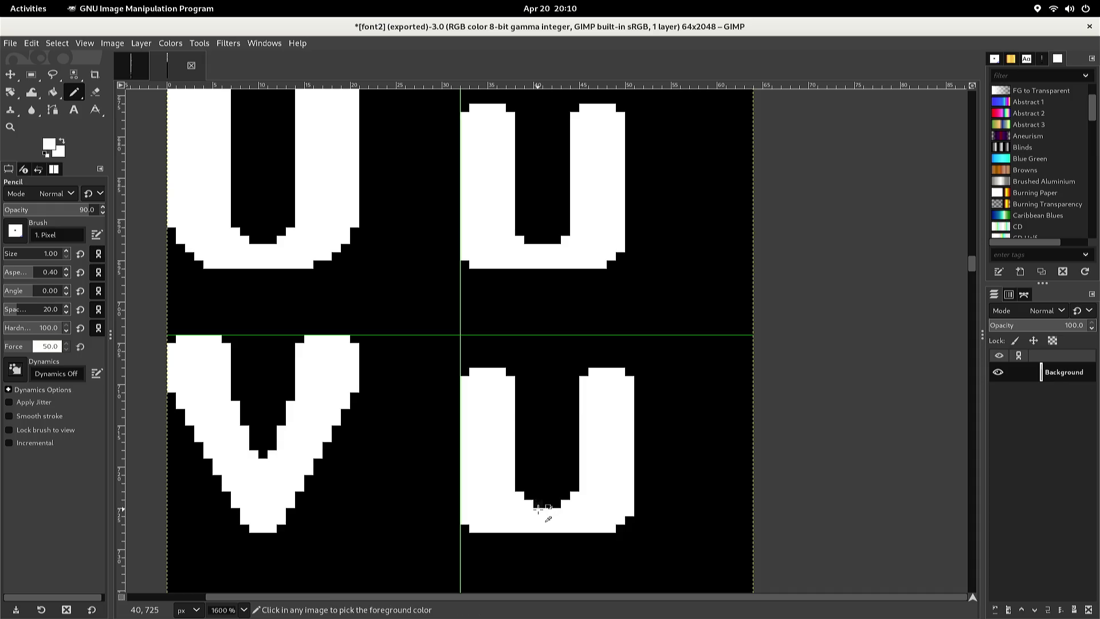
{"action": "left_click", "coordinate": [539, 503]}
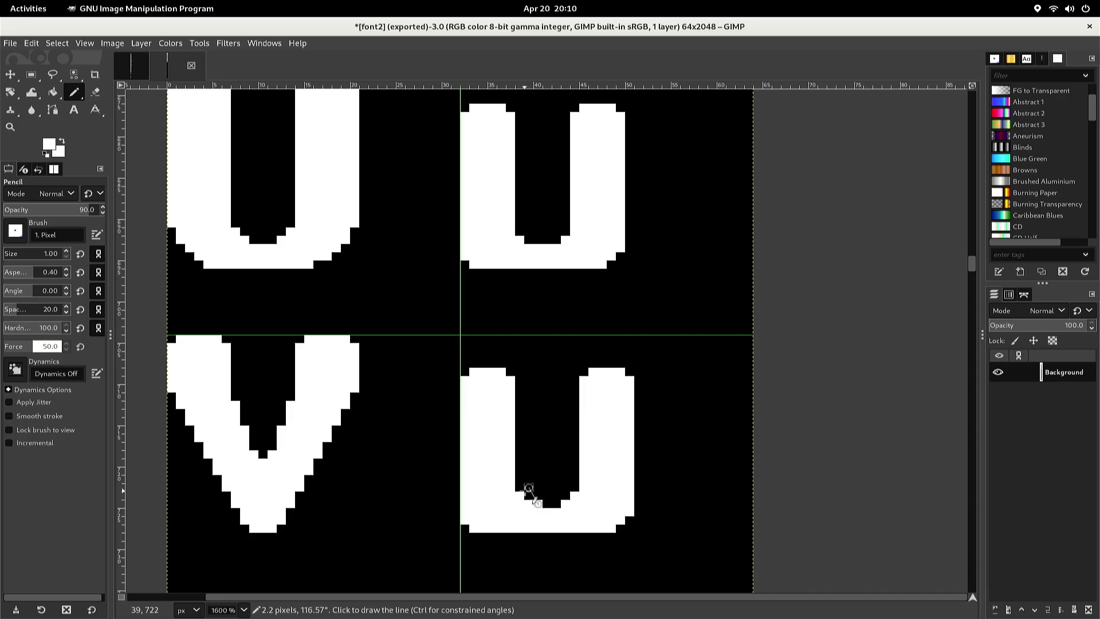
{"action": "left_click", "coordinate": [521, 487], "text": "shift"}
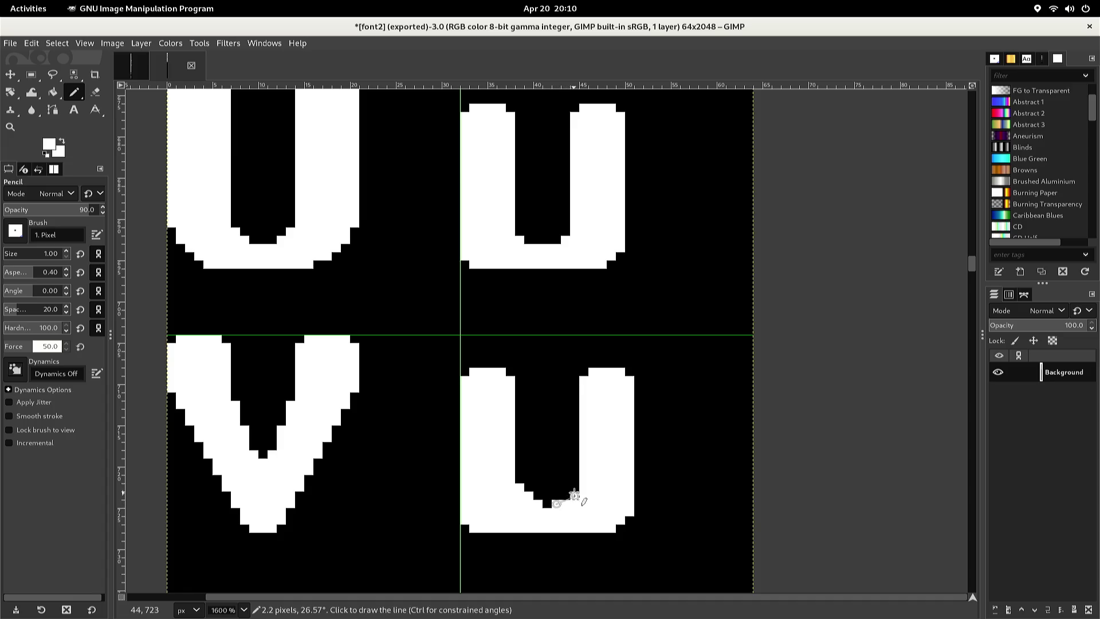
{"action": "left_click", "coordinate": [575, 487], "text": "shift"}
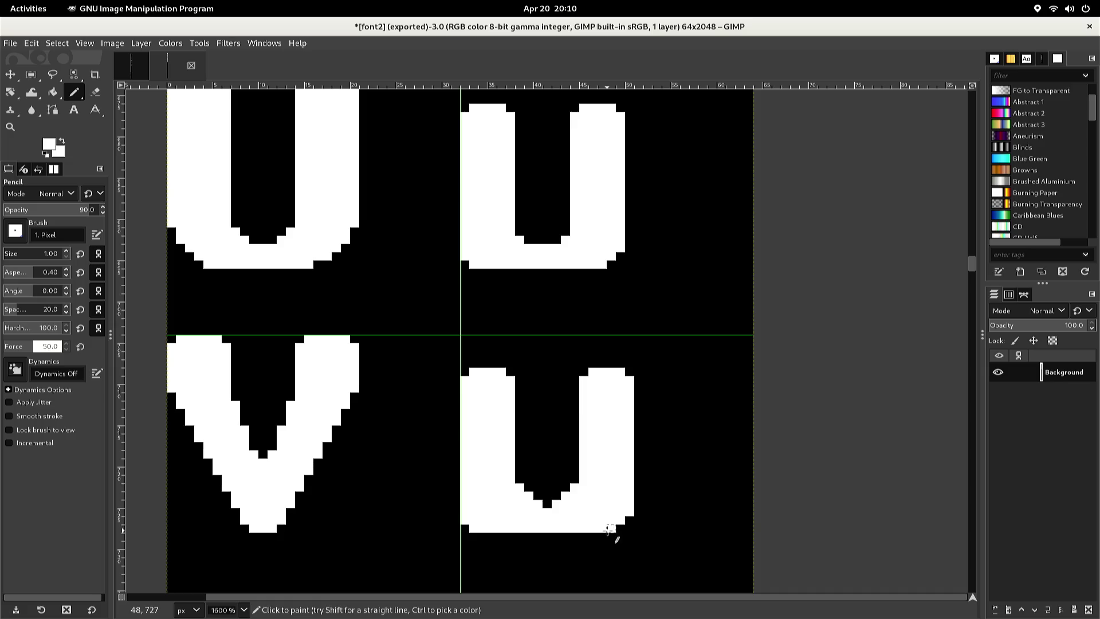
Bevel the U's bottom-right corner with a black diagonal at 97 opacity, clearing stray white pixels
{"action": "left_click", "coordinate": [609, 529], "text": "ctrl"}
{"action": "left_click_drag", "start_coordinate": [610, 528], "coordinate": [605, 528]}
{"action": "key", "text": "less"}
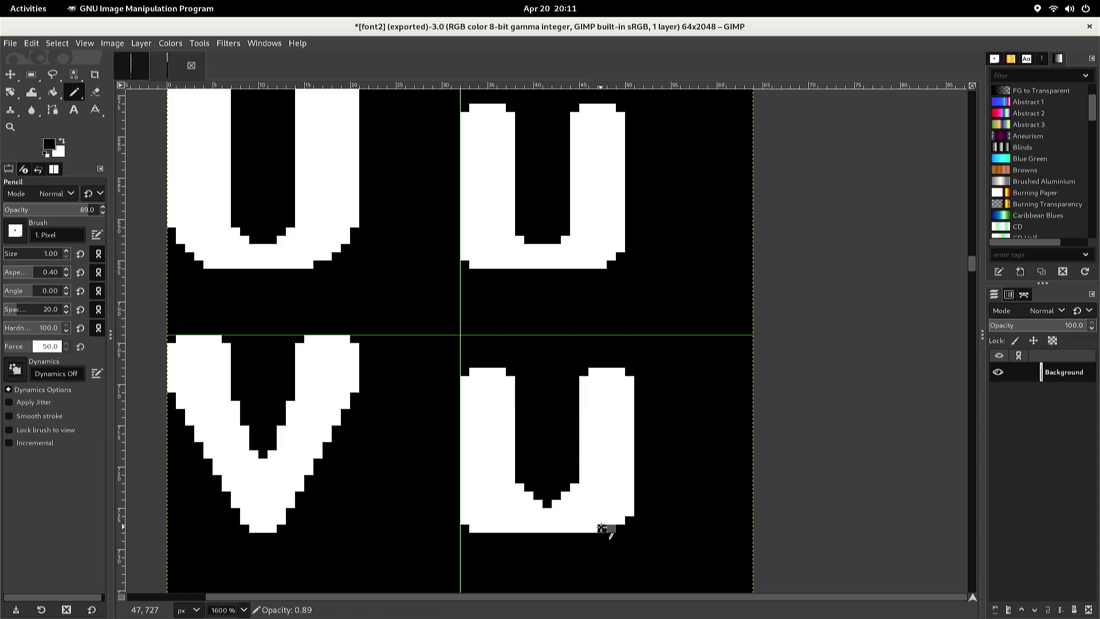
{"action": "key", "text": "greater"}
{"action": "key", "text": "greater"}
{"action": "key", "text": "greater"}
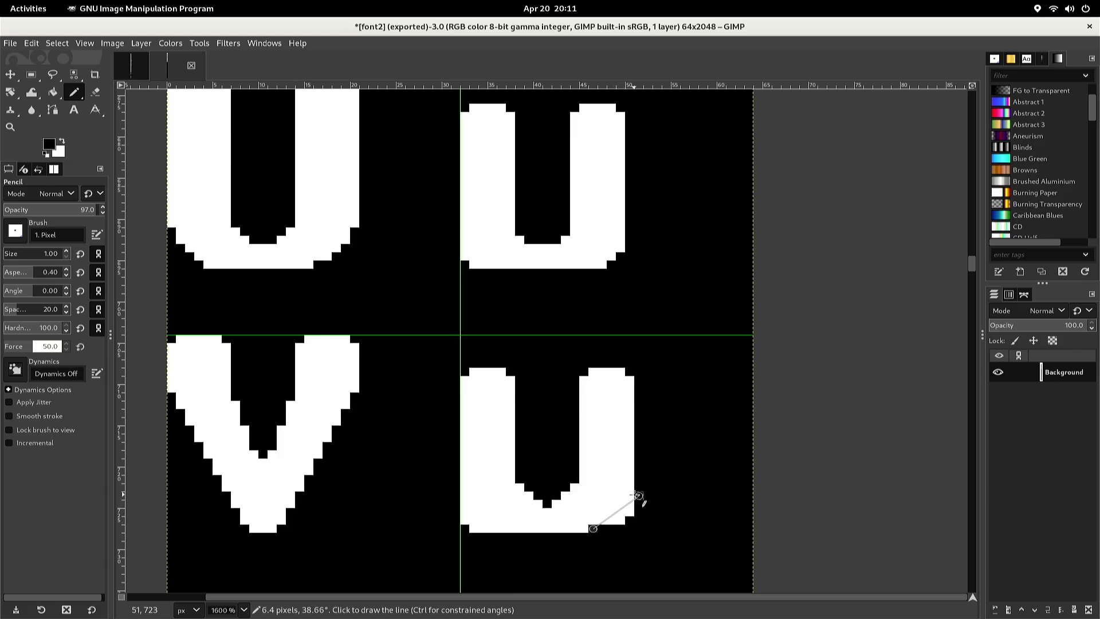
{"action": "left_click", "coordinate": [638, 489], "text": "shift"}
{"action": "left_click_drag", "start_coordinate": [638, 487], "coordinate": [612, 523]}
{"action": "left_click", "coordinate": [612, 521]}
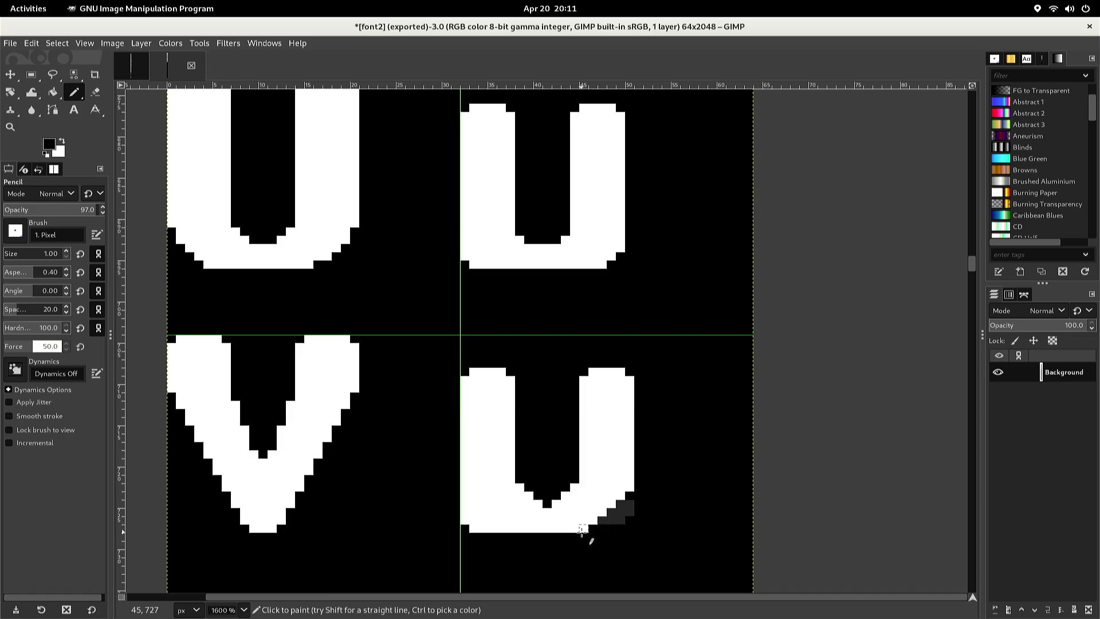
Cut a full-opacity black diagonal across the bottom-left corner and flood-fill the cut-off corner black
{"action": "left_click", "coordinate": [501, 528]}
{"action": "key", "text": "greater"}
{"action": "key", "text": "greater"}
{"action": "key", "text": "greater"}
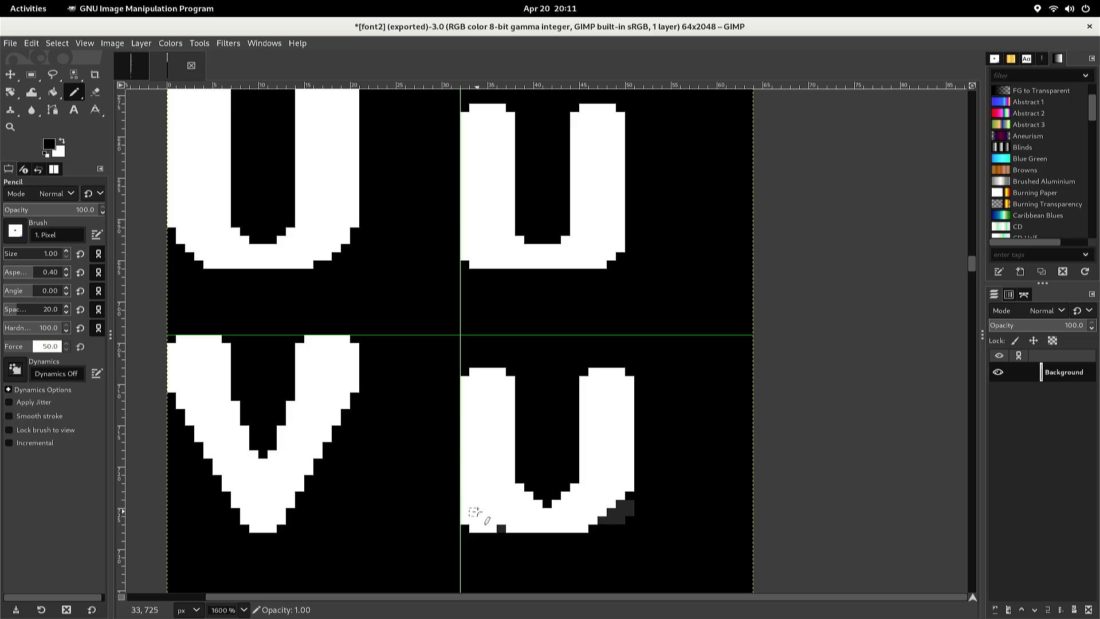
{"action": "key", "text": "shift"}
{"action": "left_click", "coordinate": [473, 504], "text": "shift"}
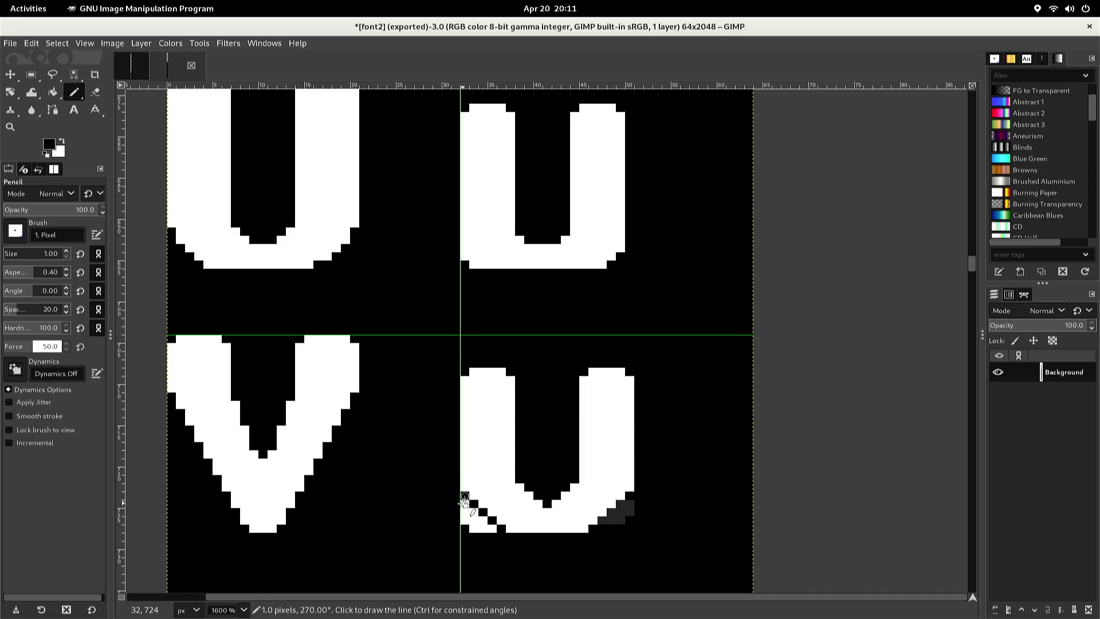
{"action": "key", "text": "shift+b"}
{"action": "left_click", "coordinate": [462, 519]}
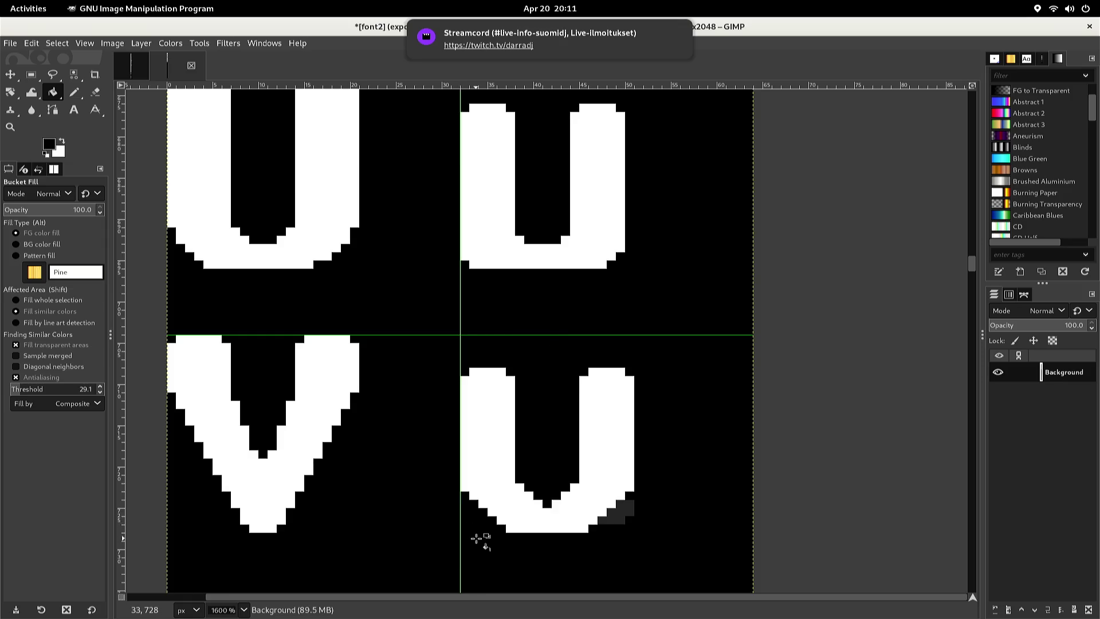
Flood-fill the grey bottom-right corner pixels black, then fill the inner bottom-left area with white
{"action": "left_click", "coordinate": [617, 521]}
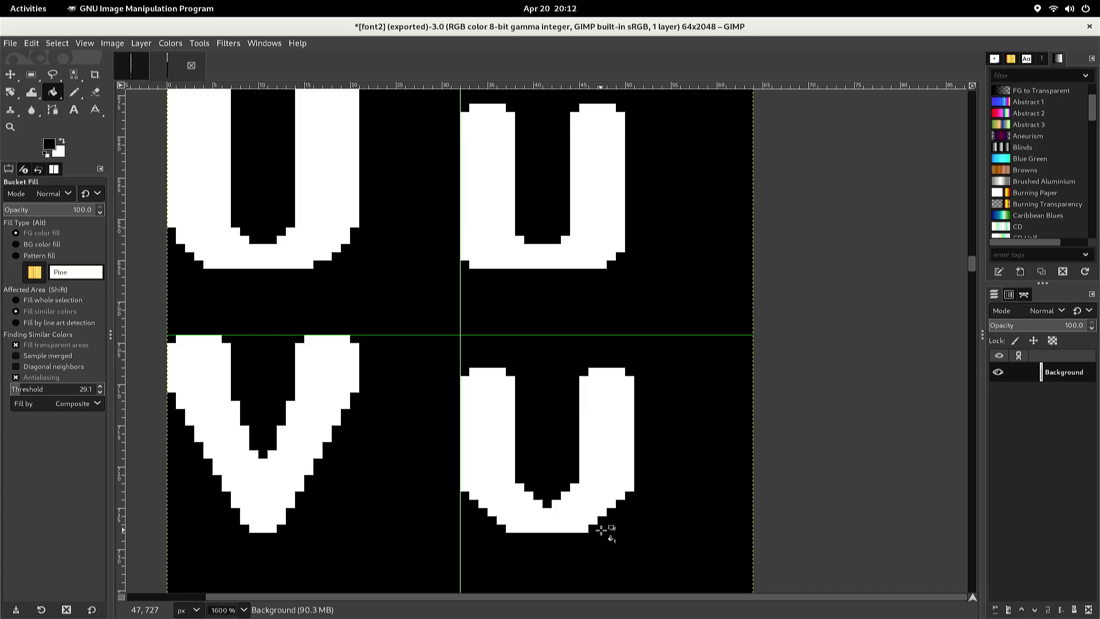
{"action": "key", "text": "n"}
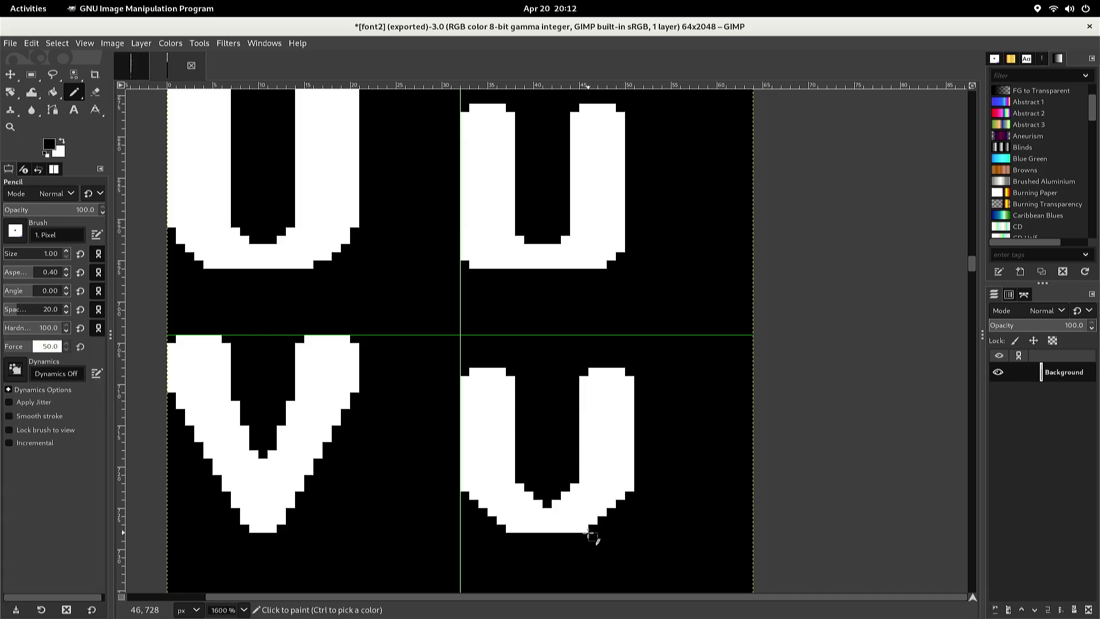
{"action": "left_click", "coordinate": [574, 527], "text": "ctrl"}
{"action": "key", "text": "ctrl"}
{"action": "key", "text": "b"}
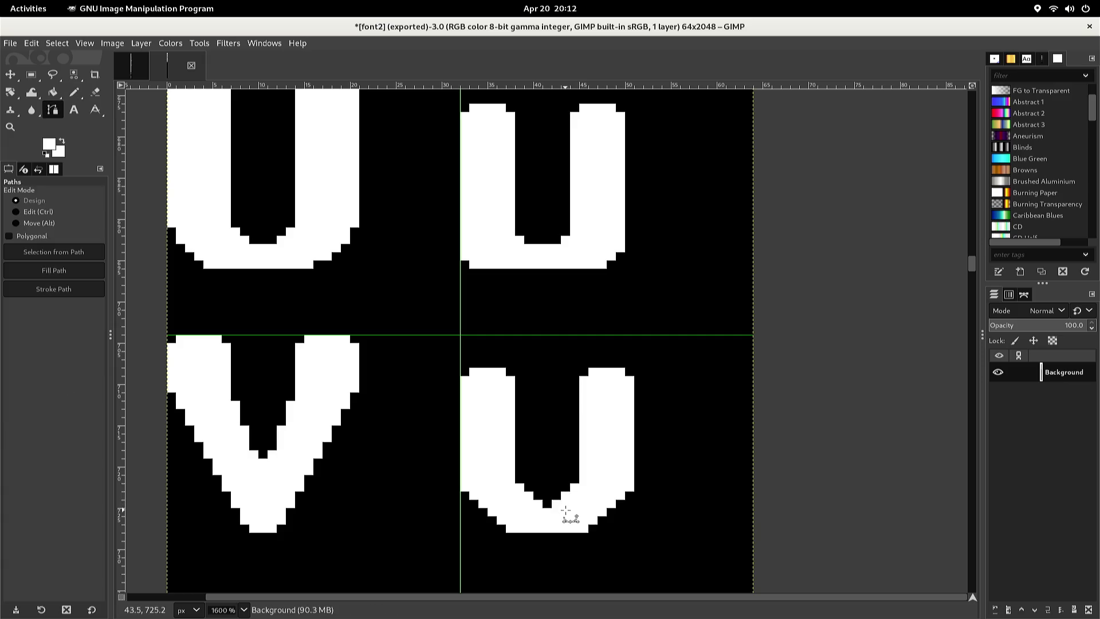
{"action": "key", "text": "shift+b"}
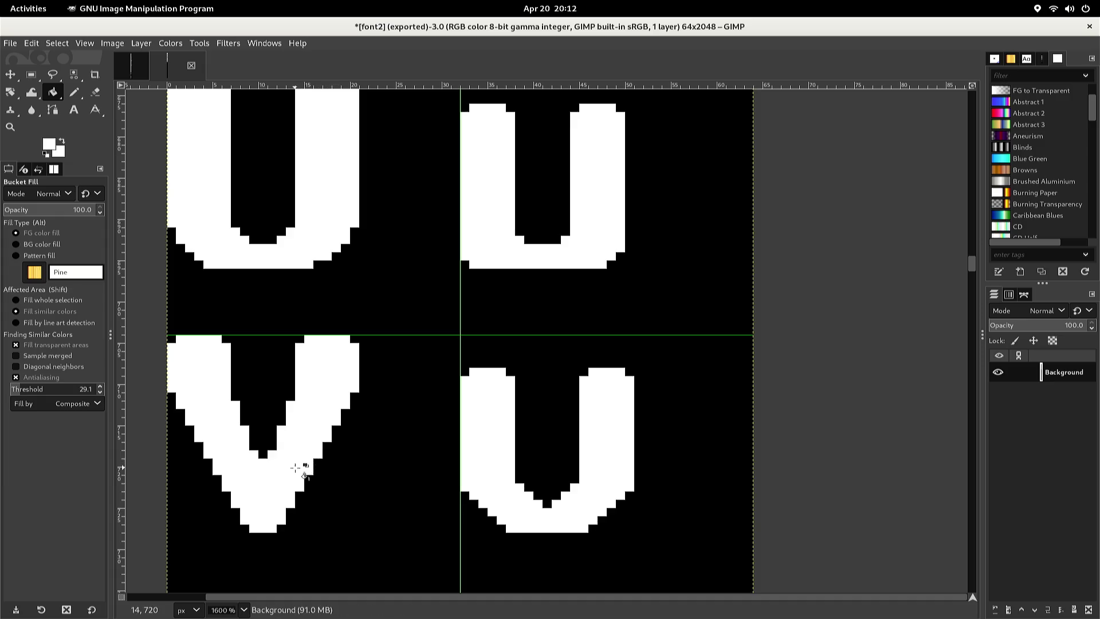
{"action": "left_click", "coordinate": [475, 486]}
{"action": "key", "text": "n"}
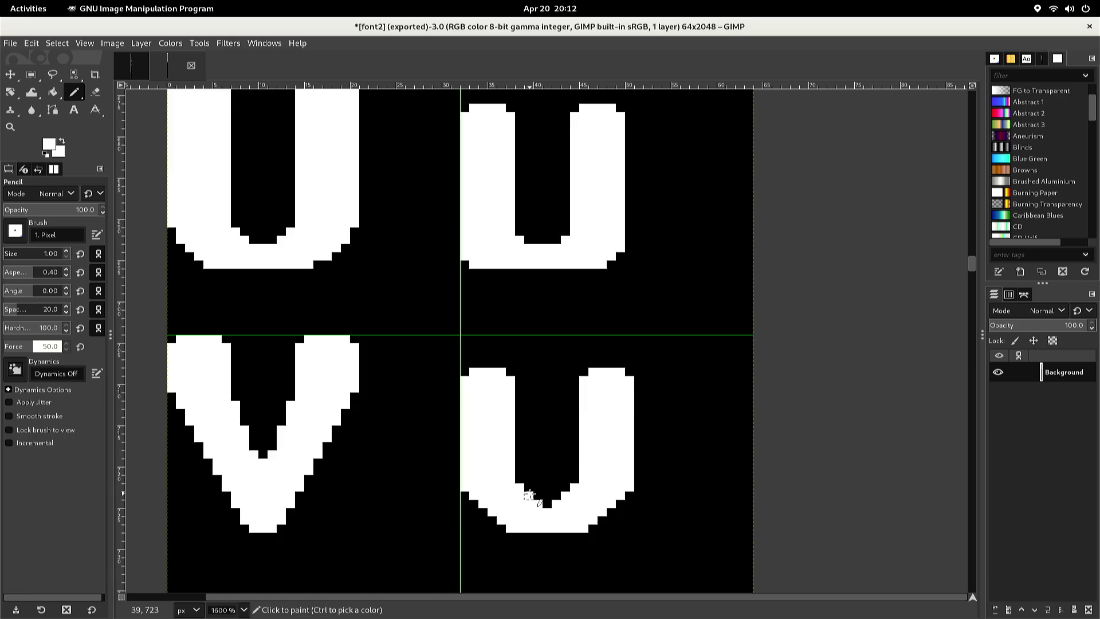
Paint white stair steps along the U's inner bottom-left and bottom-right edges with the 1 px Pencil
{"action": "left_click", "coordinate": [527, 489]}
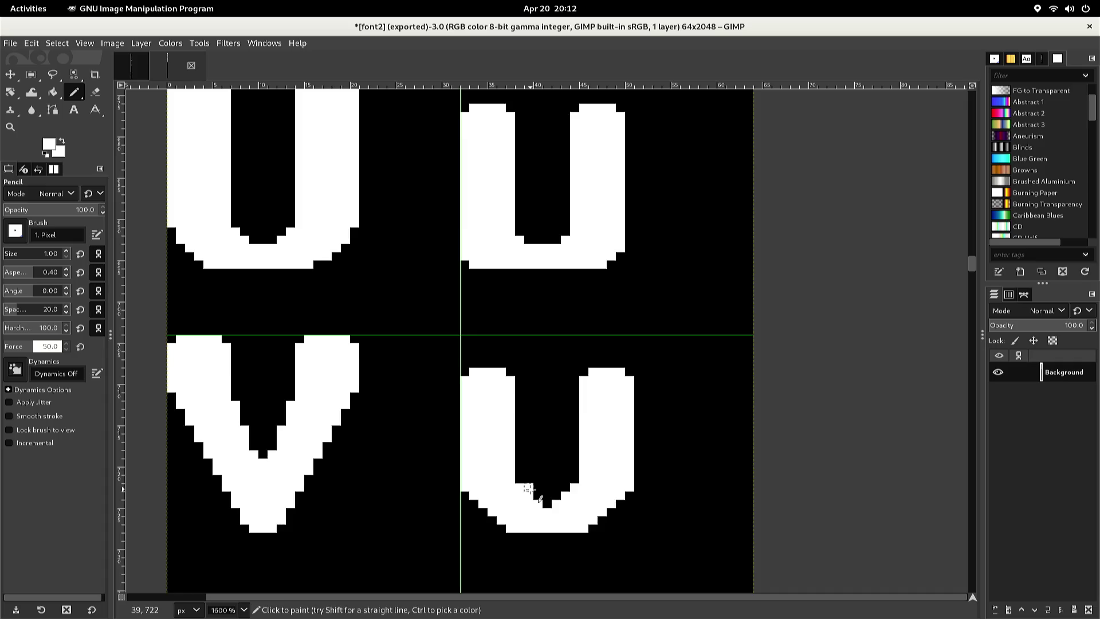
{"action": "left_click_drag", "start_coordinate": [520, 486], "coordinate": [519, 480]}
{"action": "left_click", "coordinate": [519, 471]}
{"action": "mouse_move", "coordinate": [520, 478]}
{"action": "left_mouse_down"}
{"action": "mouse_move", "coordinate": [529, 496]}
{"action": "mouse_move", "coordinate": [556, 503]}
{"action": "left_mouse_up"}
{"action": "left_click", "coordinate": [565, 487]}
{"action": "left_click", "coordinate": [575, 471]}
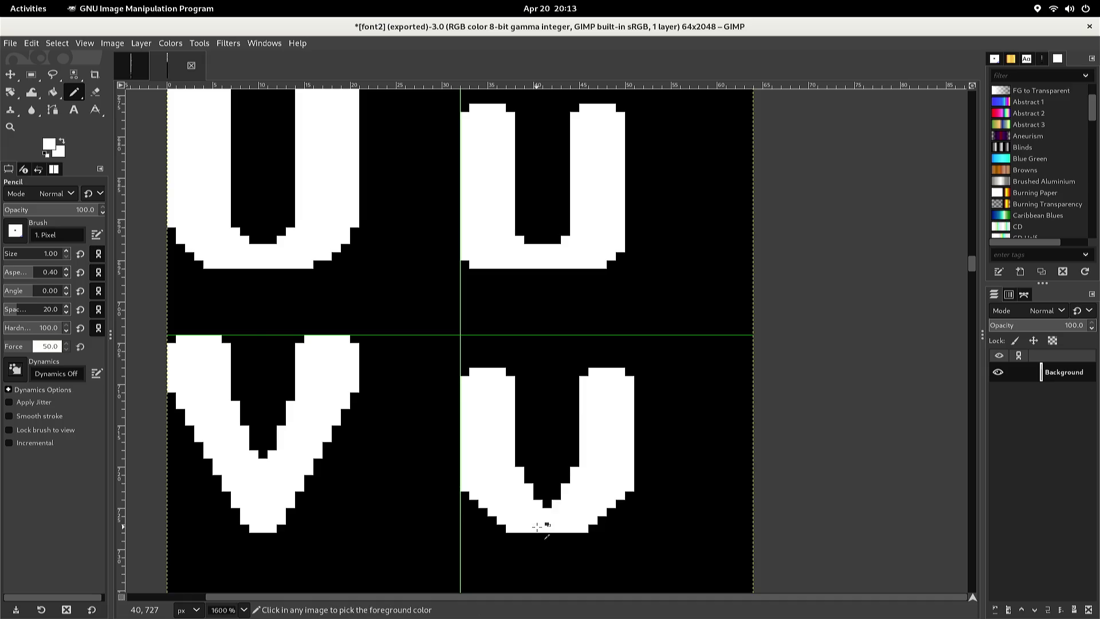
Trim the U's bottom-right and right arm's lower end to black, plus pixels on the left edge
{"action": "left_click", "coordinate": [533, 544], "text": "ctrl"}
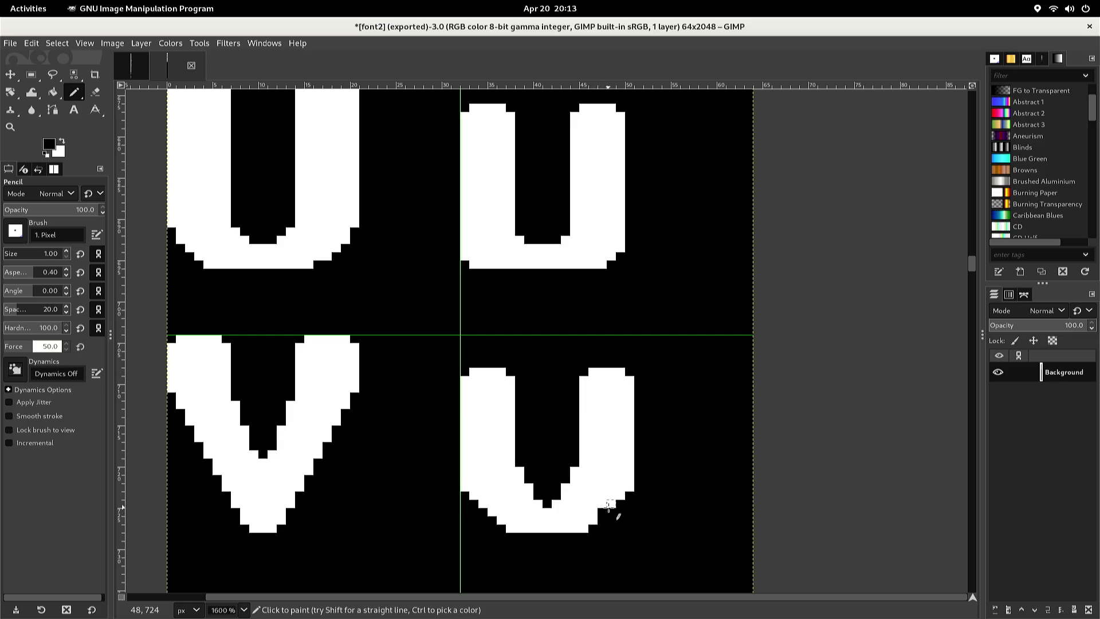
{"action": "left_click_drag", "start_coordinate": [609, 497], "coordinate": [620, 482]}
{"action": "left_click_drag", "start_coordinate": [626, 487], "coordinate": [630, 462]}
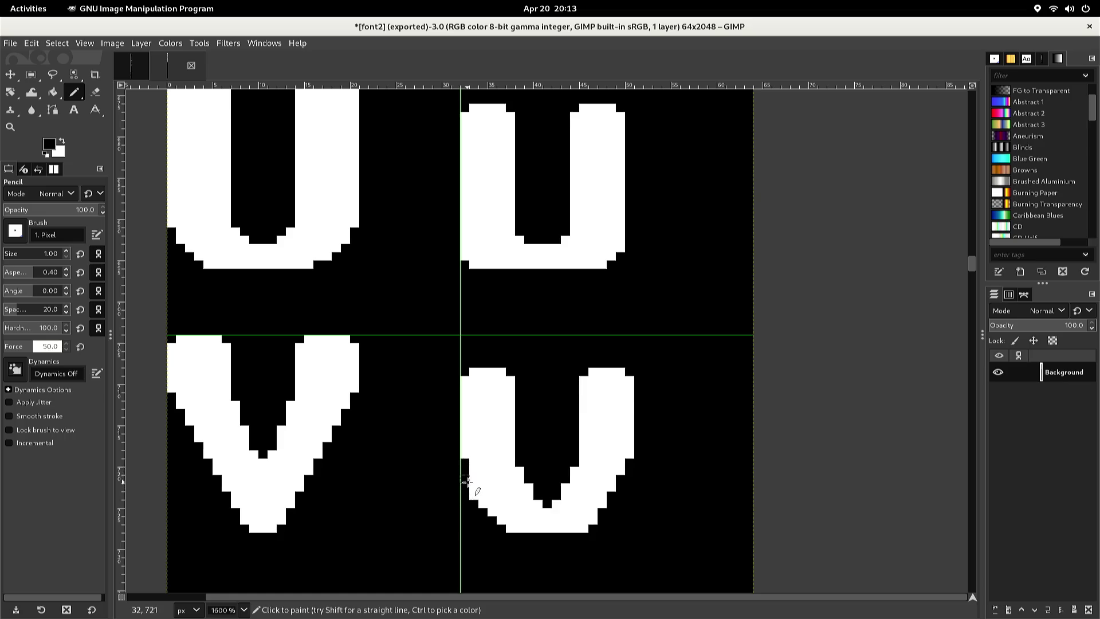
{"action": "left_click", "coordinate": [470, 483]}
{"action": "left_click", "coordinate": [473, 495]}
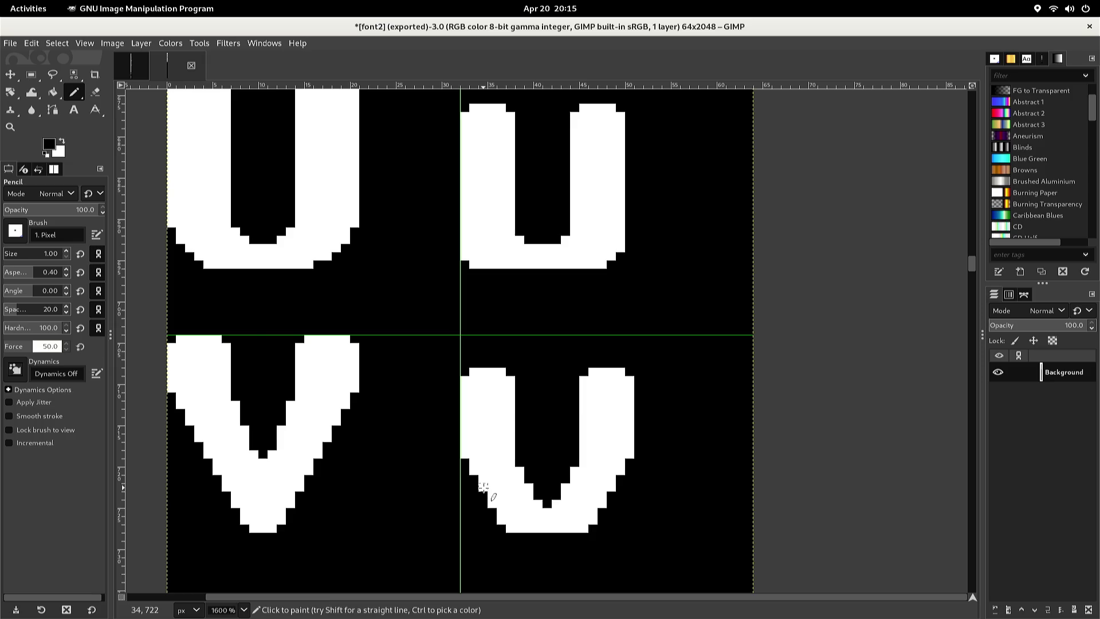
{"action": "key", "text": "r"}
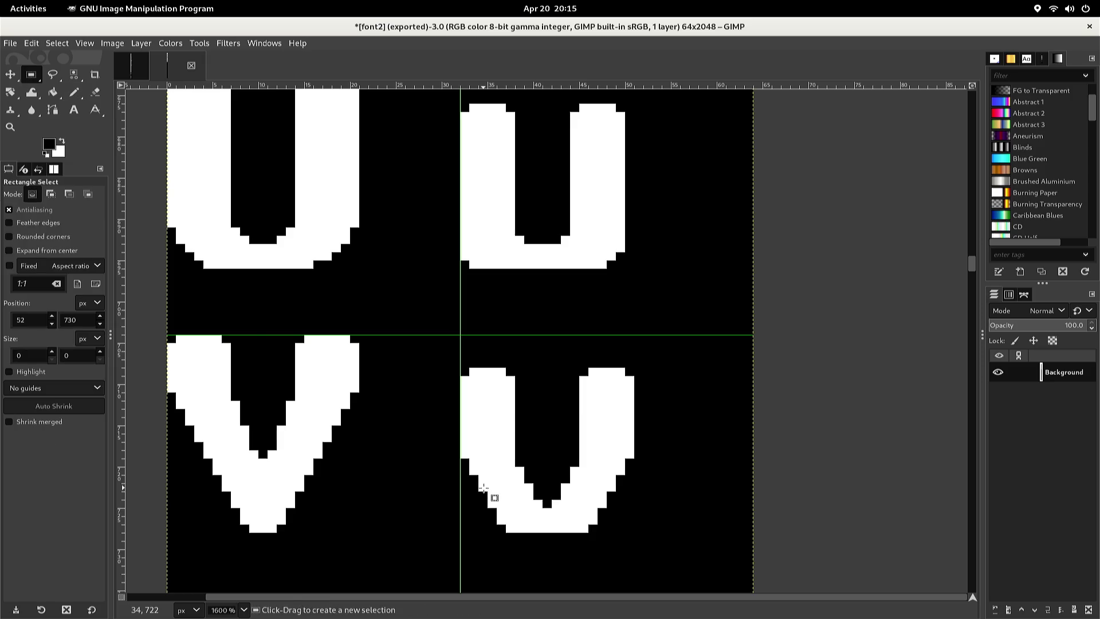
Copy the v's inner notch, move the pasted copy one pixel down, and anchor it
{"action": "scroll", "coordinate": [481, 481], "scroll_direction": "up", "scroll_amount": 1}
{"action": "scroll", "coordinate": [480, 475], "scroll_direction": "down", "scroll_amount": 2}
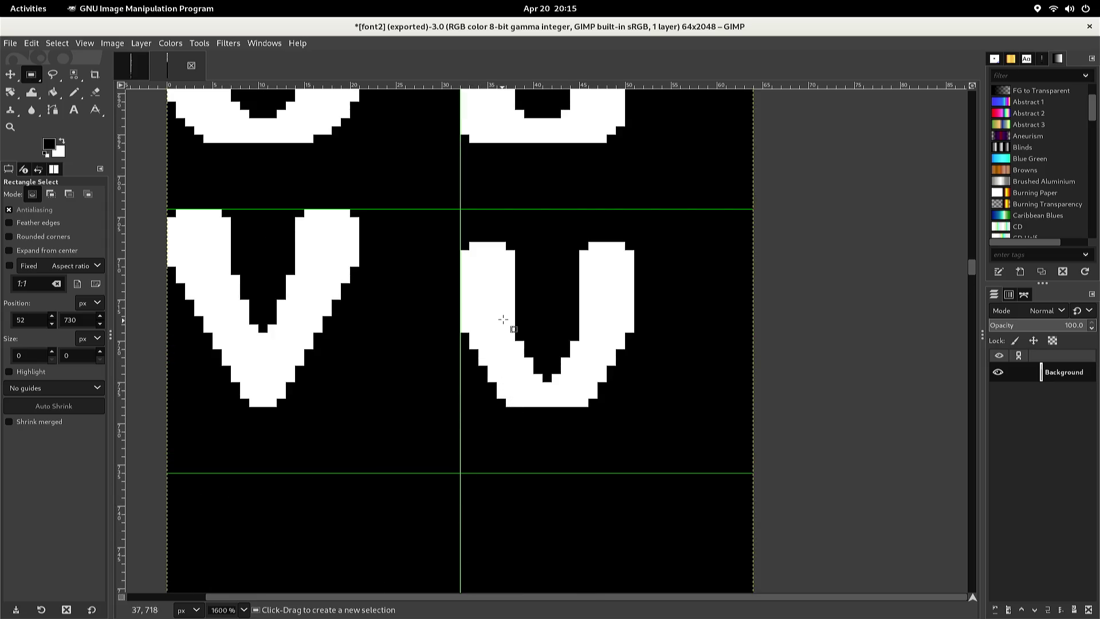
{"action": "mouse_move", "coordinate": [506, 316]}
{"action": "left_mouse_down"}
{"action": "mouse_move", "coordinate": [543, 391]}
{"action": "mouse_move", "coordinate": [591, 390]}
{"action": "left_mouse_up"}
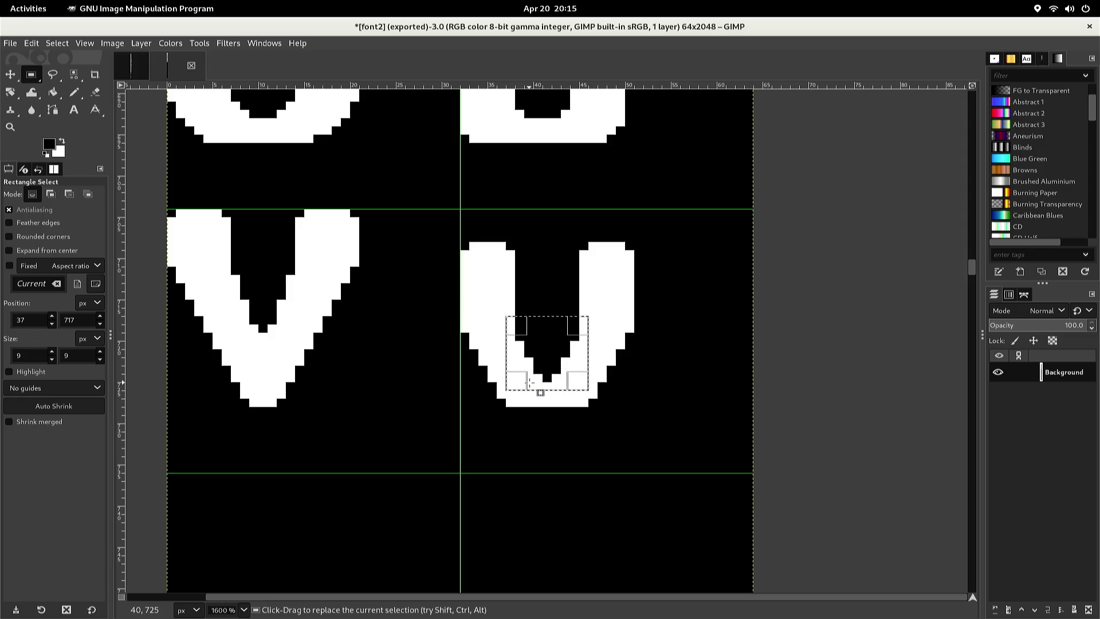
{"action": "key", "text": "ctrl+c"}
{"action": "key", "text": "ctrl+v"}
{"action": "key", "text": "Up"}
{"action": "key", "text": "Up"}
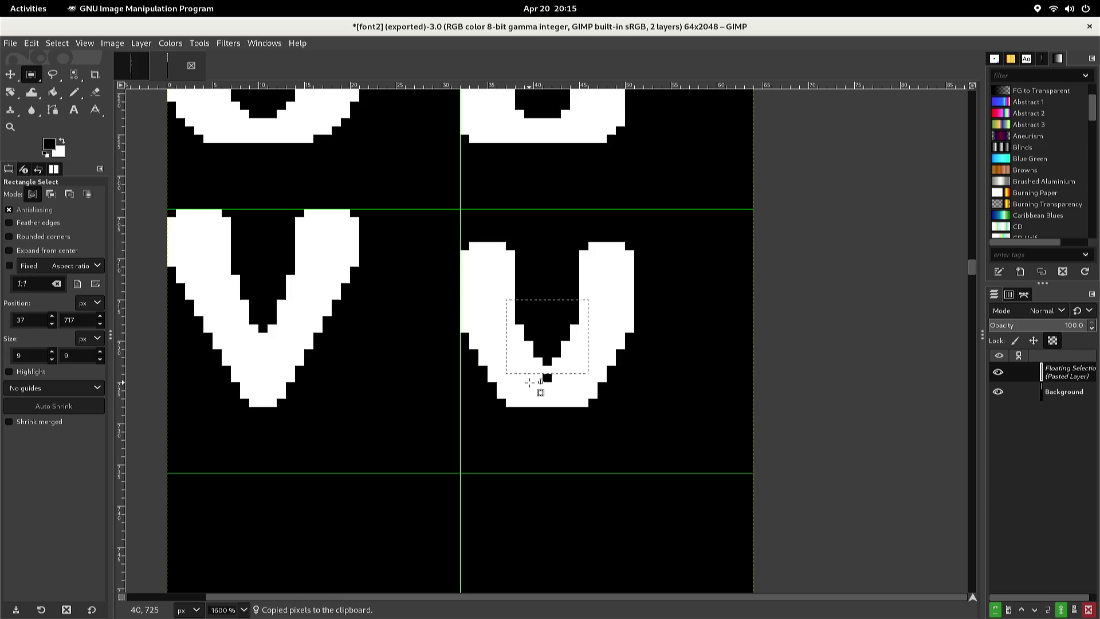
{"action": "key", "text": "Down"}
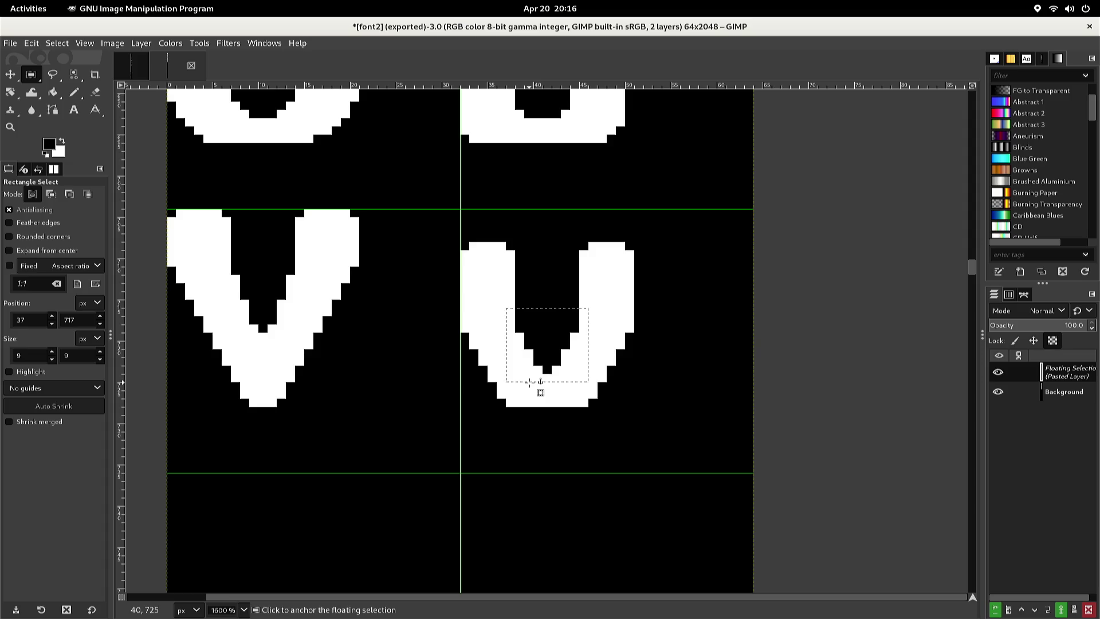
{"action": "left_click", "coordinate": [592, 351]}
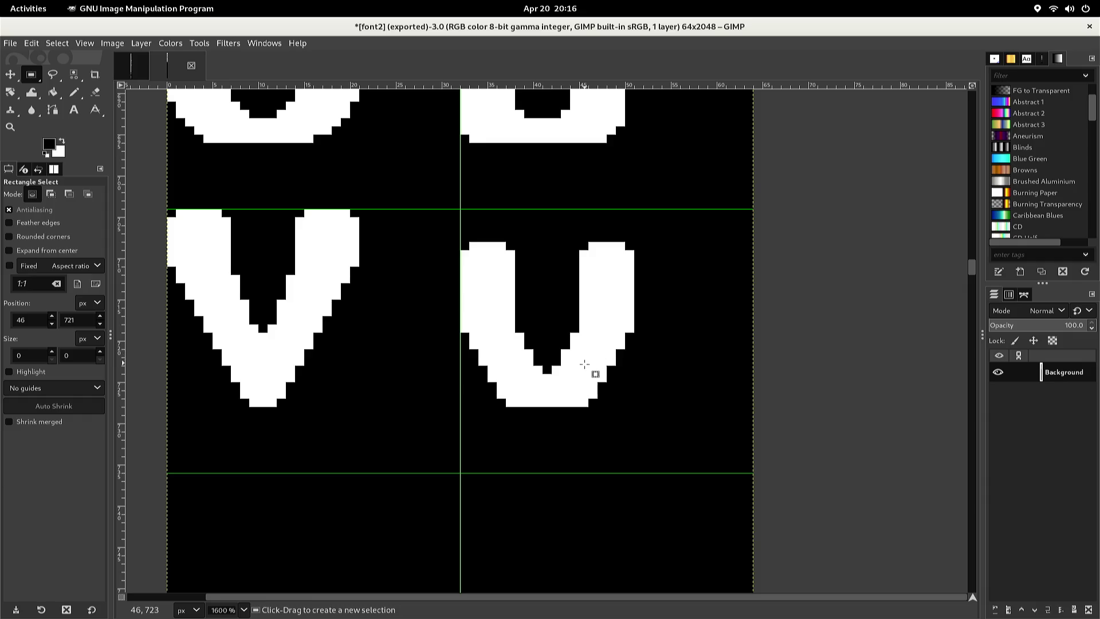
Copy the v's right arm and lift the pasted copy up by one pixel
{"action": "left_click", "coordinate": [574, 420]}
{"action": "left_click_drag", "start_coordinate": [580, 422], "coordinate": [667, 311]}
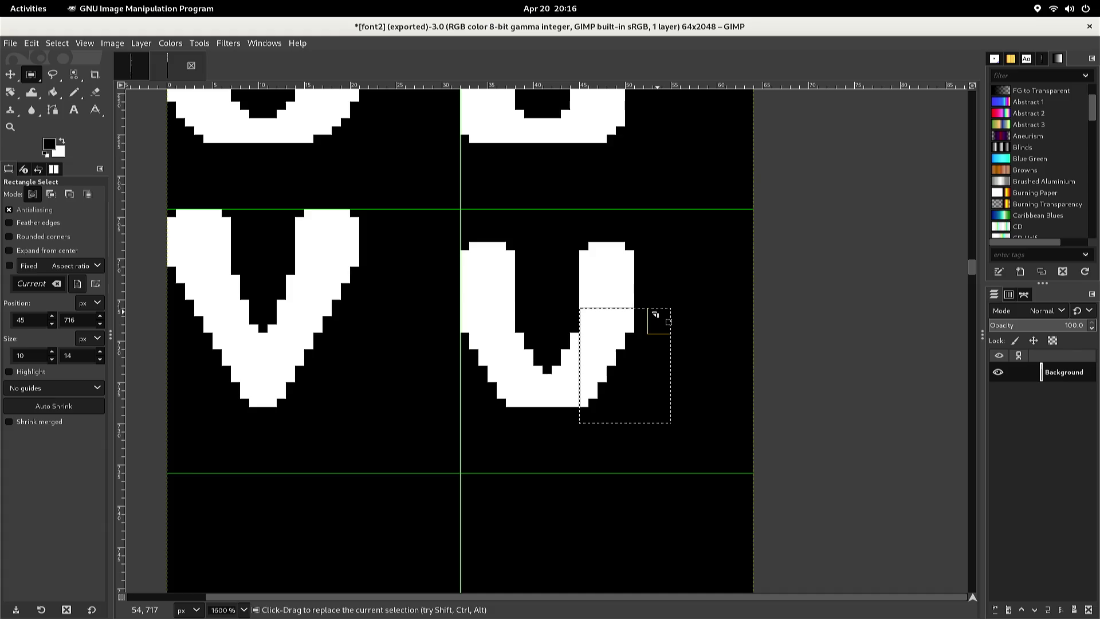
{"action": "key", "text": "ctrl+c"}
{"action": "key", "text": "ctrl+v"}
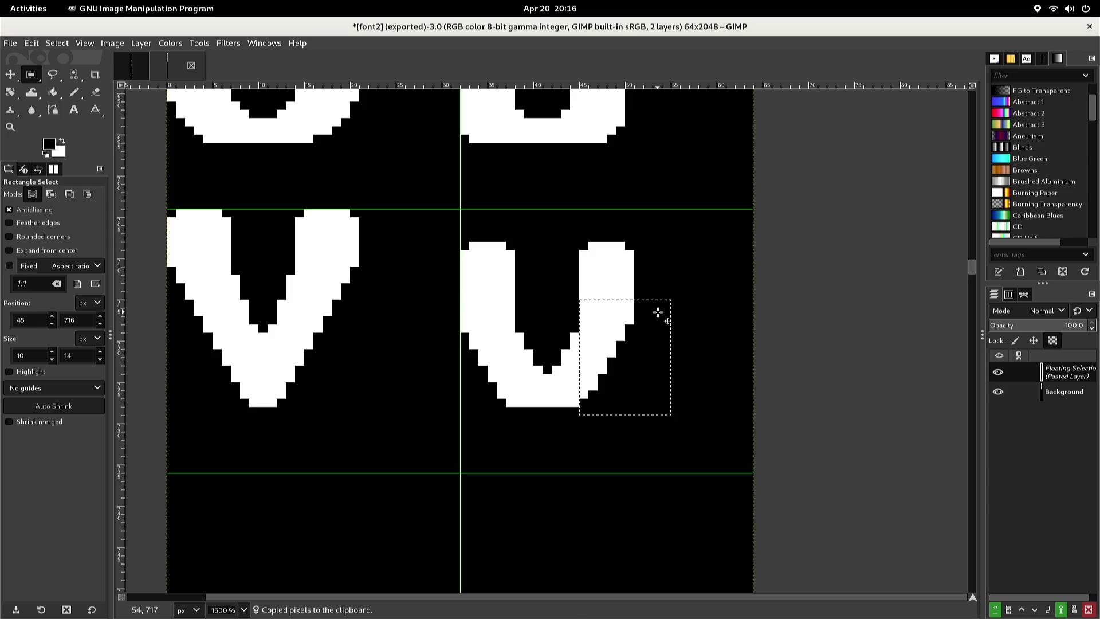
{"action": "key", "text": "Up"}
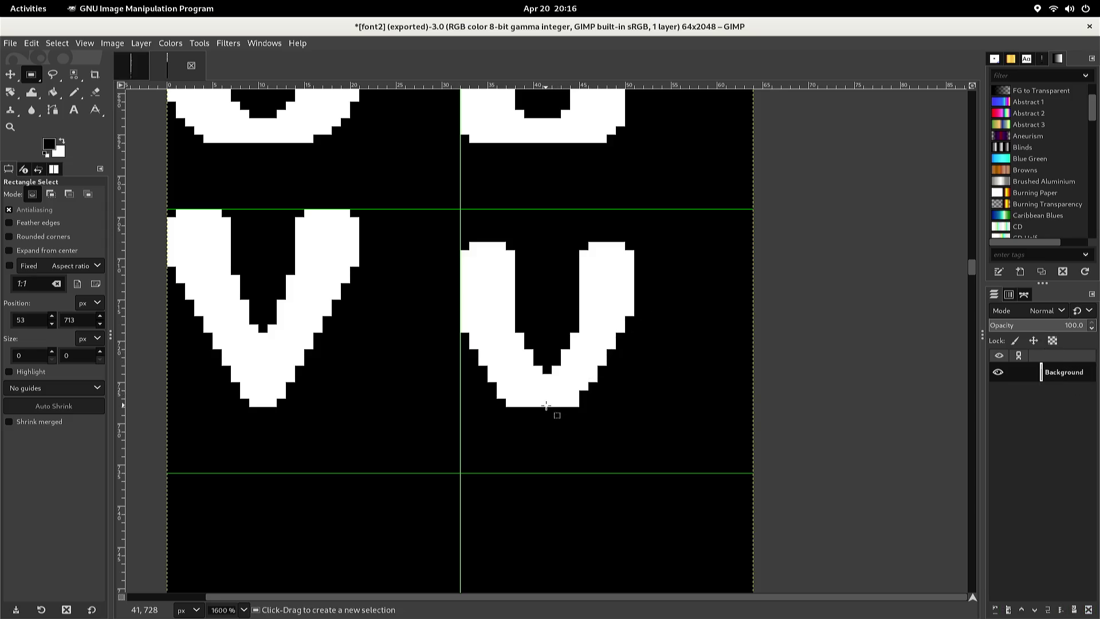
{"action": "mouse_move", "coordinate": [509, 423]}
{"action": "left_mouse_down"}
{"action": "mouse_move", "coordinate": [492, 296]}
{"action": "mouse_move", "coordinate": [453, 297]}
{"action": "mouse_move", "coordinate": [521, 297]}
{"action": "left_mouse_up"}
Copy the v's left part, minus the subtracted strip, and anchor it one pixel higher
{"action": "mouse_move", "coordinate": [514, 299]}
{"action": "left_mouse_down"}
{"action": "mouse_move", "coordinate": [442, 358]}
{"action": "mouse_move", "coordinate": [386, 436]}
{"action": "left_mouse_up"}
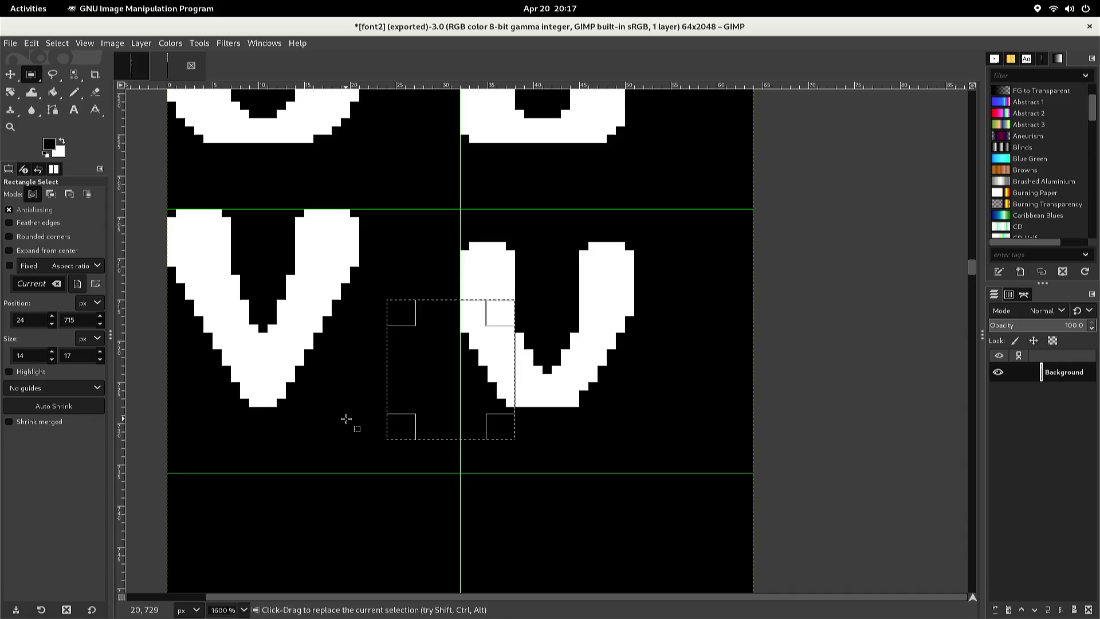
{"action": "key", "text": "ctrl"}
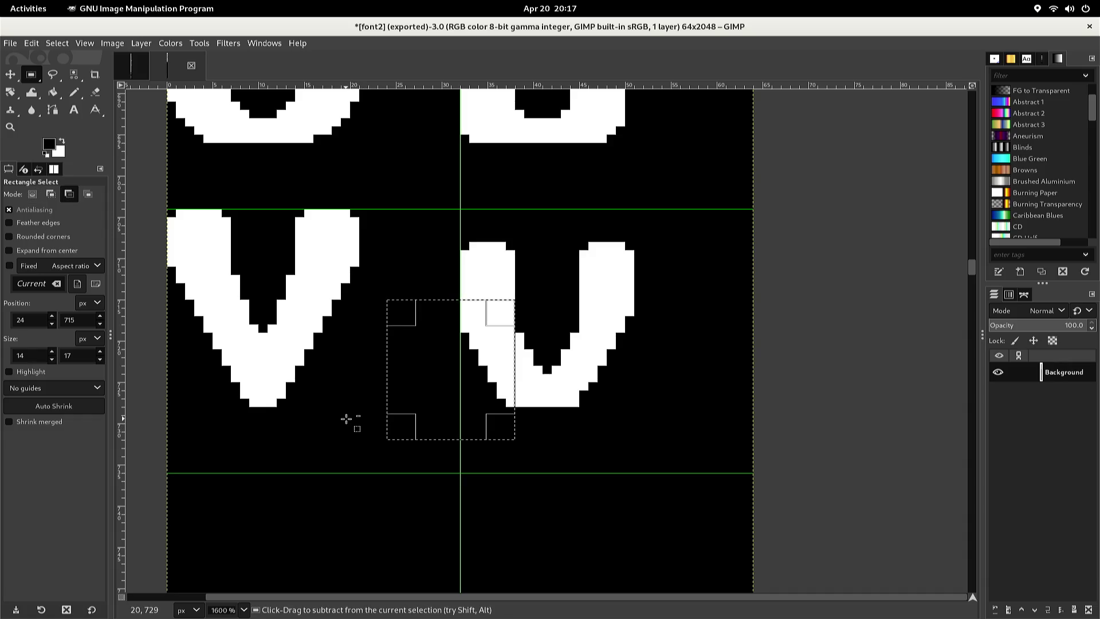
{"action": "key", "text": "ctrl+c"}
{"action": "key", "text": "ctrl+v"}
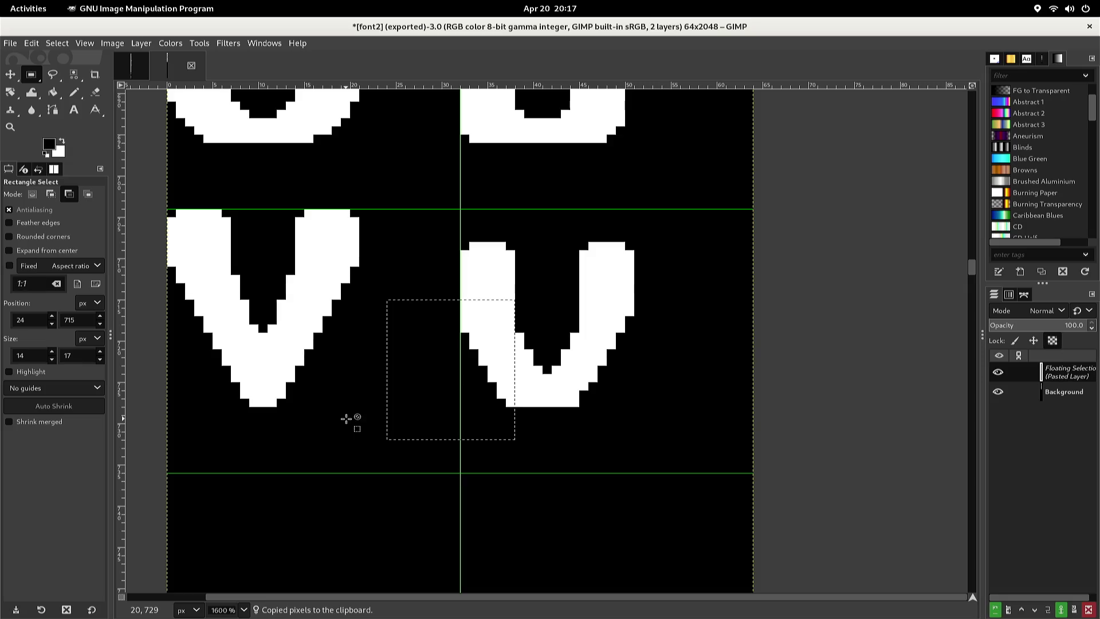
{"action": "key", "text": "Up"}
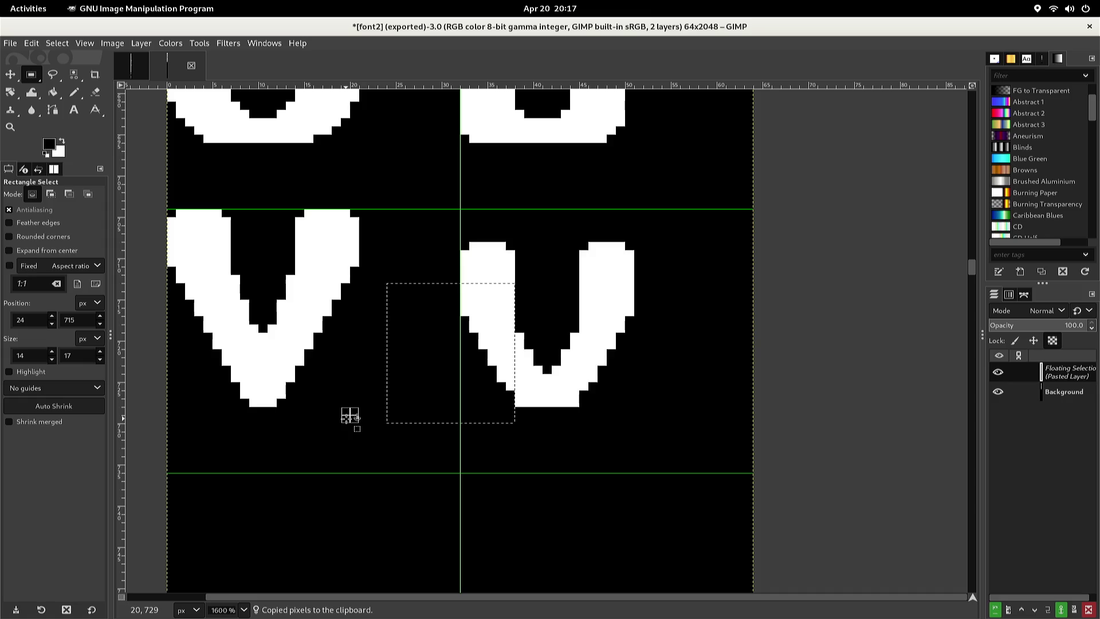
{"action": "left_click", "coordinate": [347, 418]}
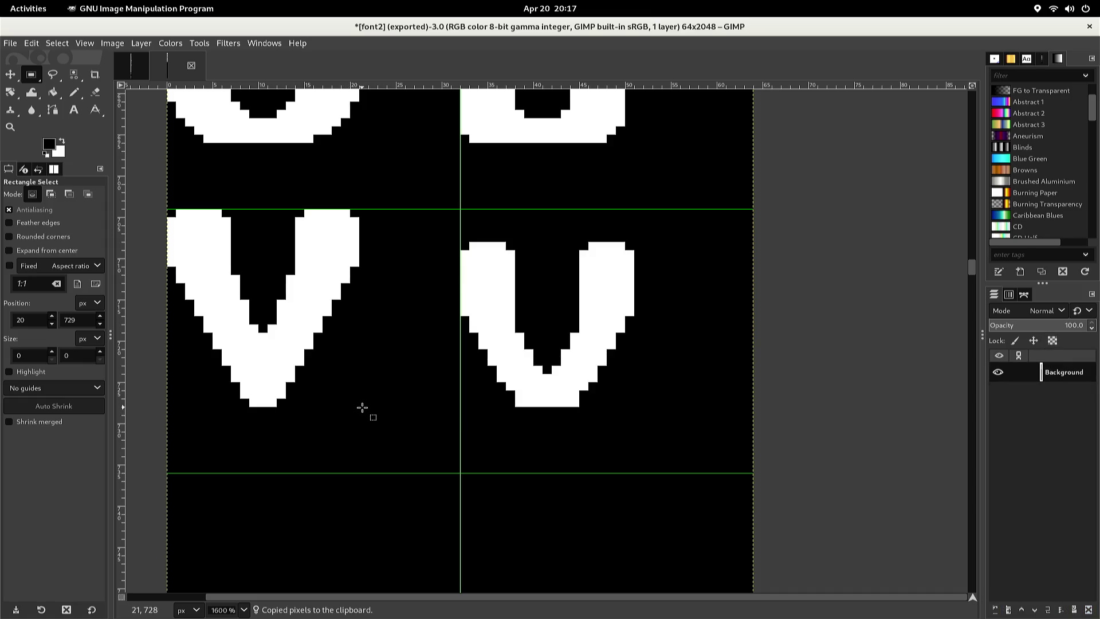
Blacken stray corner pixels around the v's point and fill missing edge pixels with white
{"action": "key", "text": "n"}
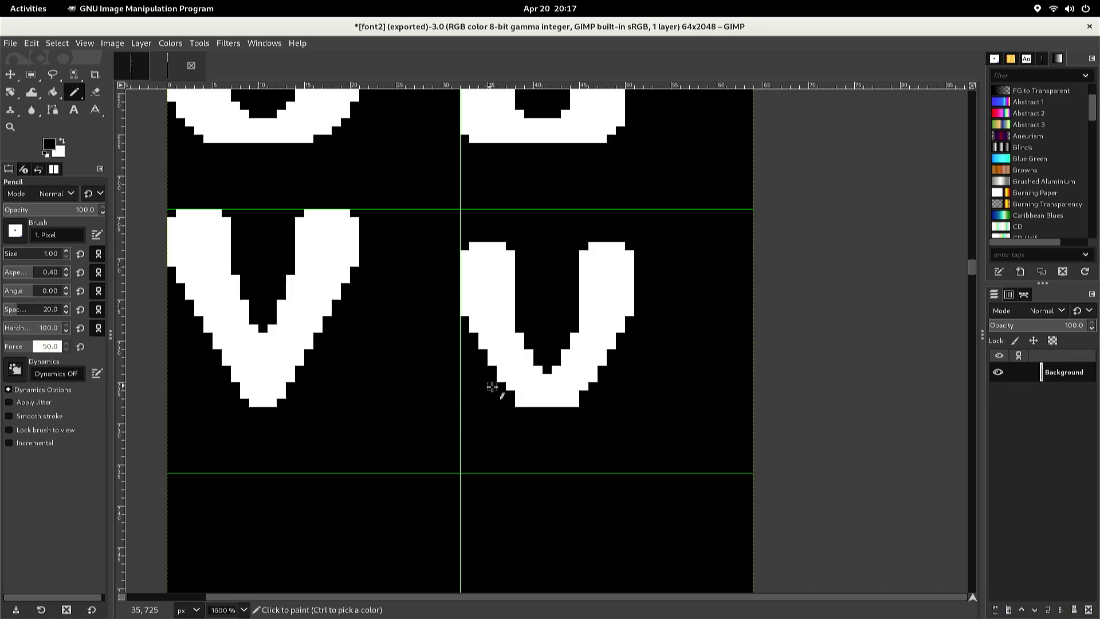
{"action": "left_click", "coordinate": [510, 396]}
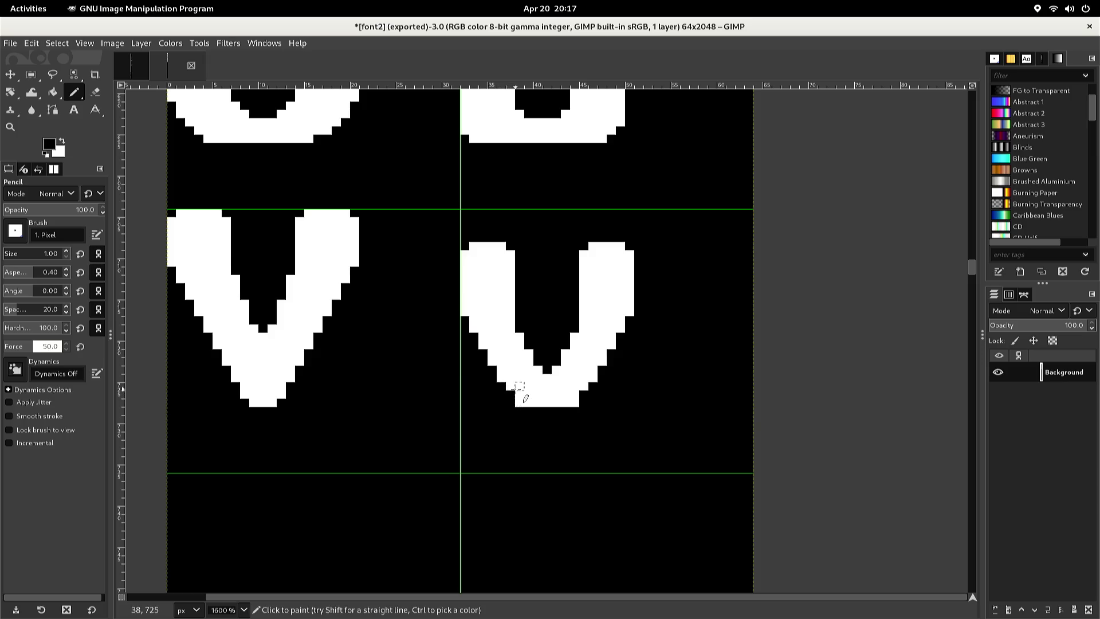
{"action": "left_click", "coordinate": [518, 387]}
{"action": "left_click", "coordinate": [524, 382], "text": "ctrl"}
{"action": "left_click", "coordinate": [520, 380]}
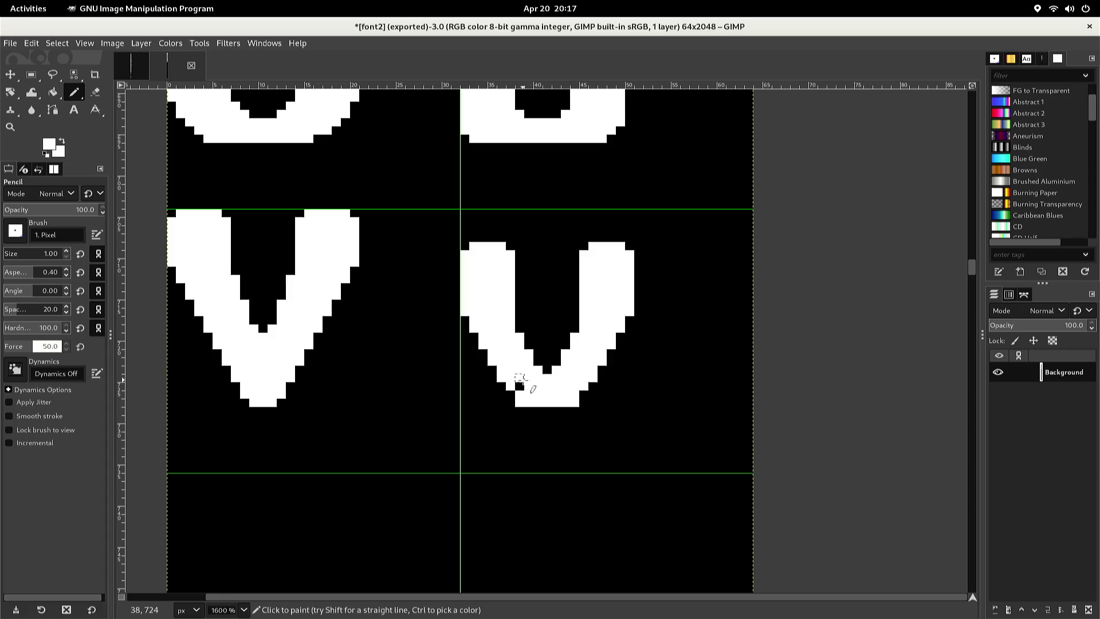
{"action": "left_click", "coordinate": [511, 391]}
{"action": "mouse_move", "coordinate": [567, 377]}
{"action": "left_mouse_down"}
{"action": "mouse_move", "coordinate": [567, 344]}
{"action": "mouse_move", "coordinate": [551, 326]}
{"action": "left_mouse_up"}
Re-export the glyph sheet to font2.png and view it at 100% zoom
{"action": "key", "text": "ctrl"}
{"action": "key", "text": "ctrl+e"}
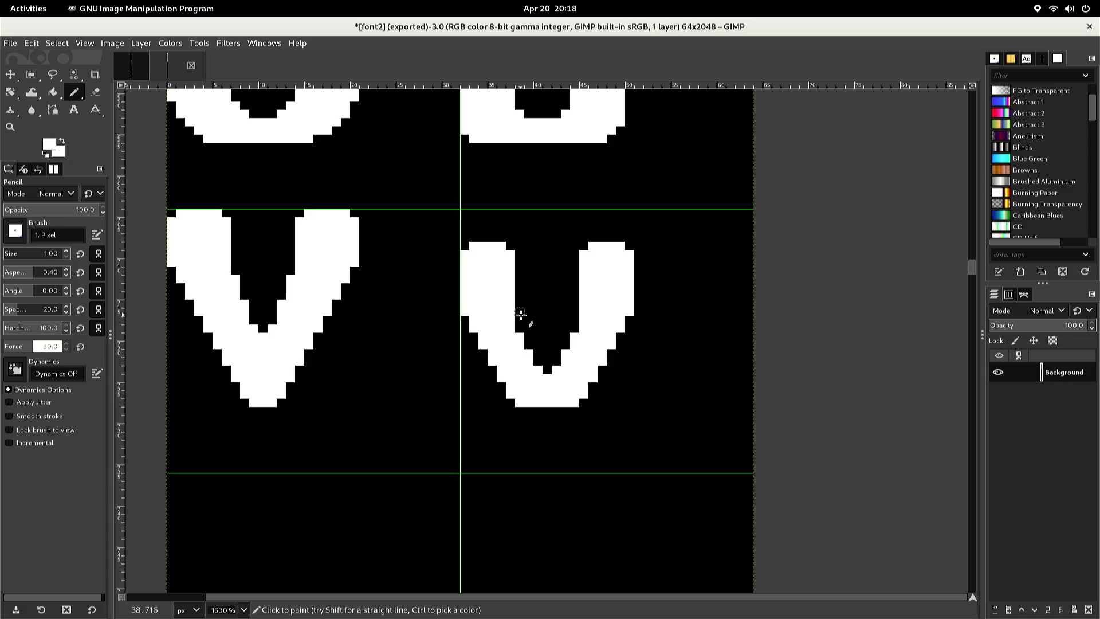
{"action": "key", "text": "1"}
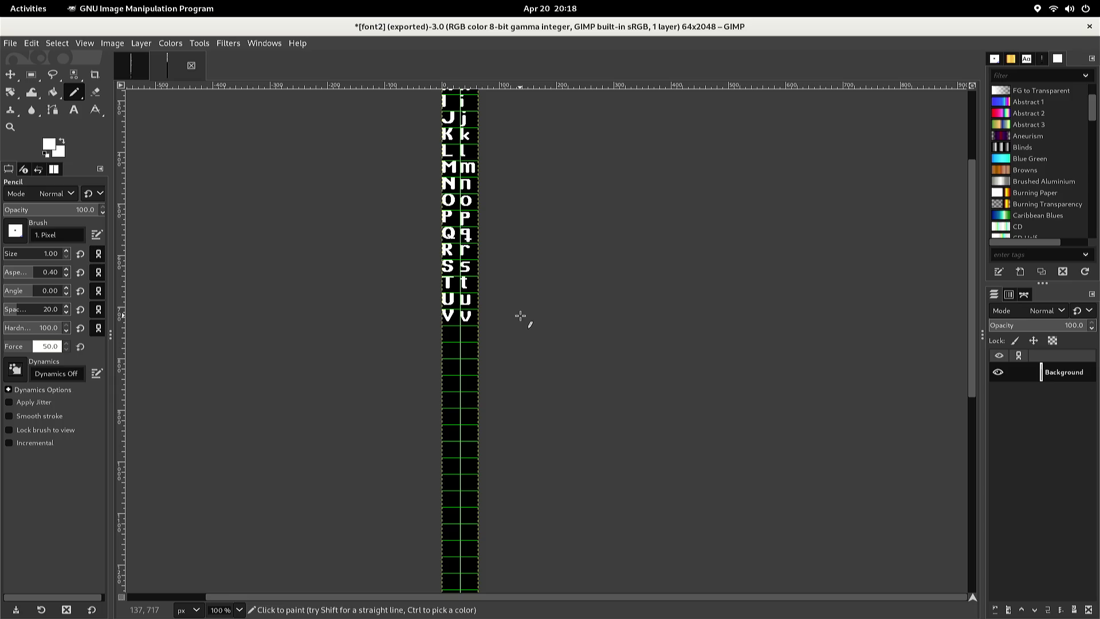
Rectangle-select and copy the capital W glyph in the other font image, then return to font2
{"action": "key", "text": "ctrl+Tab"}
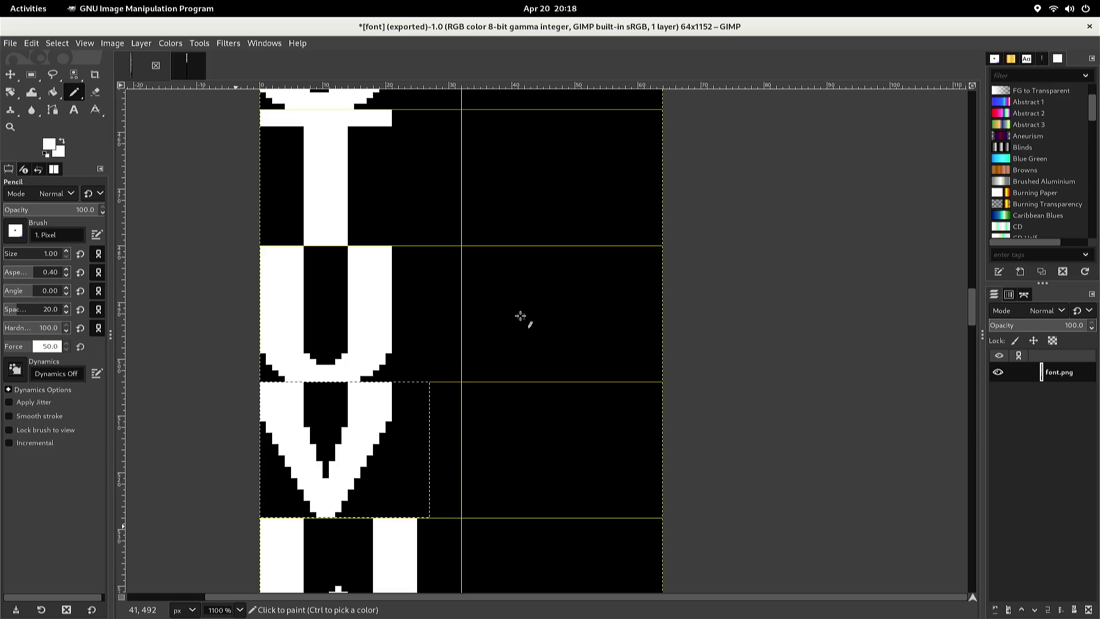
{"action": "scroll", "coordinate": [520, 316], "scroll_direction": "down", "scroll_amount": 5}
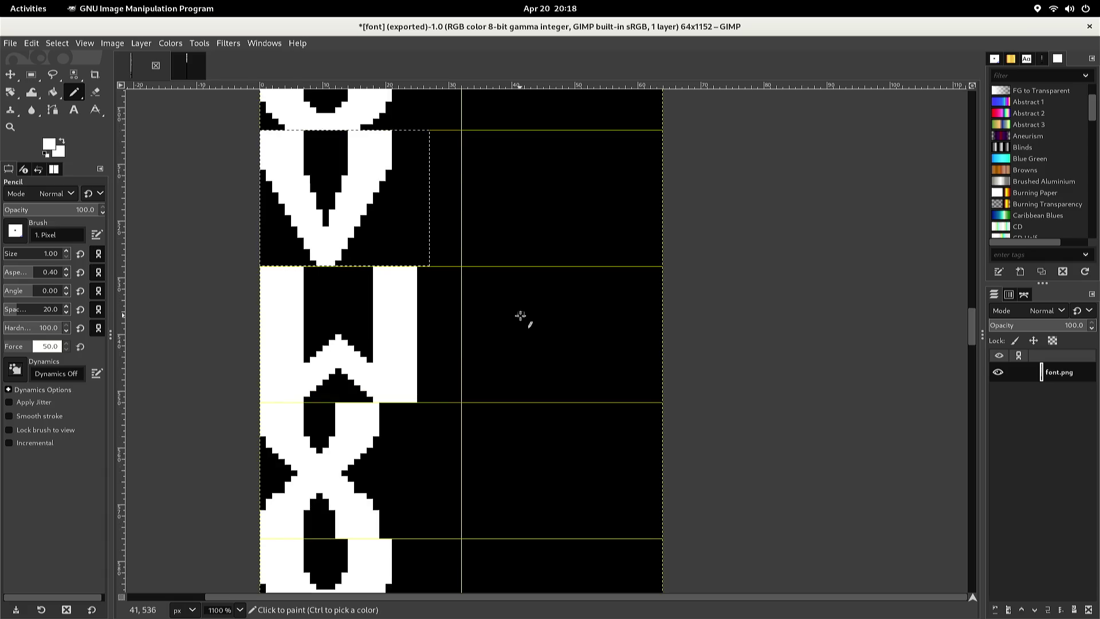
{"action": "key", "text": "r"}
{"action": "left_click", "coordinate": [486, 304]}
{"action": "scroll", "coordinate": [484, 303], "scroll_direction": "up", "scroll_amount": 2}
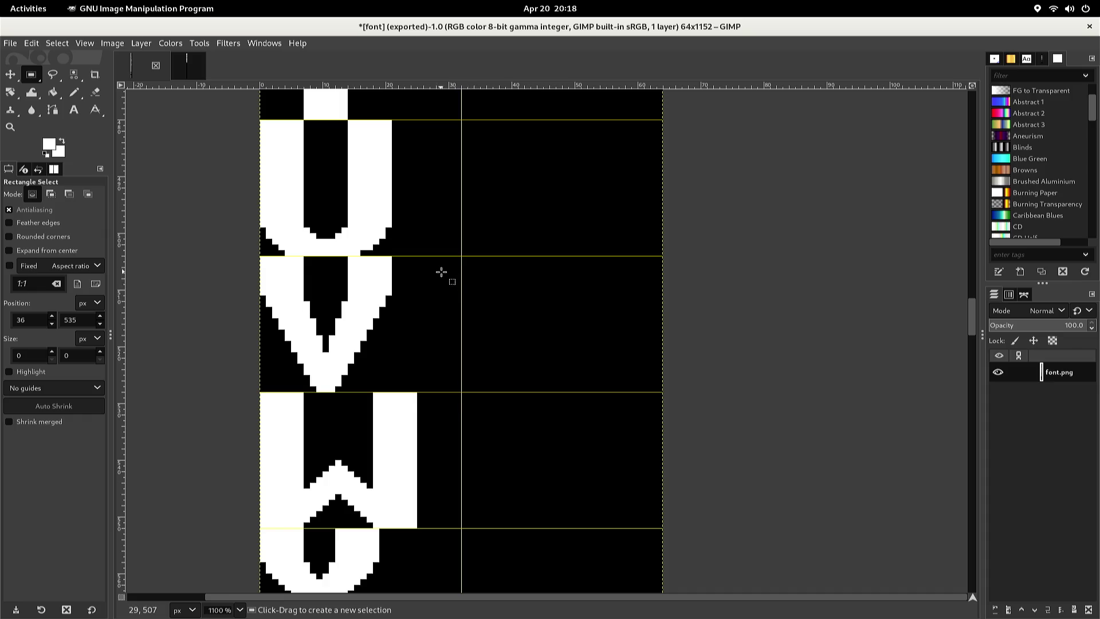
{"action": "scroll", "coordinate": [441, 272], "scroll_direction": "down", "scroll_amount": 2}
{"action": "mouse_move", "coordinate": [435, 266]}
{"action": "left_mouse_down"}
{"action": "mouse_move", "coordinate": [395, 346]}
{"action": "mouse_move", "coordinate": [270, 415]}
{"action": "mouse_move", "coordinate": [226, 419]}
{"action": "mouse_move", "coordinate": [222, 404]}
{"action": "left_mouse_up"}
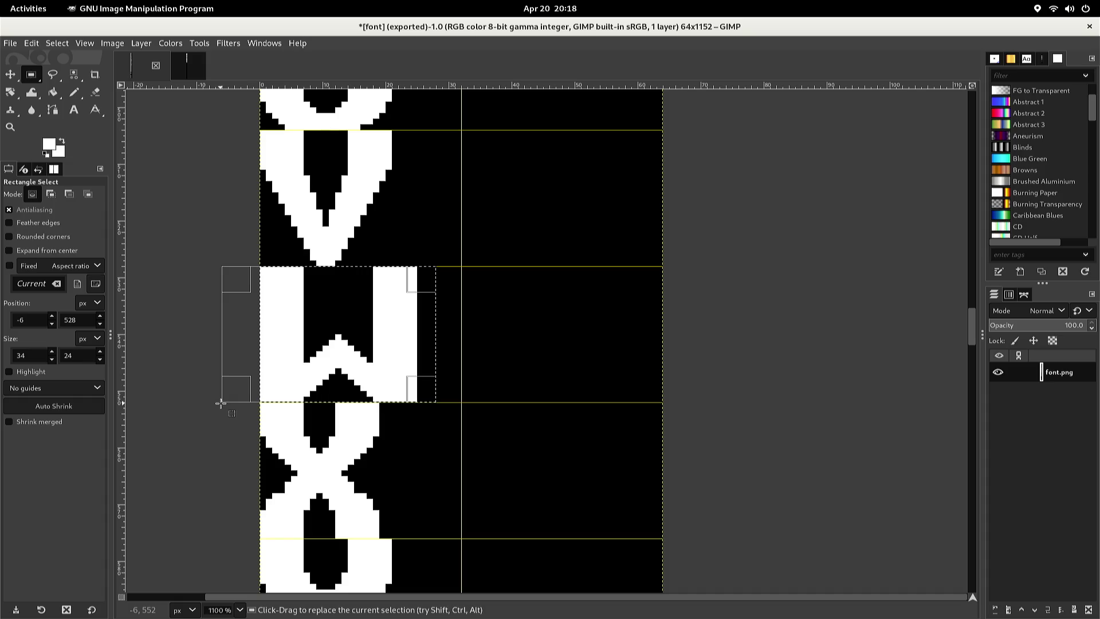
{"action": "scroll", "coordinate": [214, 398], "scroll_direction": "up", "scroll_amount": 2}
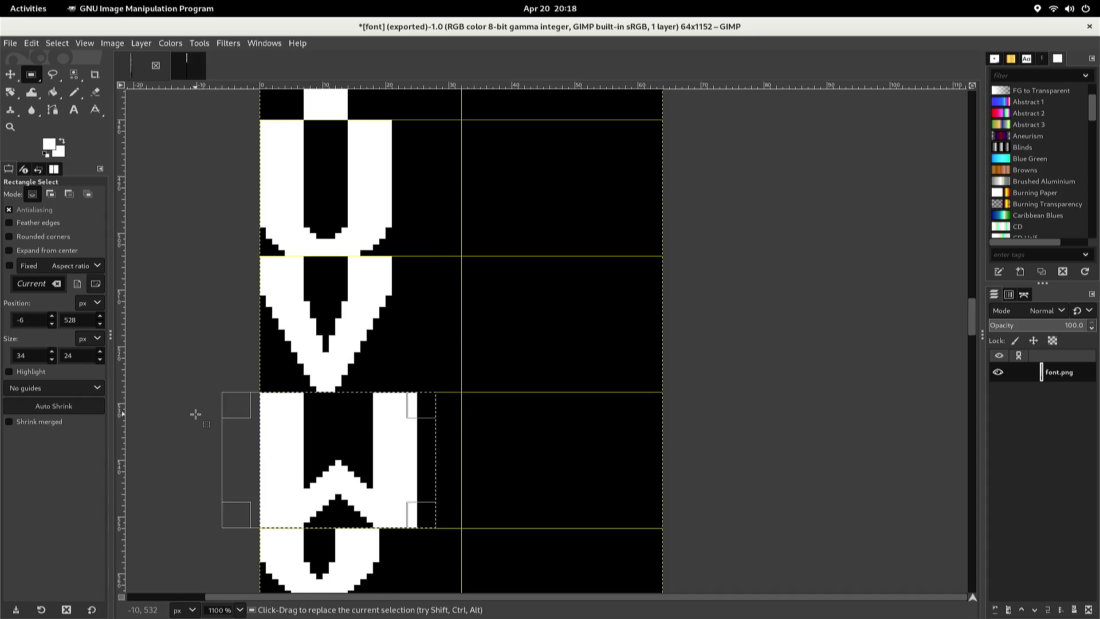
{"action": "key", "text": "ctrl+c"}
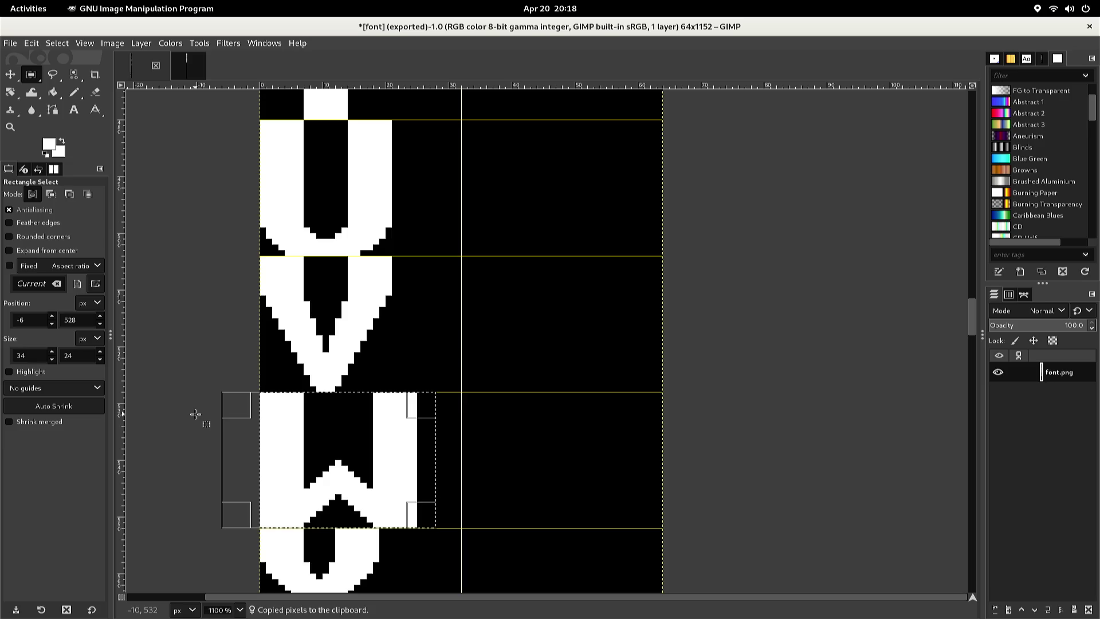
{"action": "key", "text": "ctrl+Tab"}
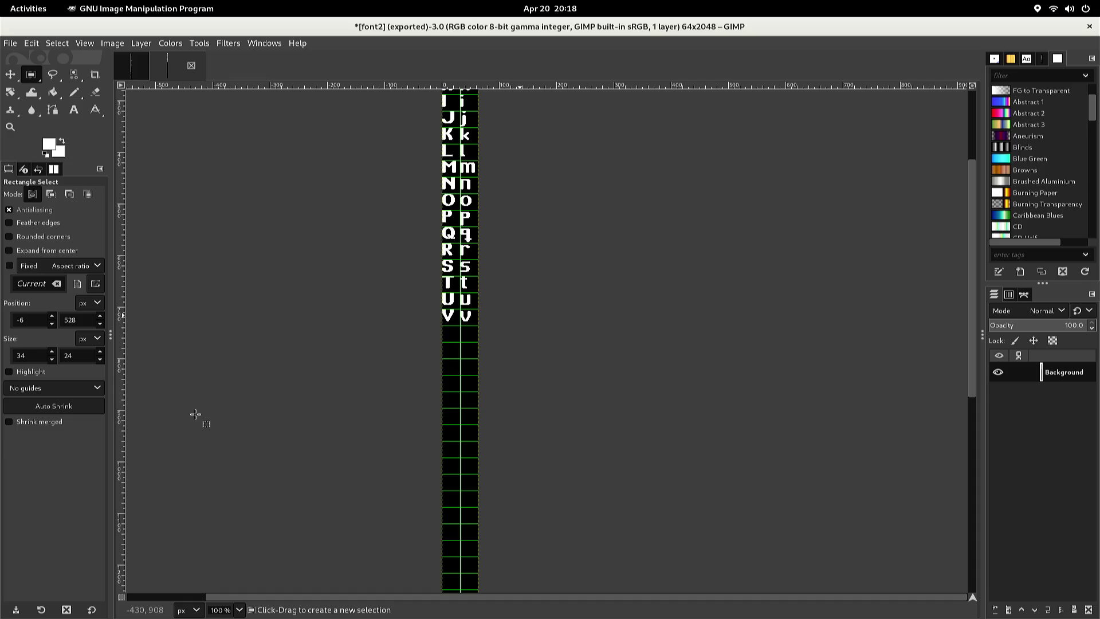
Paste the W and nudge it up and left toward the uppercase cell below V
{"action": "scroll", "coordinate": [195, 413], "scroll_direction": "up", "scroll_amount": 3}
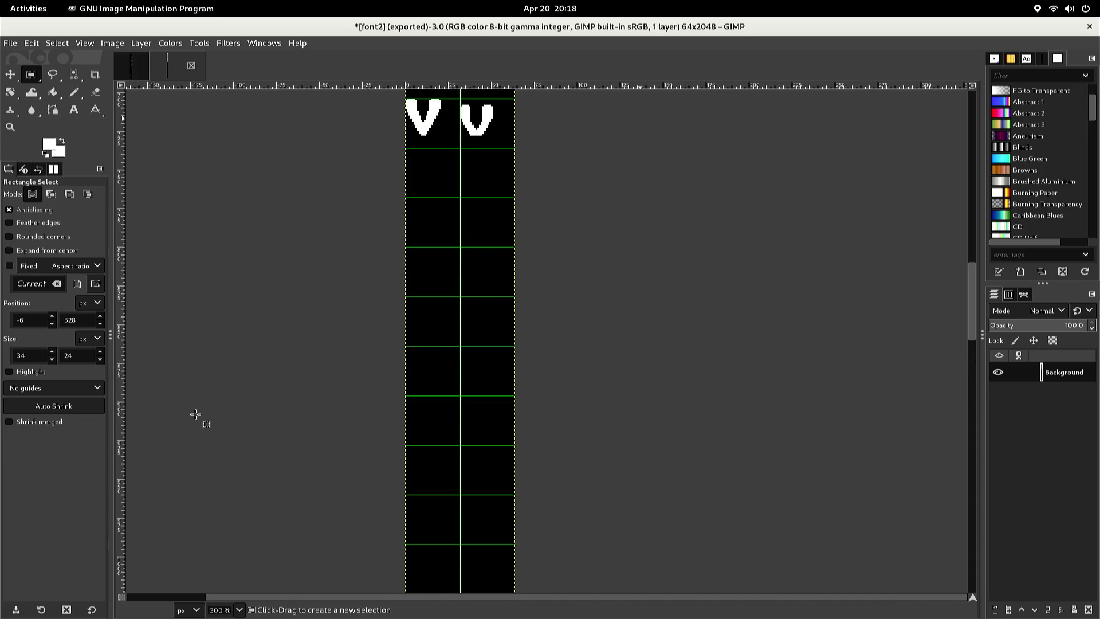
{"action": "key", "text": "ctrl+v"}
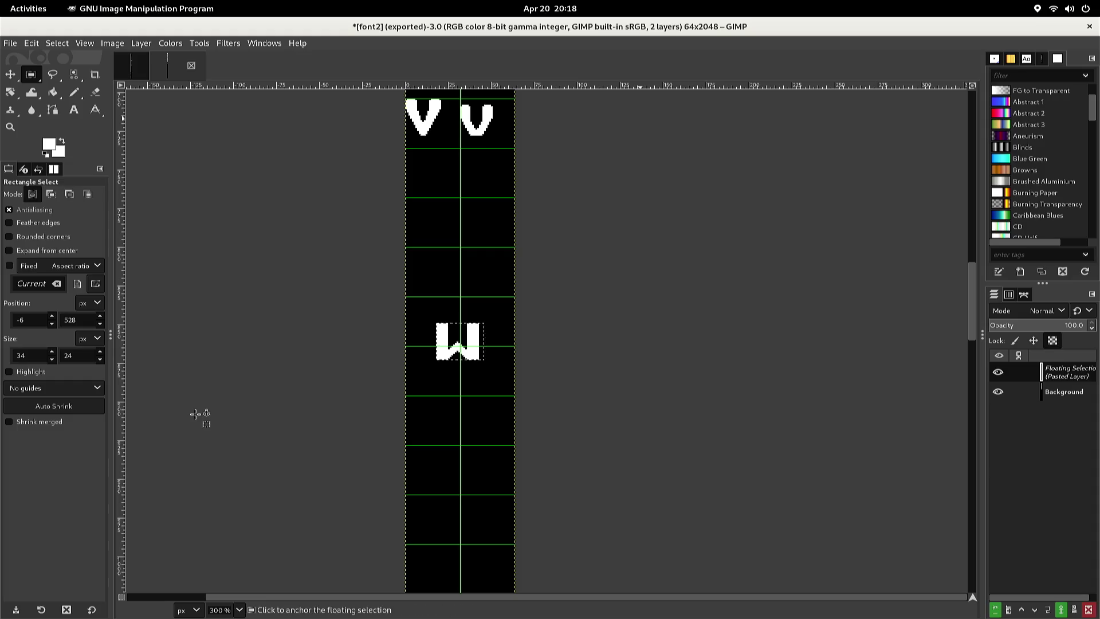
{"action": "key", "text": "Up"}
{"action": "key", "text": "Up"}
{"action": "key", "text": "Up"}
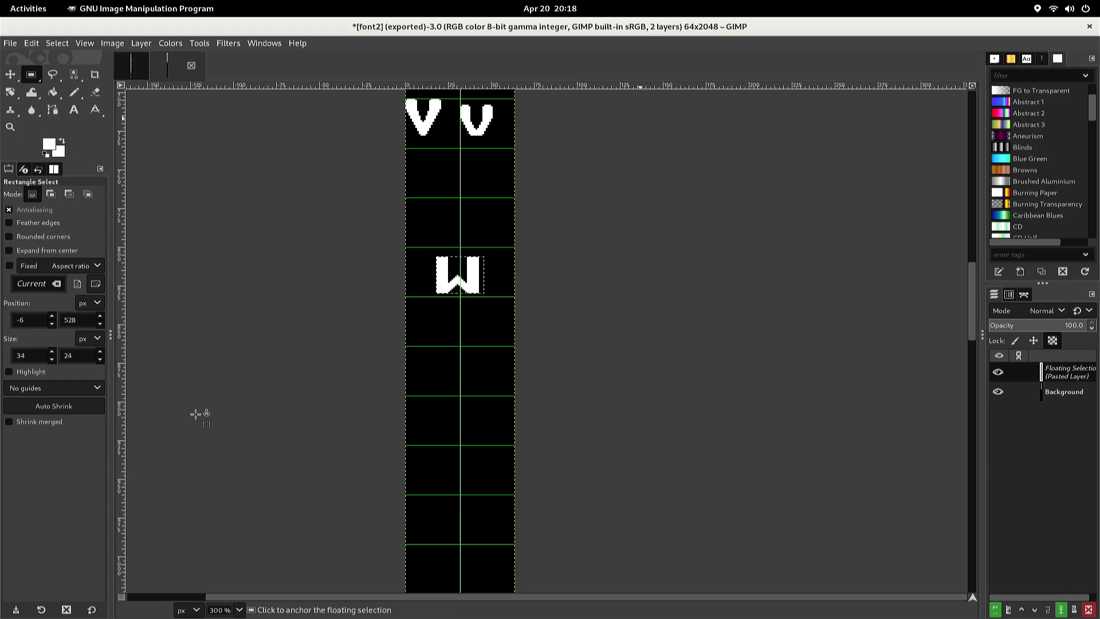
{"action": "key", "text": "Up"}
{"action": "key", "text": "Up"}
{"action": "key", "text": "Up"}
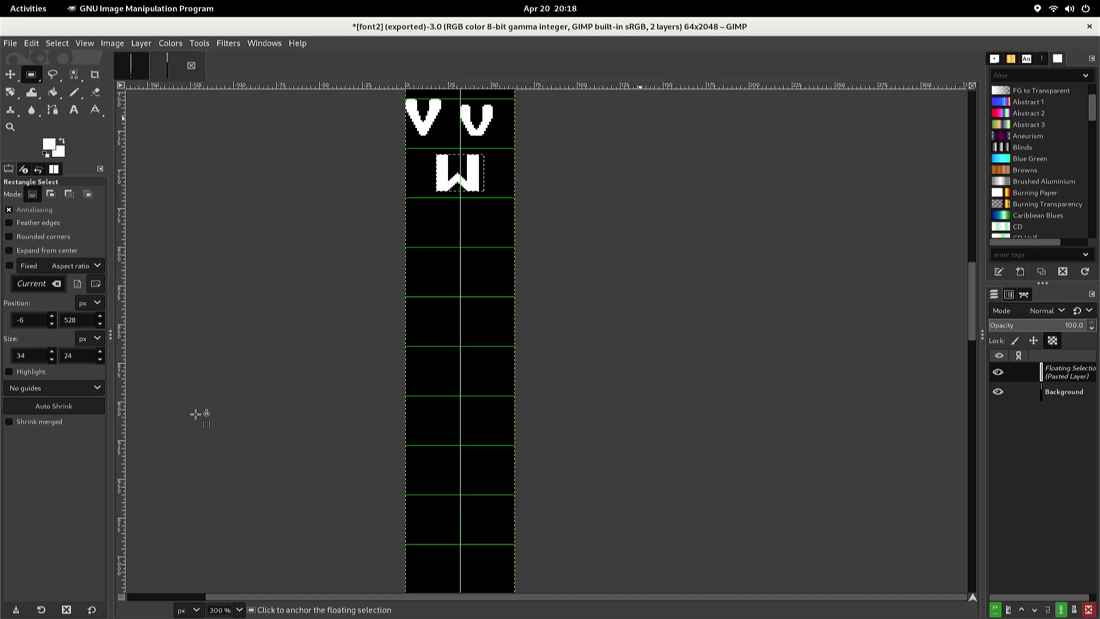
{"action": "key", "text": "Left"}
{"action": "key", "text": "Left"}
{"action": "key", "text": "Left"}
{"action": "key", "text": "Left"}
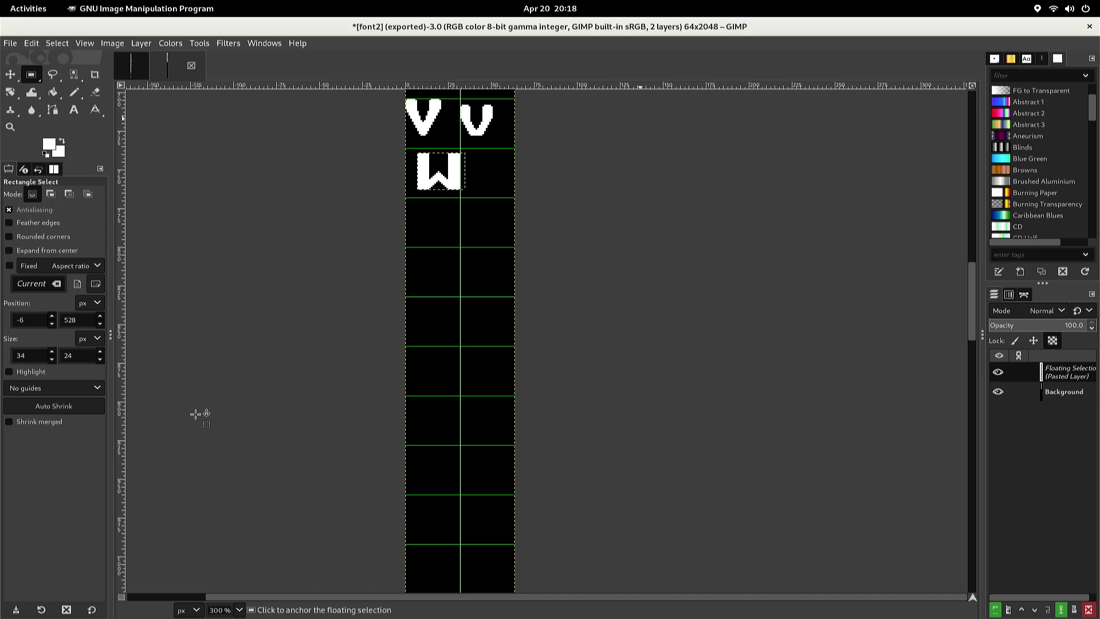
{"action": "key", "text": "Left"}
{"action": "key", "text": "Left"}
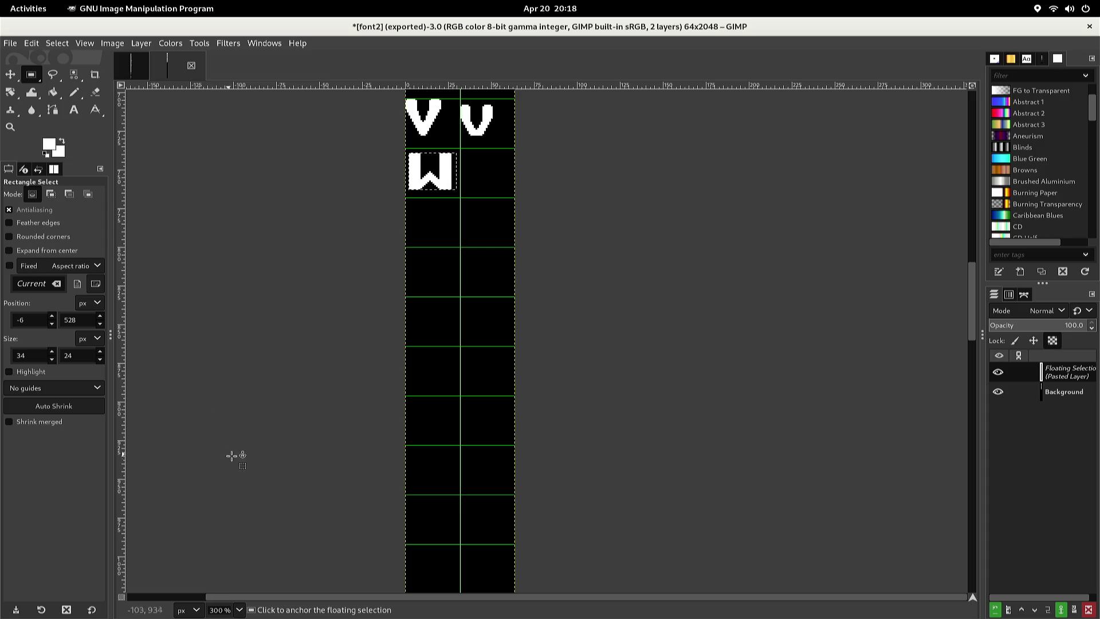
Fine-tune the W's position one step left and two up, then anchor it into the background
{"action": "scroll", "coordinate": [254, 433], "scroll_direction": "up", "scroll_amount": 3, "text": "ctrl"}
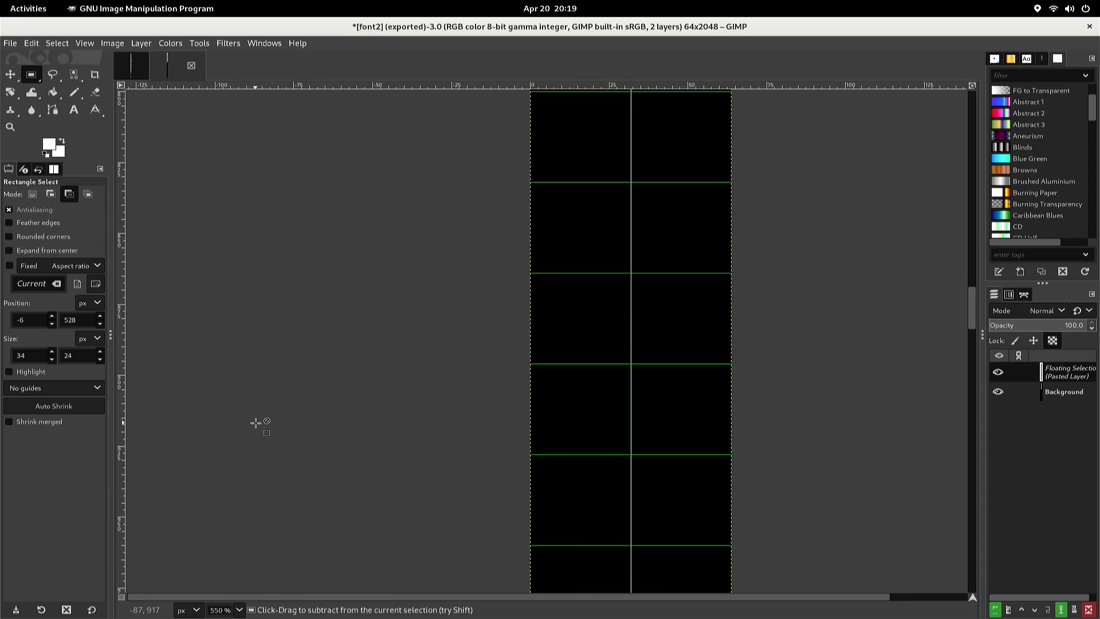
{"action": "scroll", "coordinate": [252, 401], "scroll_direction": "up", "scroll_amount": 3}
{"action": "scroll", "coordinate": [229, 599], "scroll_direction": "right", "scroll_amount": 1}
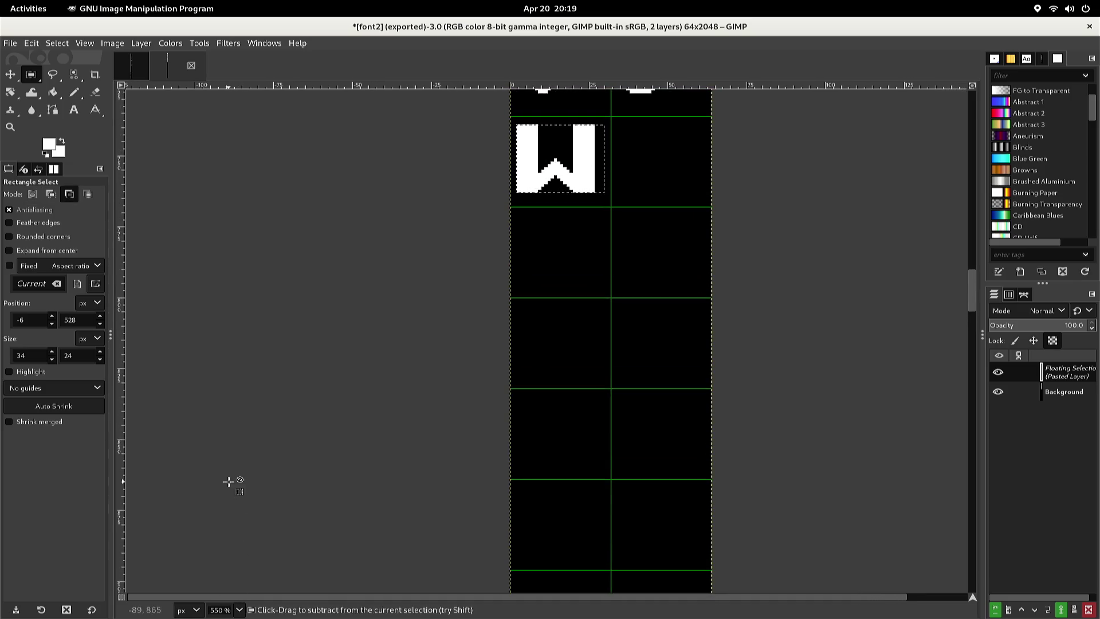
{"action": "scroll", "coordinate": [234, 492], "scroll_direction": "down", "scroll_amount": 6, "text": "ctrl"}
{"action": "scroll", "coordinate": [237, 503], "scroll_direction": "up", "scroll_amount": 6, "text": "ctrl"}
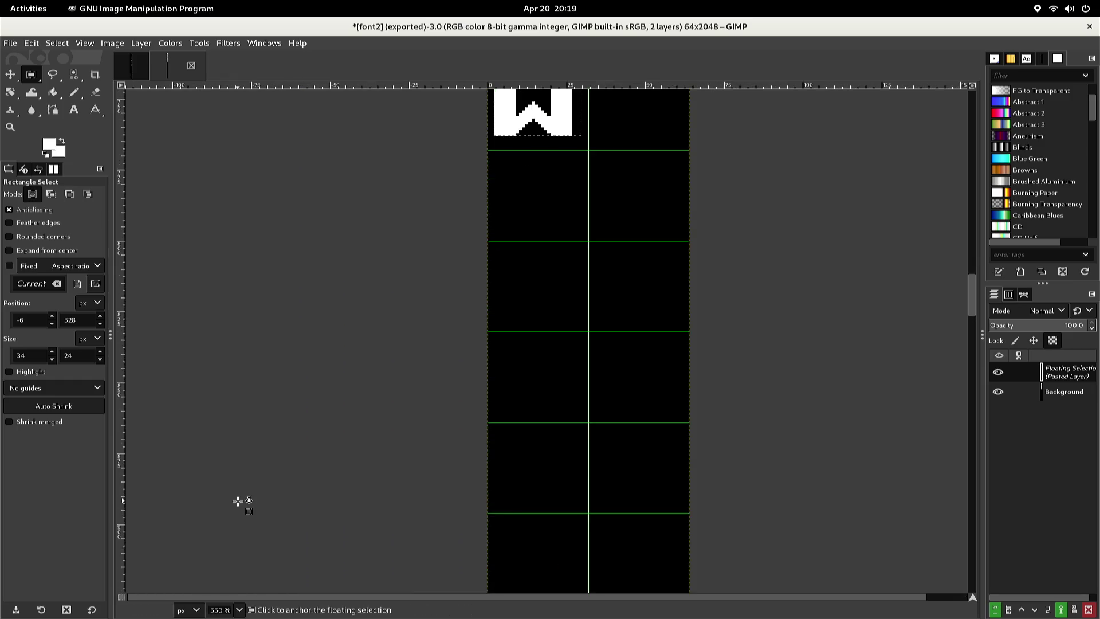
{"action": "scroll", "coordinate": [239, 469], "scroll_direction": "up", "scroll_amount": 5}
{"action": "scroll", "coordinate": [240, 470], "scroll_direction": "up", "scroll_amount": 1, "text": "ctrl"}
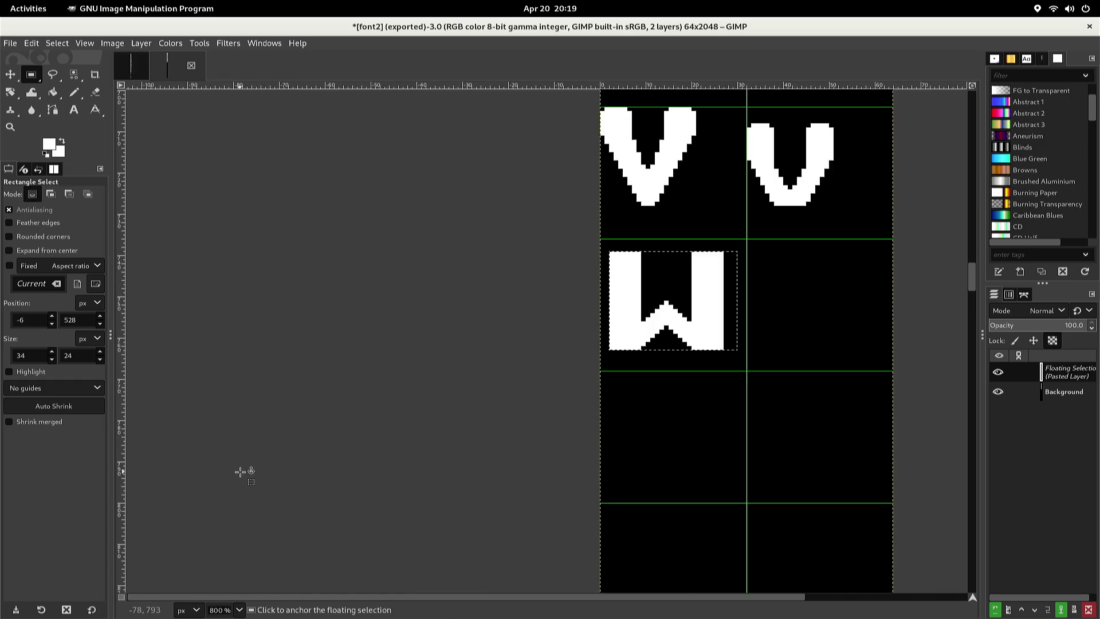
{"action": "scroll", "coordinate": [239, 472], "scroll_direction": "down", "scroll_amount": 3}
{"action": "scroll", "coordinate": [240, 480], "scroll_direction": "up", "scroll_amount": 3}
{"action": "scroll", "coordinate": [201, 541], "scroll_direction": "right", "scroll_amount": 2}
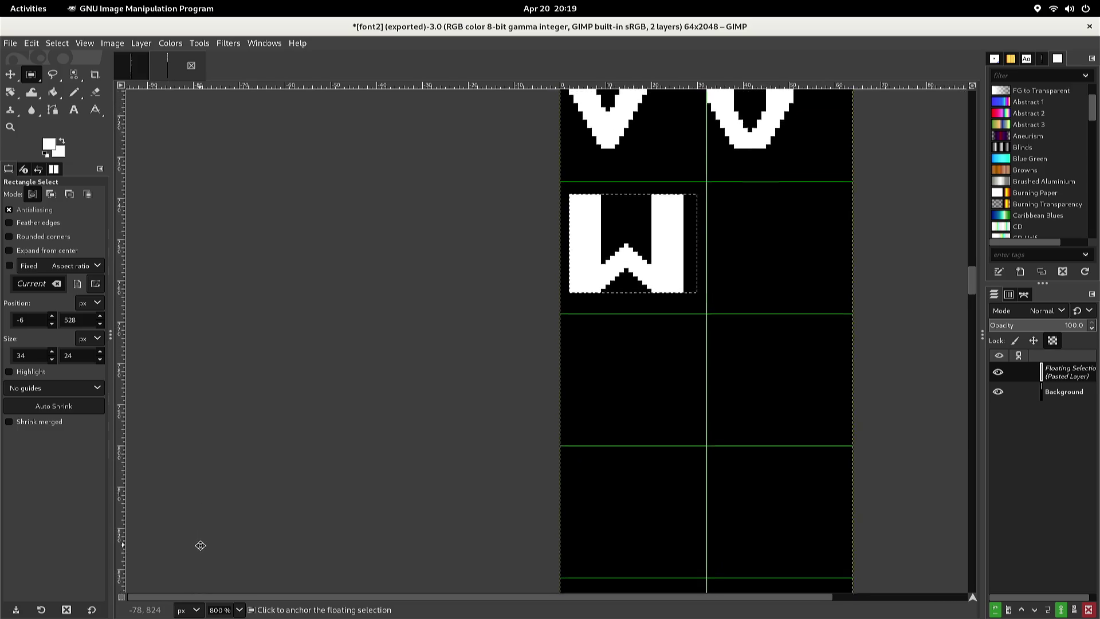
{"action": "scroll", "coordinate": [177, 582], "scroll_direction": "down", "scroll_amount": 4}
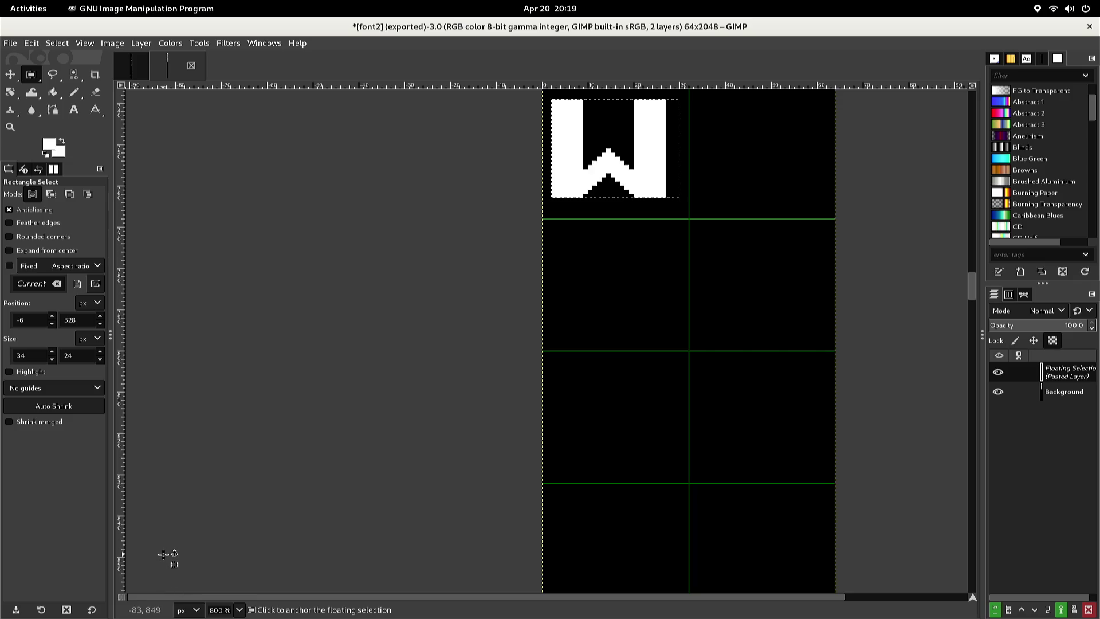
{"action": "scroll", "coordinate": [157, 572], "scroll_direction": "right", "scroll_amount": 1}
{"action": "scroll", "coordinate": [157, 572], "scroll_direction": "up", "scroll_amount": 3}
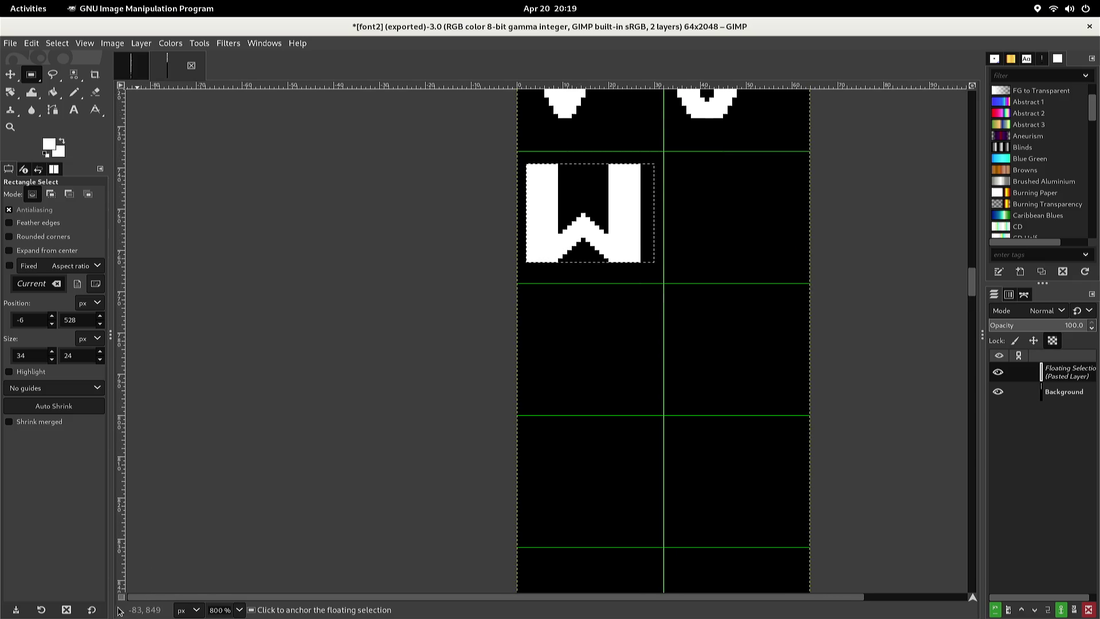
{"action": "key", "text": "Left"}
{"action": "key", "text": "Left"}
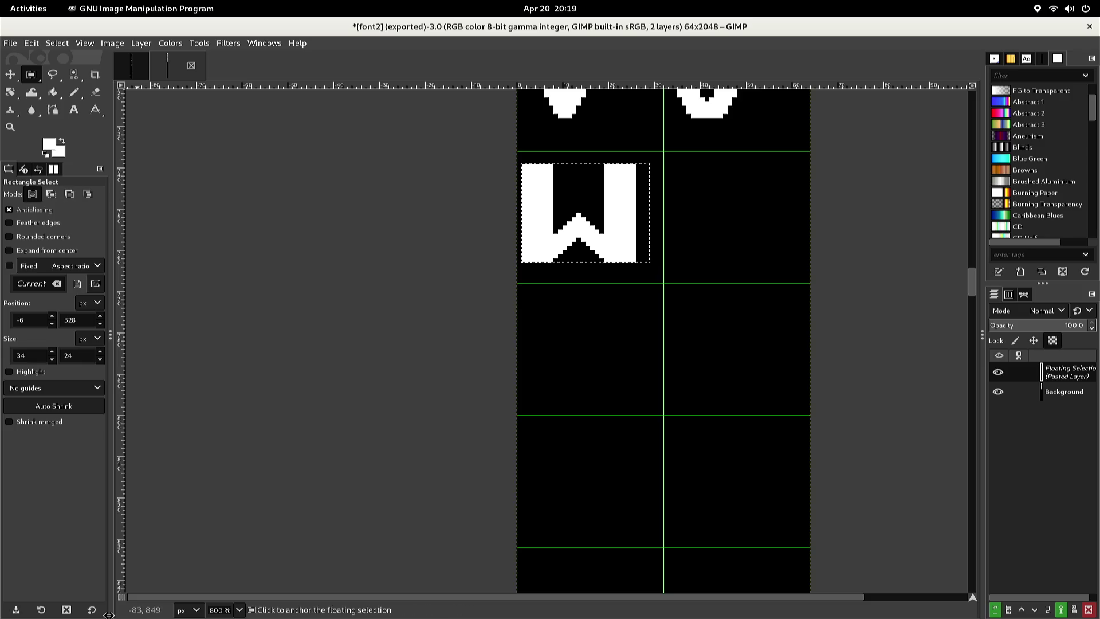
{"action": "key", "text": "Up"}
{"action": "key", "text": "Up"}
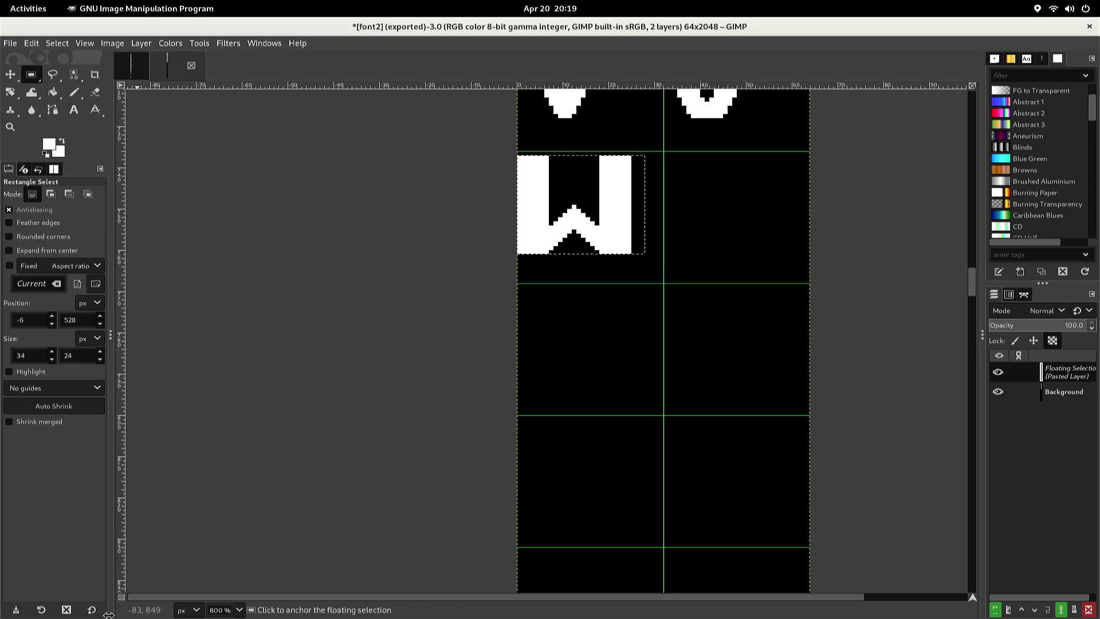
{"action": "key", "text": "Up"}
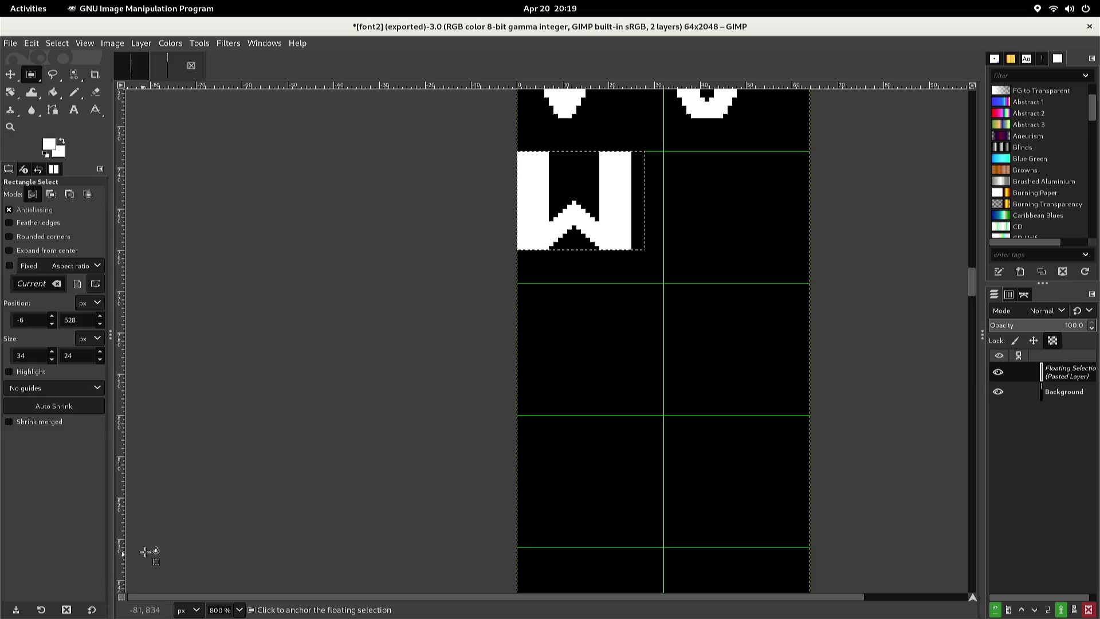
{"action": "left_click", "coordinate": [191, 488]}
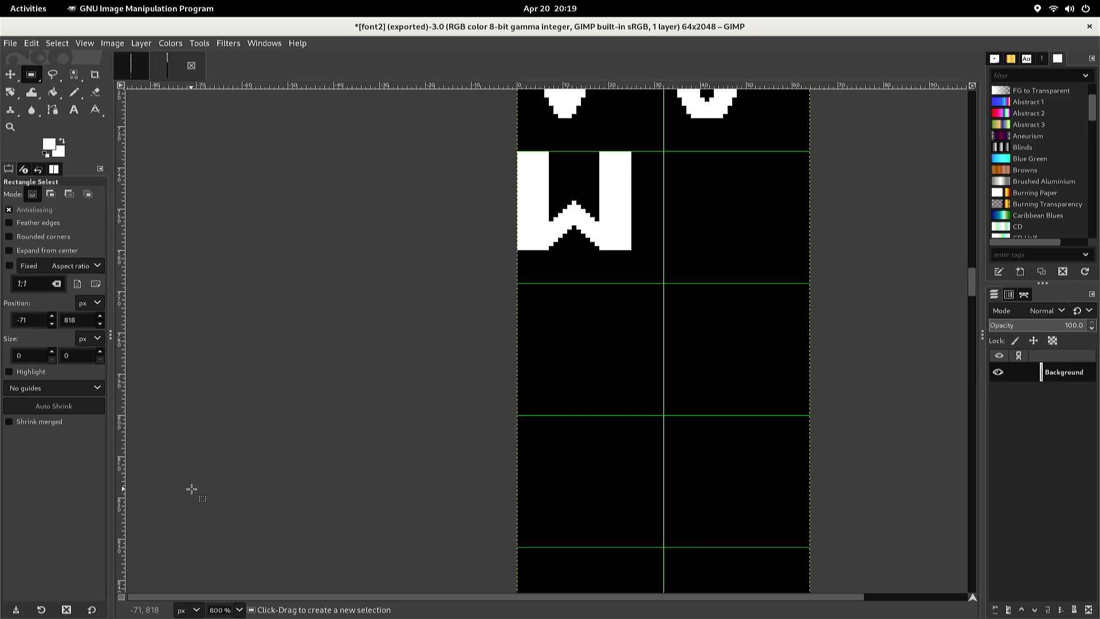
Retouch the capital W's top-edge pixels with the pencil, sampling black and white from the glyph
{"action": "key", "text": "n"}
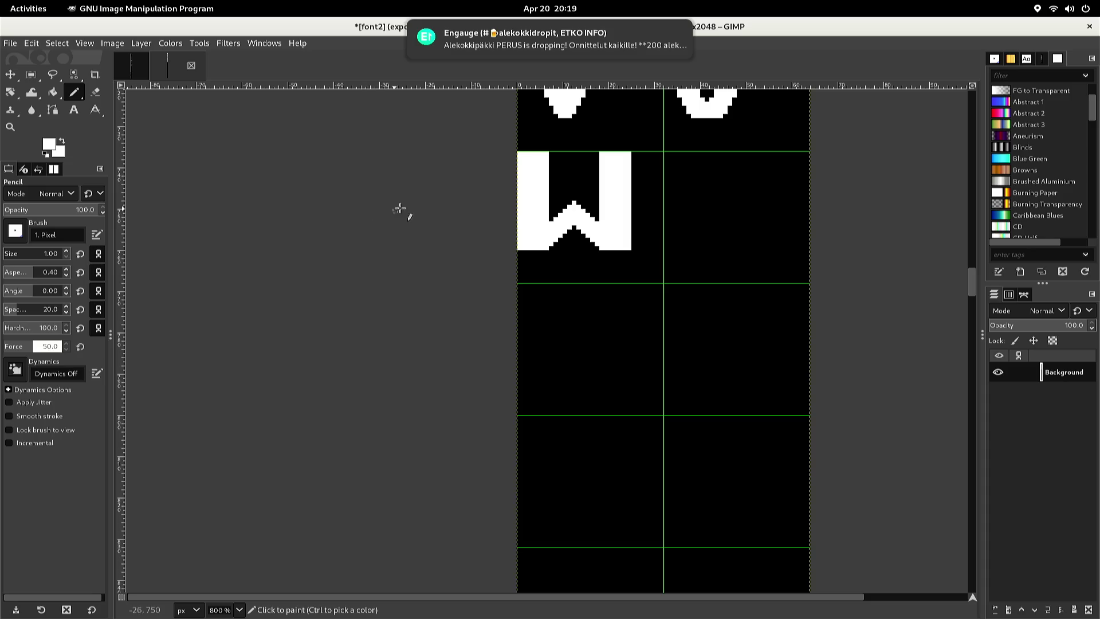
{"action": "left_click", "coordinate": [558, 170], "text": "ctrl"}
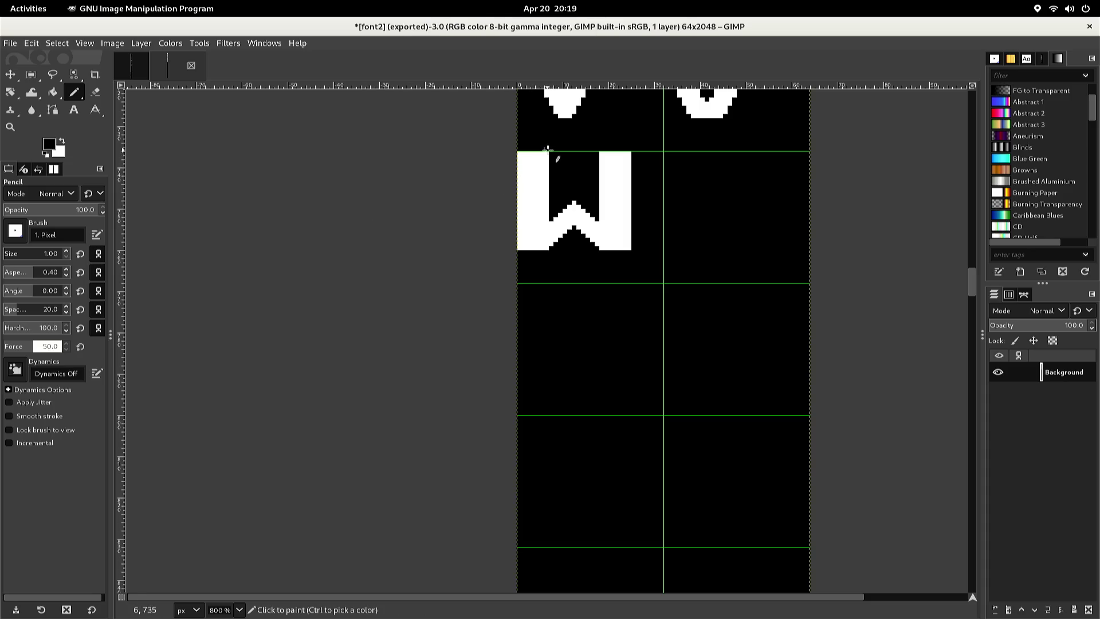
{"action": "left_click", "coordinate": [547, 151]}
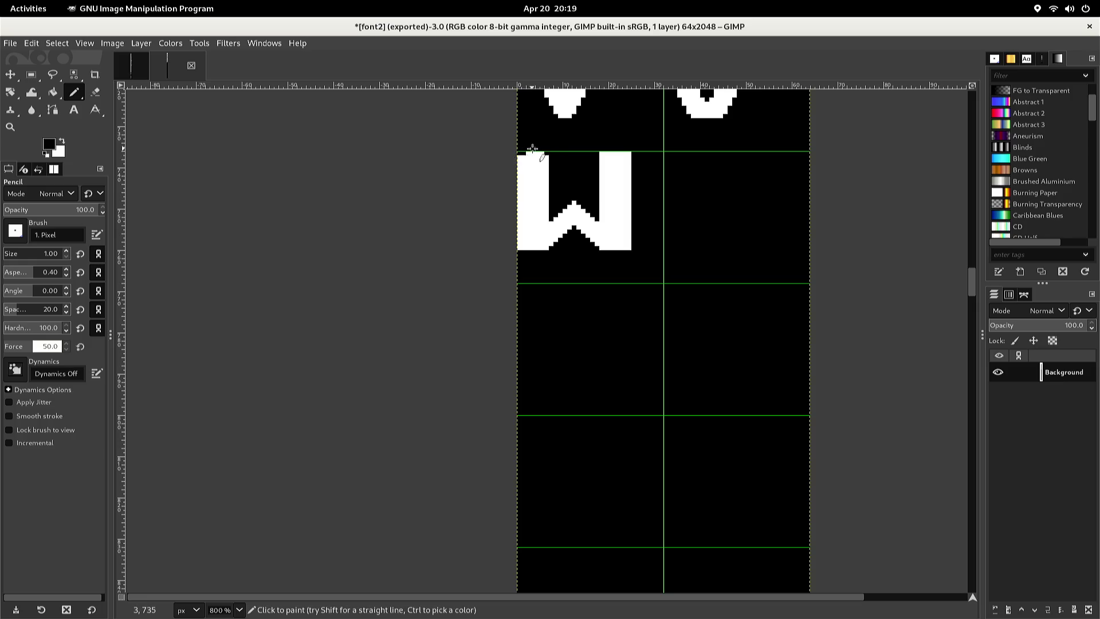
{"action": "left_click", "coordinate": [528, 153], "text": "ctrl"}
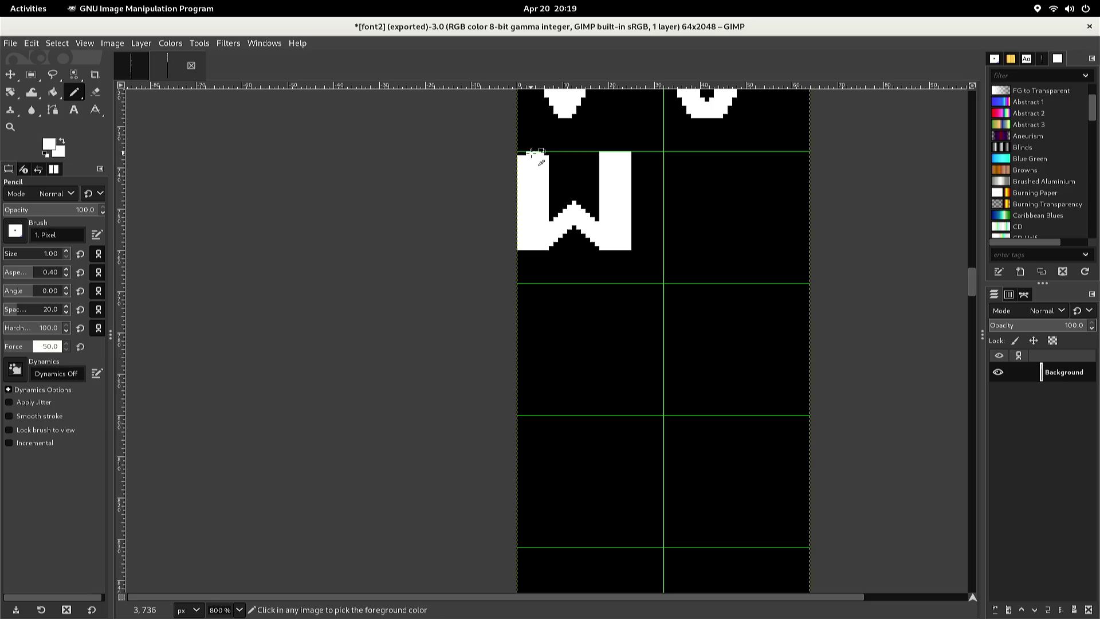
{"action": "left_click", "coordinate": [568, 152], "text": "ctrl"}
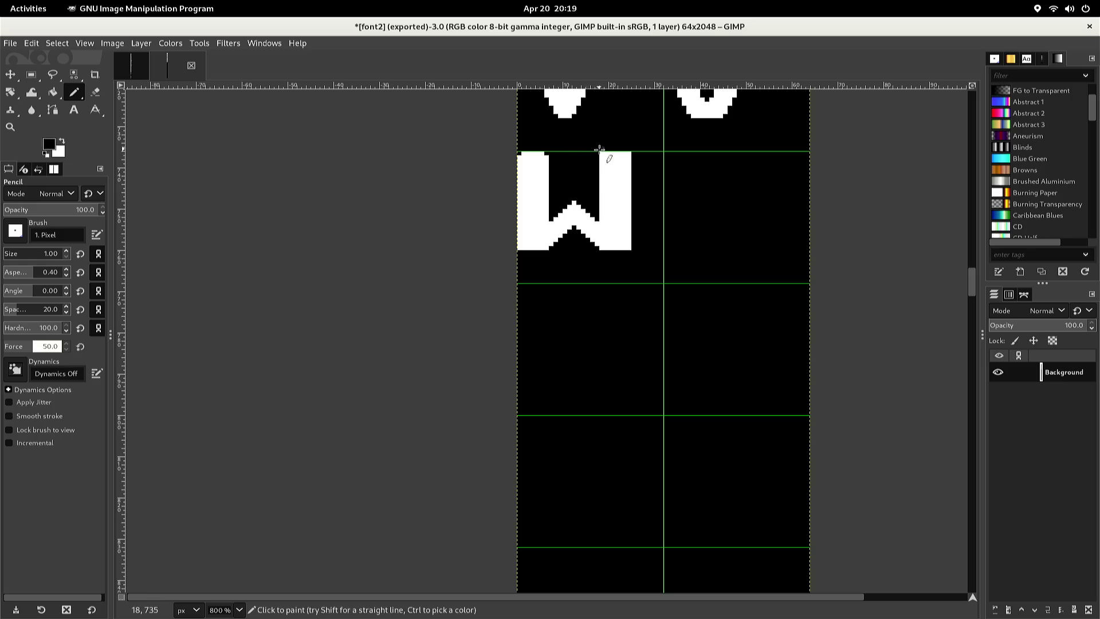
{"action": "left_click", "coordinate": [629, 156], "text": "ctrl"}
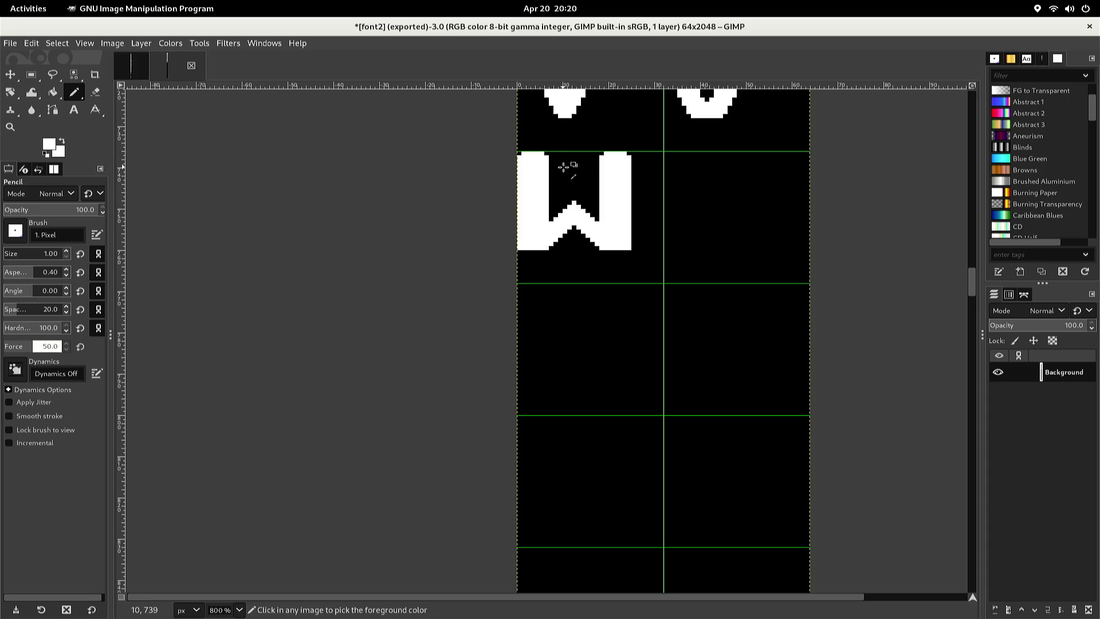
{"action": "key", "text": "d"}
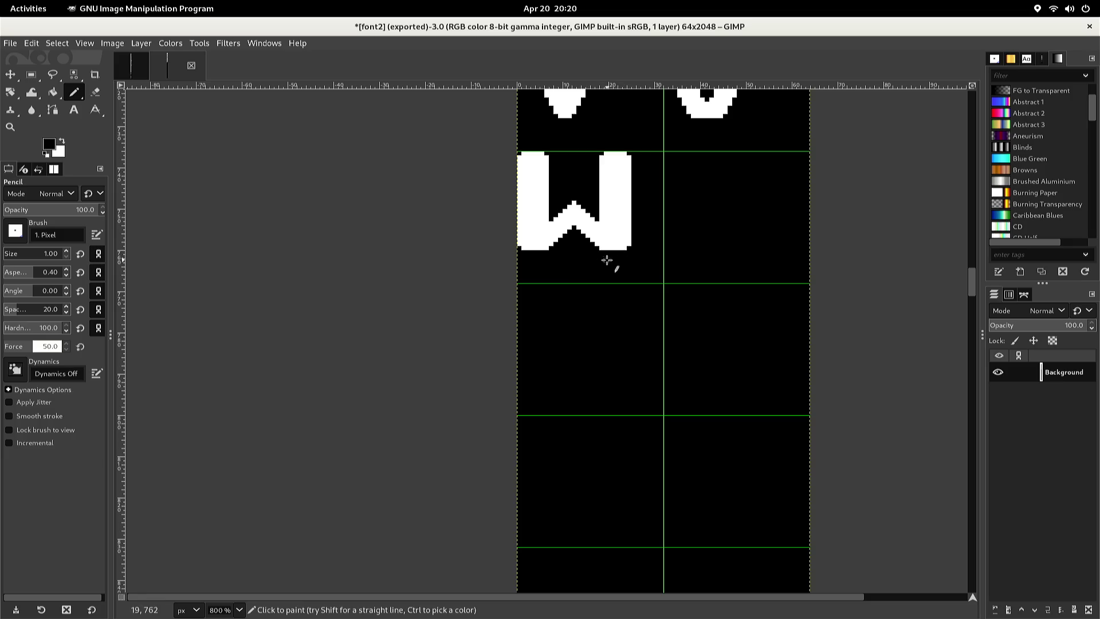
{"action": "left_click", "coordinate": [572, 217], "text": "ctrl"}
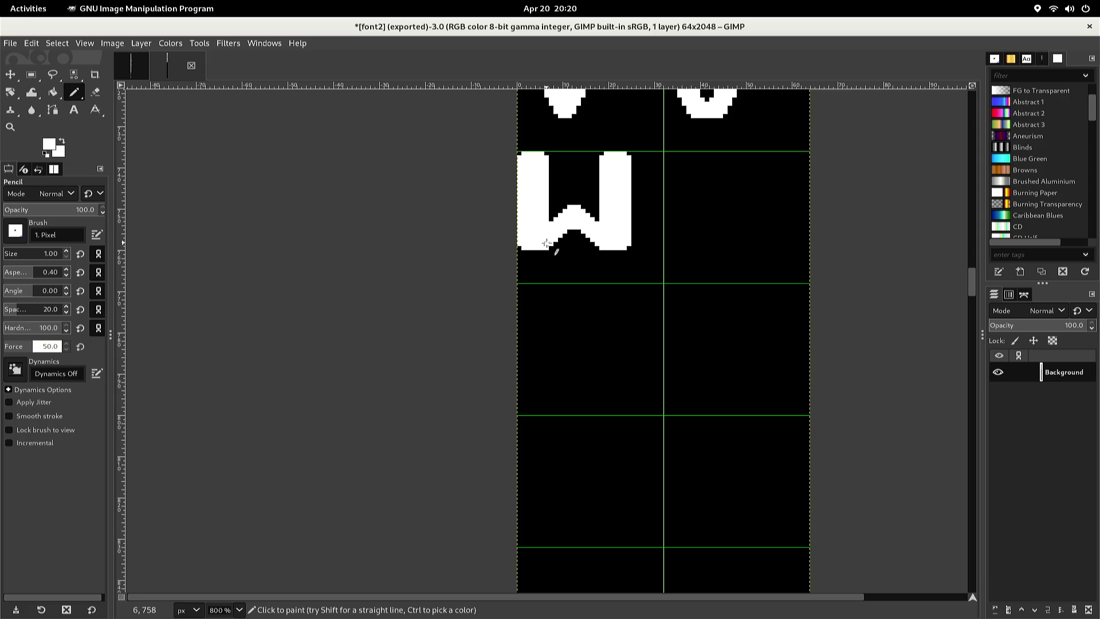
Scroll the sheet back to the U and V rows and switch to Rectangle Select
{"action": "left_click_drag", "start_coordinate": [590, 177], "coordinate": [515, 417]}
{"action": "scroll", "coordinate": [515, 417], "scroll_direction": "up", "scroll_amount": 5}
{"action": "scroll", "coordinate": [515, 418], "scroll_direction": "right", "scroll_amount": 2}
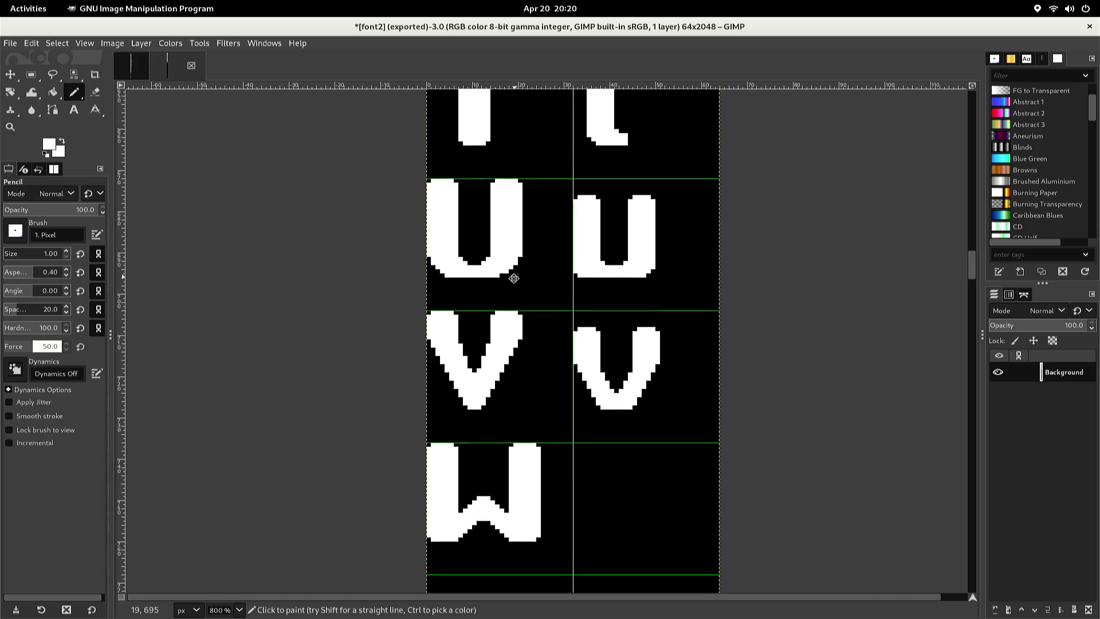
{"action": "scroll", "coordinate": [478, 325], "scroll_direction": "up", "scroll_amount": 4}
{"action": "scroll", "coordinate": [464, 401], "scroll_direction": "right", "scroll_amount": 1}
{"action": "scroll", "coordinate": [483, 276], "scroll_direction": "up", "scroll_amount": 6}
{"action": "scroll", "coordinate": [481, 417], "scroll_direction": "right", "scroll_amount": 2}
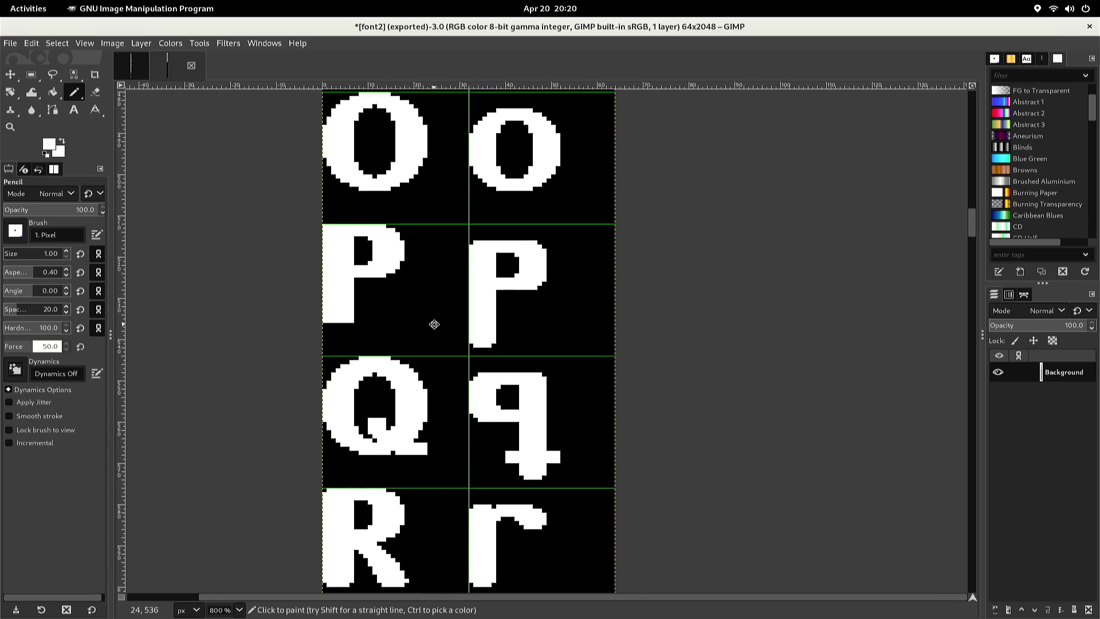
{"action": "scroll", "coordinate": [444, 401], "scroll_direction": "up", "scroll_amount": 4}
{"action": "scroll", "coordinate": [447, 424], "scroll_direction": "left", "scroll_amount": 1}
{"action": "scroll", "coordinate": [457, 543], "scroll_direction": "up", "scroll_amount": 1}
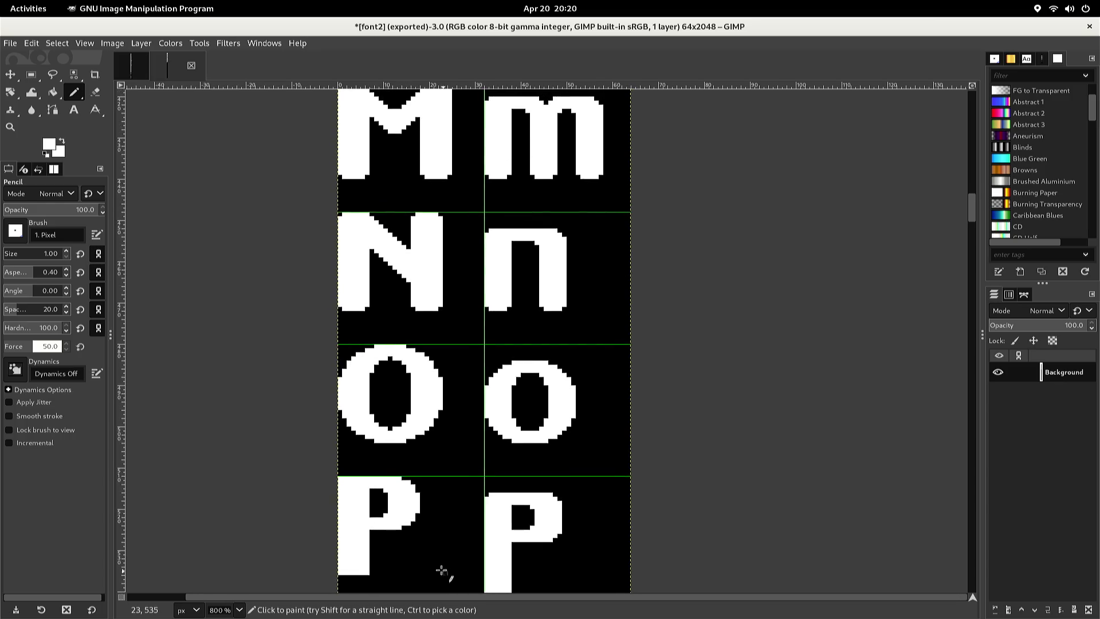
{"action": "scroll", "coordinate": [433, 516], "scroll_direction": "up", "scroll_amount": 1}
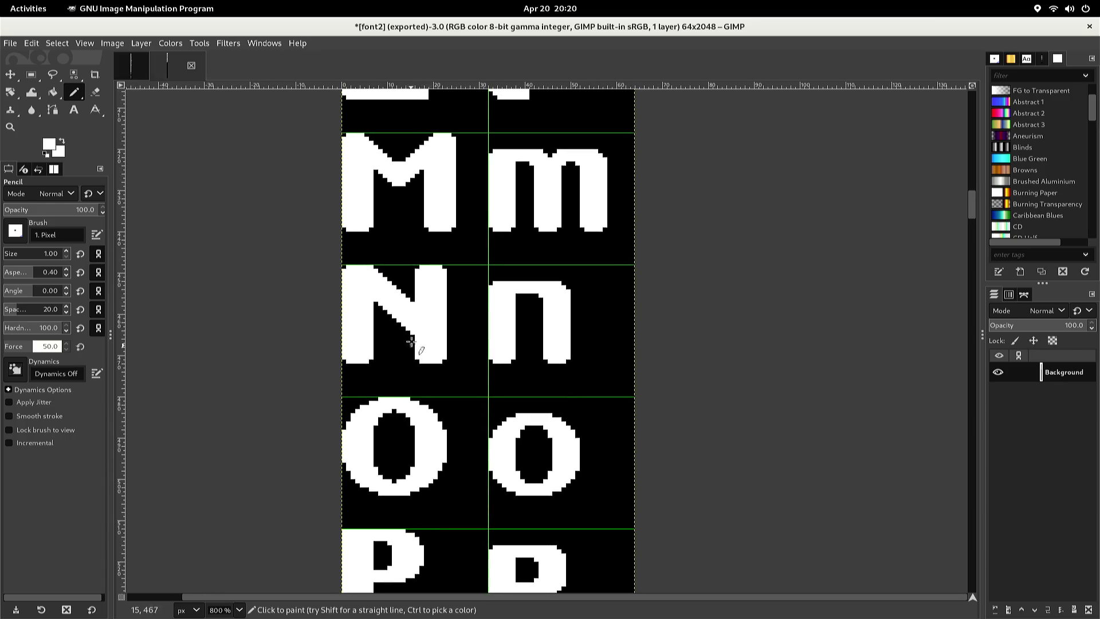
{"action": "key", "text": "r"}
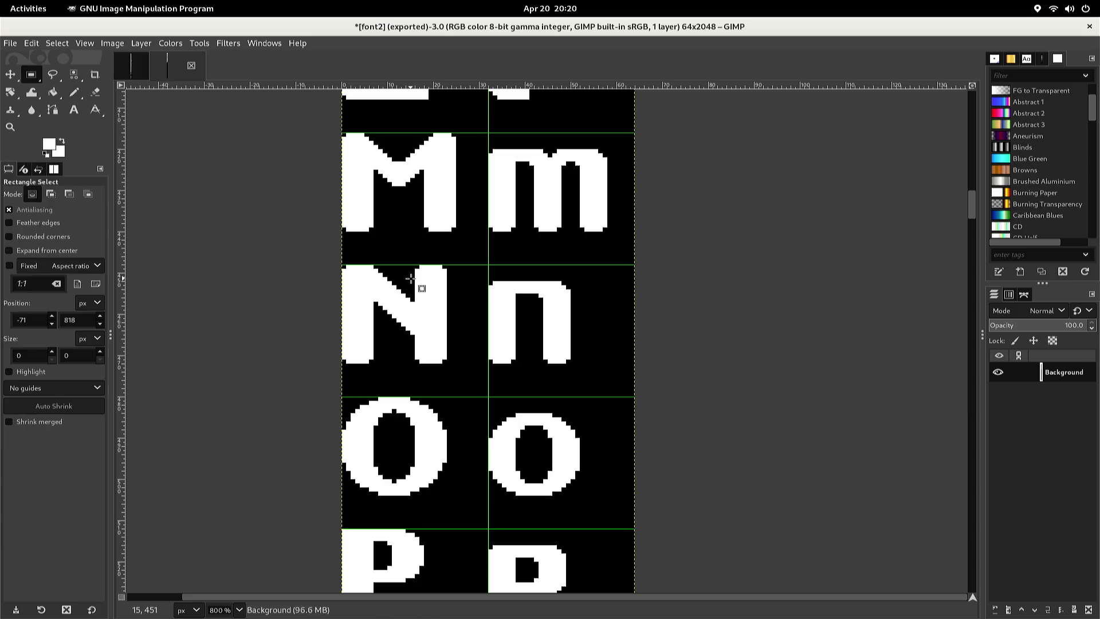
Select the lowercase m, copy and paste it, and nudge the floating copy down
{"action": "mouse_move", "coordinate": [479, 232]}
{"action": "left_mouse_down"}
{"action": "mouse_move", "coordinate": [508, 177]}
{"action": "mouse_move", "coordinate": [575, 136]}
{"action": "mouse_move", "coordinate": [608, 144]}
{"action": "mouse_move", "coordinate": [614, 132]}
{"action": "mouse_move", "coordinate": [613, 148]}
{"action": "left_mouse_up"}
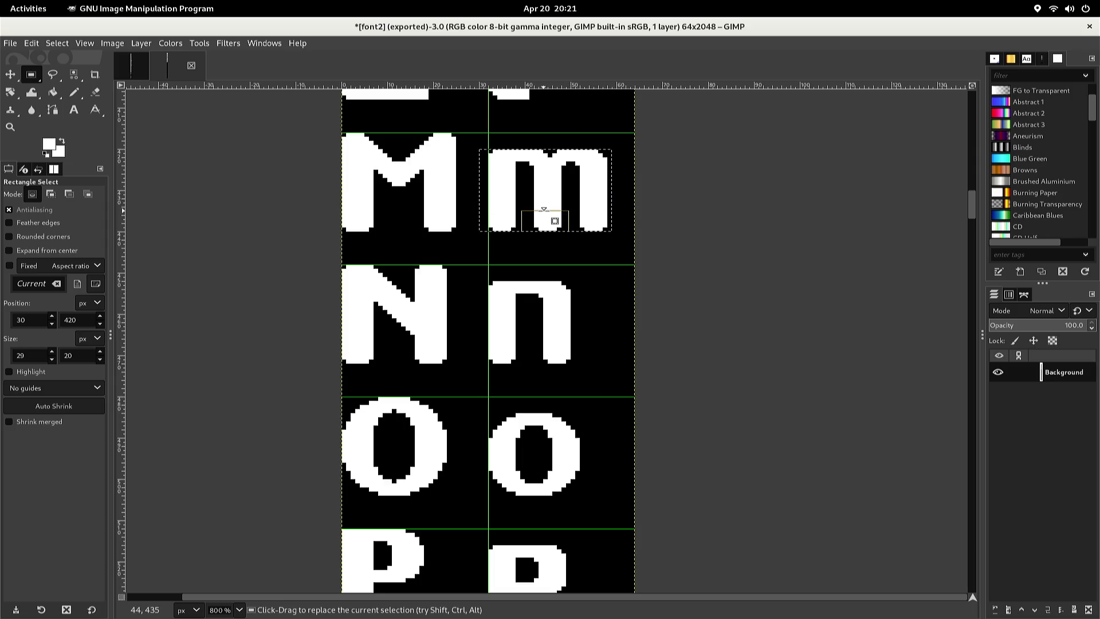
{"action": "key", "text": "ctrl"}
{"action": "key", "text": "ctrl+c"}
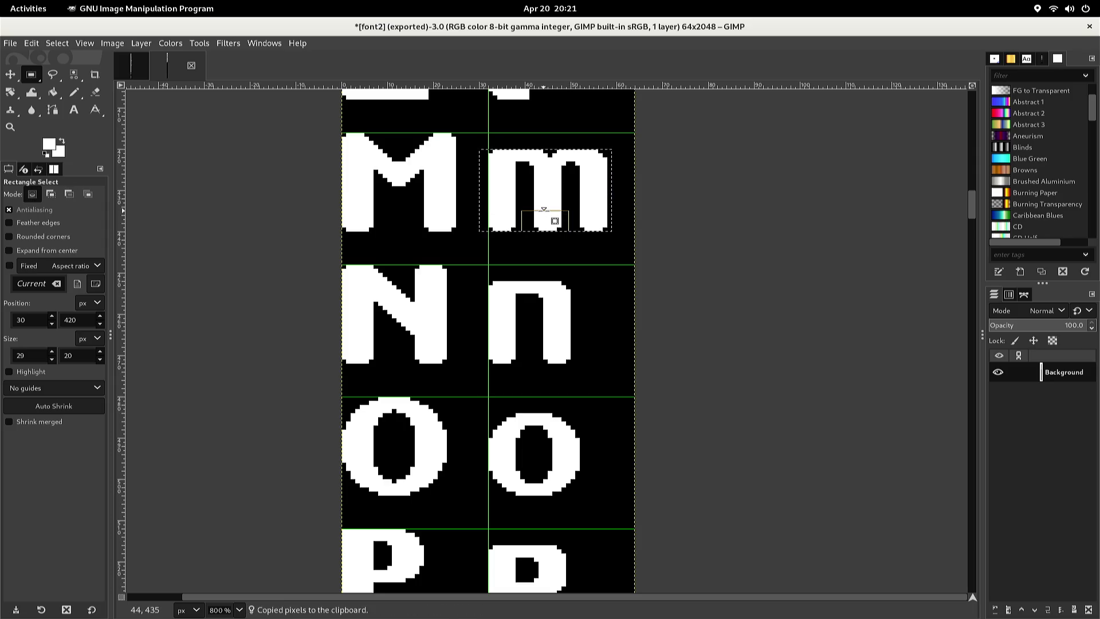
{"action": "key", "text": "ctrl+v"}
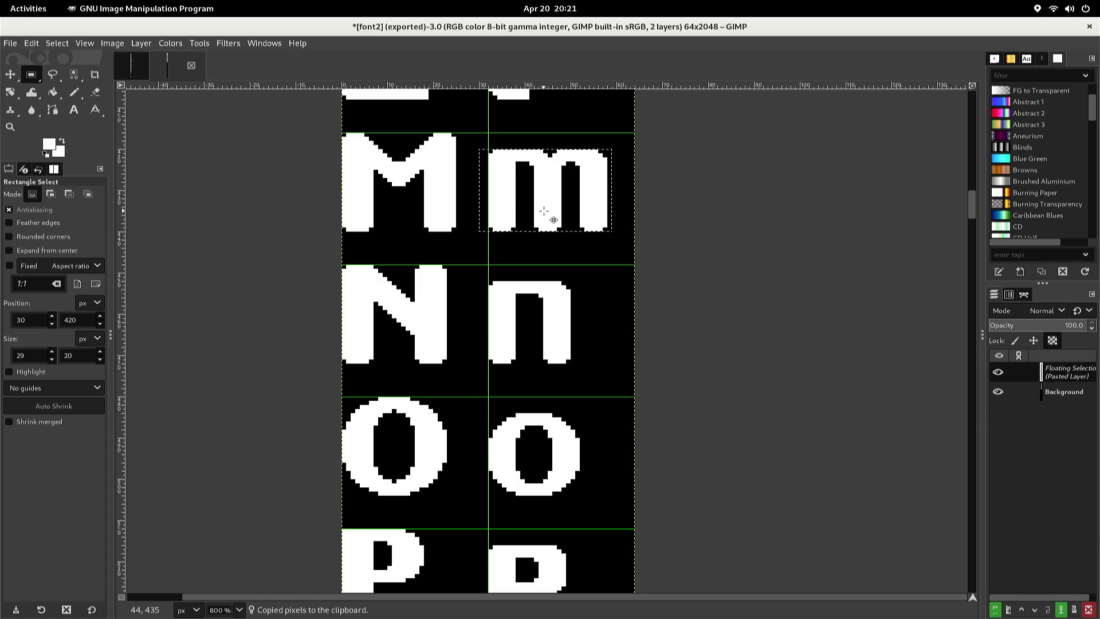
{"action": "key", "text": "Down"}
{"action": "key", "text": "Down"}
{"action": "key", "text": "Down"}
{"action": "key", "text": "Down"}
{"action": "key", "text": "Down"}
{"action": "key", "text": "Down"}
{"action": "scroll", "coordinate": [504, 200], "scroll_direction": "down", "scroll_amount": 10}
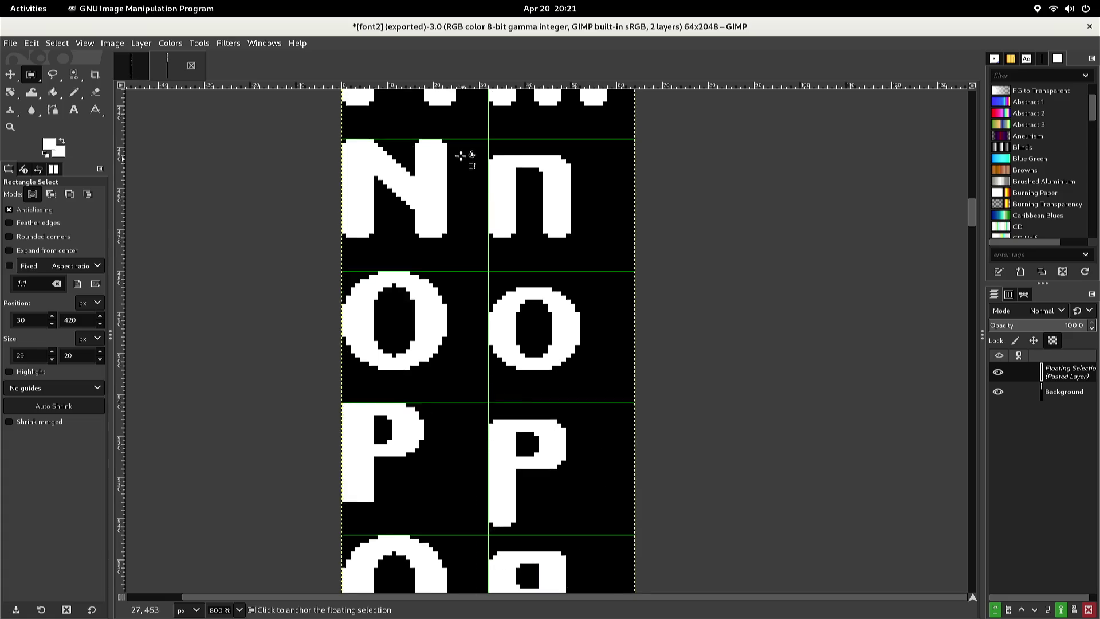
Move the floating m down into the empty lowercase cell beside the capital W
{"action": "scroll", "coordinate": [447, 128], "scroll_direction": "down", "scroll_amount": 5}
{"action": "scroll", "coordinate": [446, 129], "scroll_direction": "down", "scroll_amount": 5}
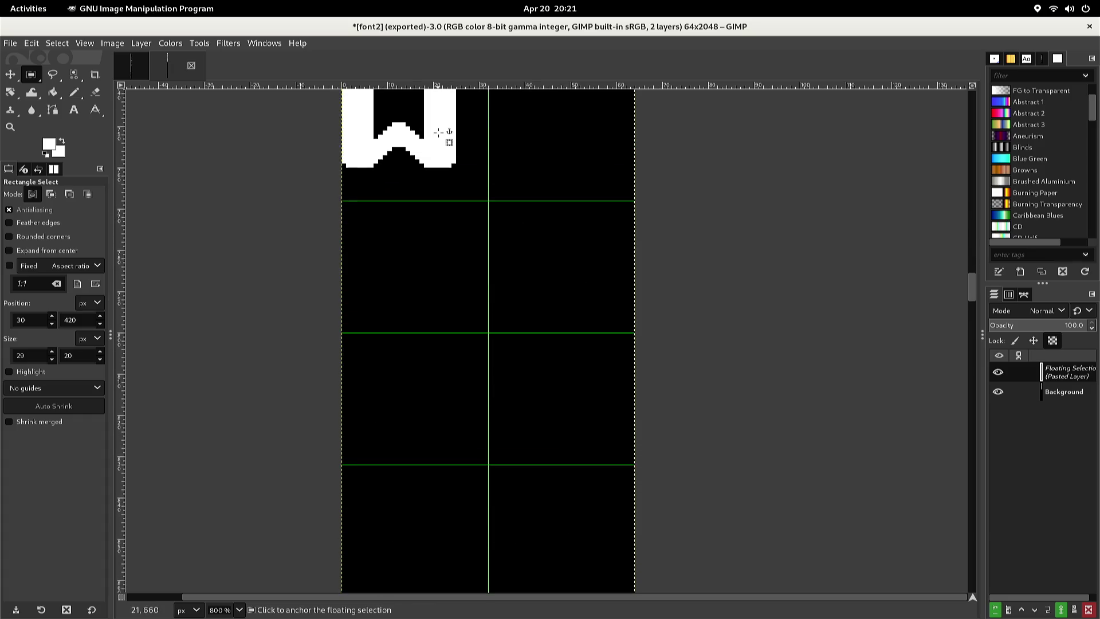
{"action": "scroll", "coordinate": [446, 130], "scroll_direction": "up", "scroll_amount": 5}
{"action": "scroll", "coordinate": [433, 131], "scroll_direction": "up", "scroll_amount": 5}
{"action": "key", "text": "Down"}
{"action": "key", "text": "Down"}
{"action": "key", "text": "Down"}
{"action": "scroll", "coordinate": [431, 131], "scroll_direction": "down", "scroll_amount": 5}
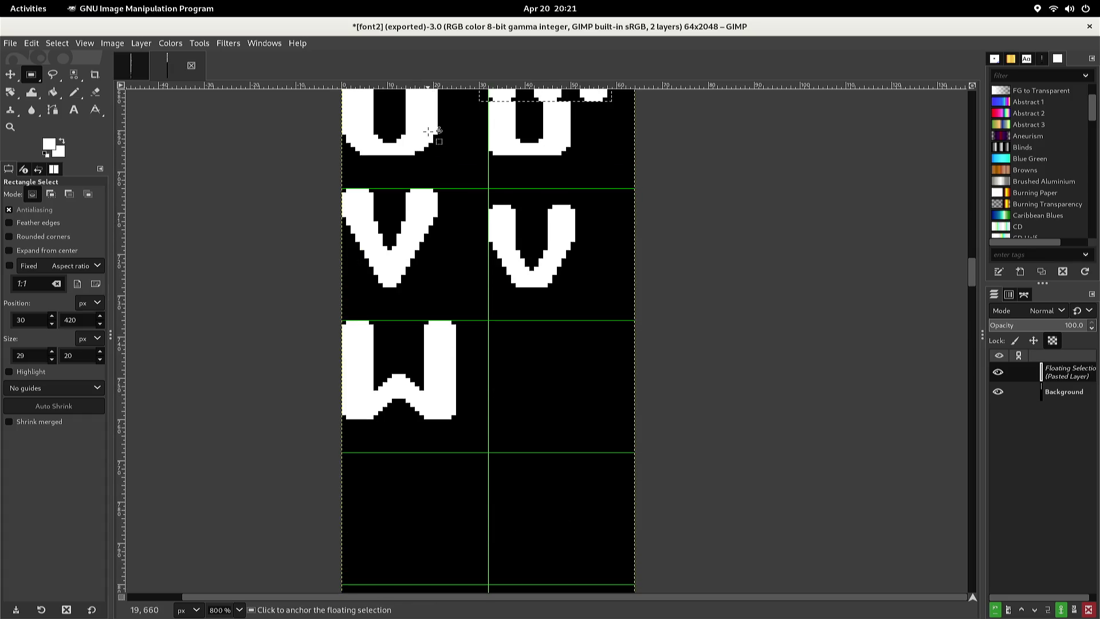
{"action": "key", "text": "Down"}
{"action": "key", "text": "Down"}
{"action": "key", "text": "Down"}
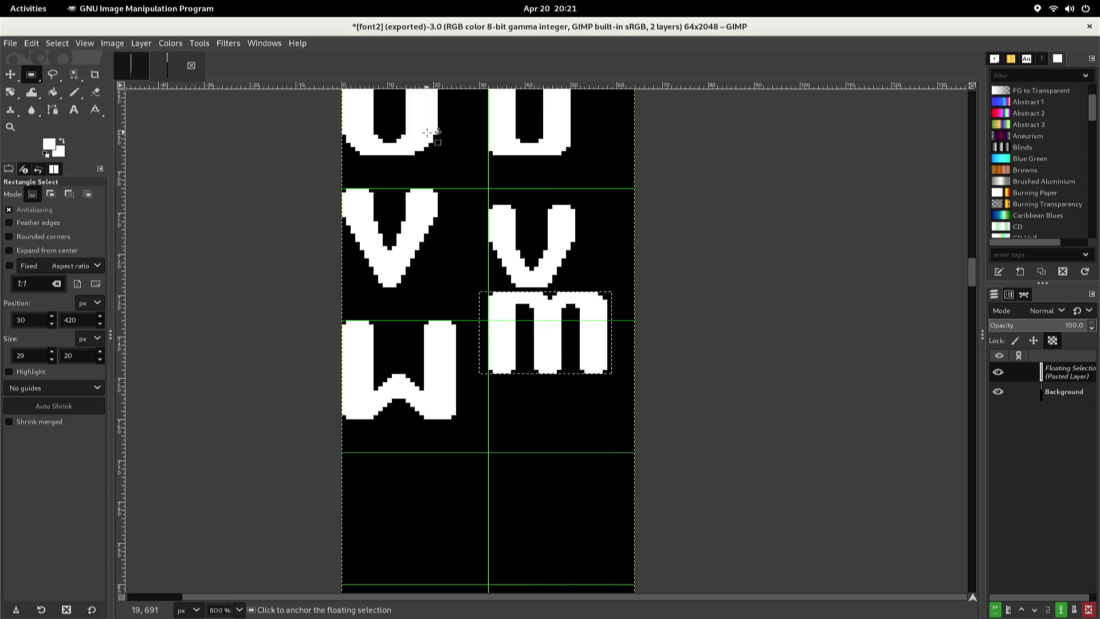
{"action": "key", "text": "Down"}
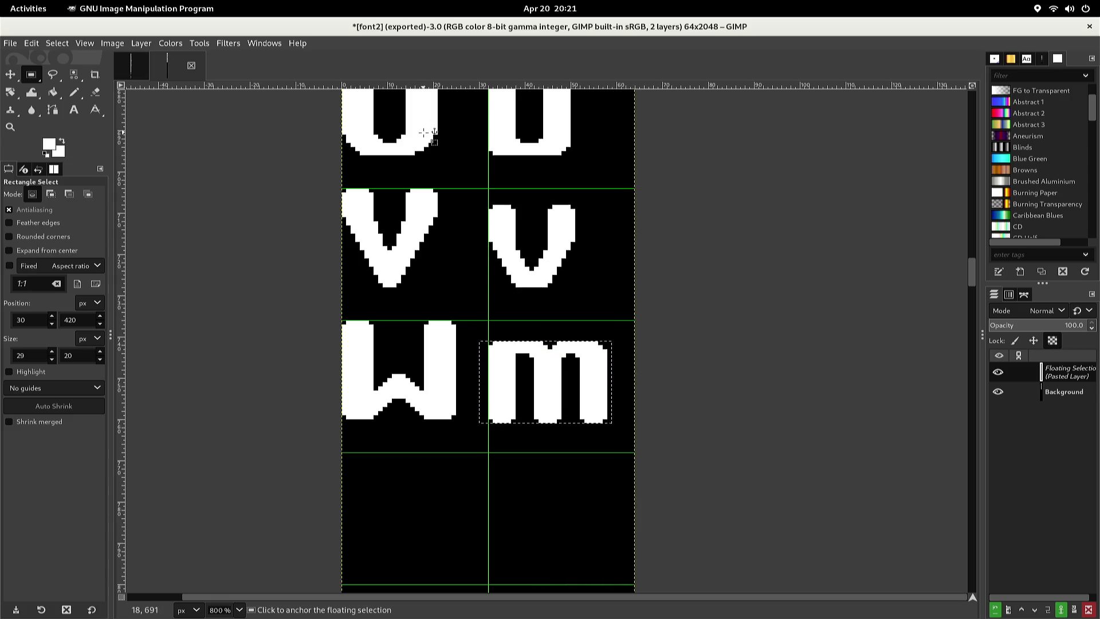
Align the pasted m one pixel at a time with the neighbouring glyphs
{"action": "key", "text": "Left"}
{"action": "key", "text": "Left"}
{"action": "key", "text": "Left"}
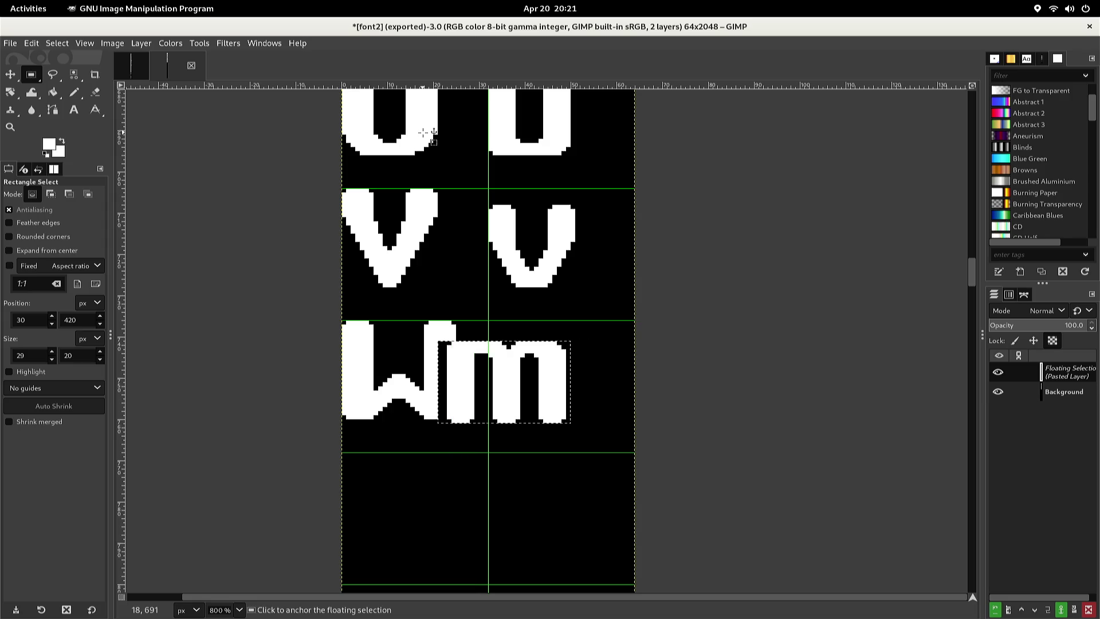
{"action": "key", "text": "Up"}
{"action": "key", "text": "Right"}
{"action": "key", "text": "Right"}
{"action": "key", "text": "Right"}
{"action": "key", "text": "Right"}
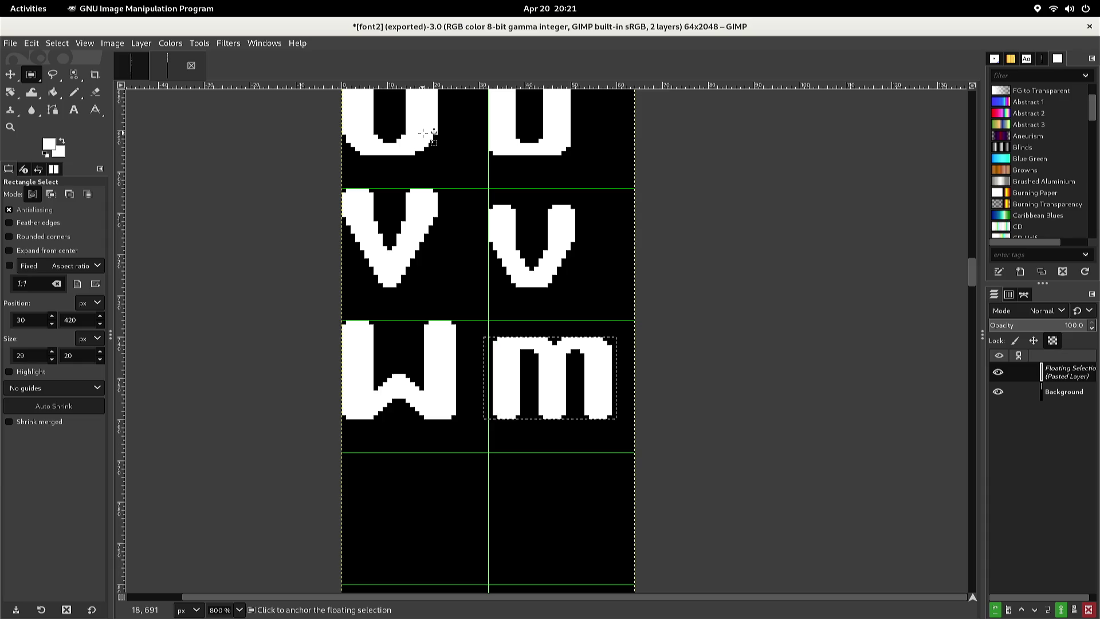
{"action": "key", "text": "Left"}
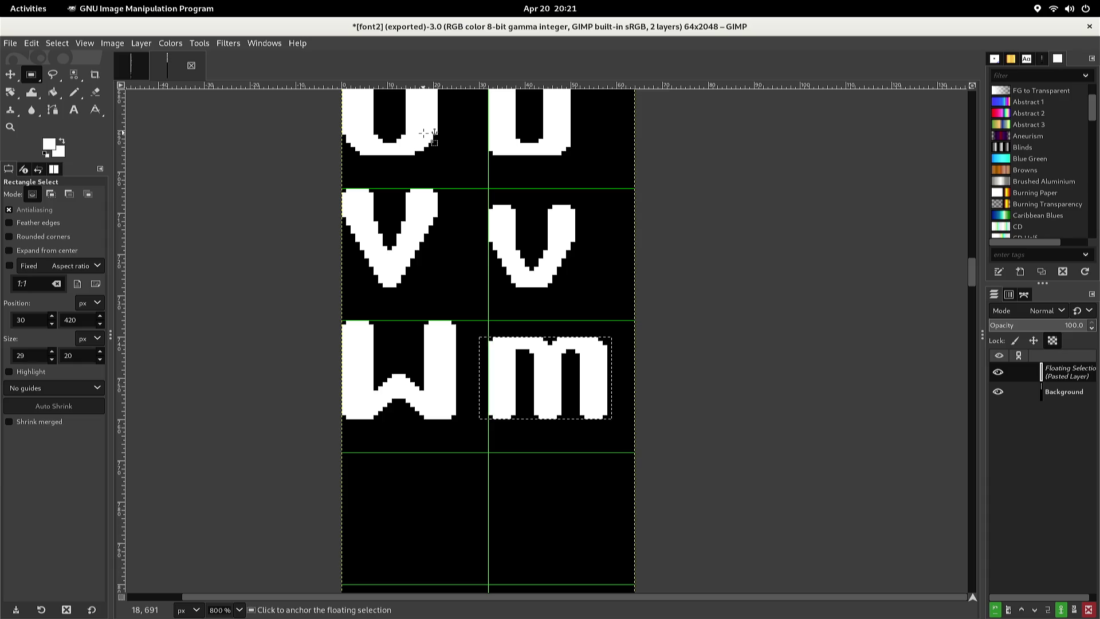
{"action": "scroll", "coordinate": [423, 132], "scroll_direction": "up", "scroll_amount": 3}
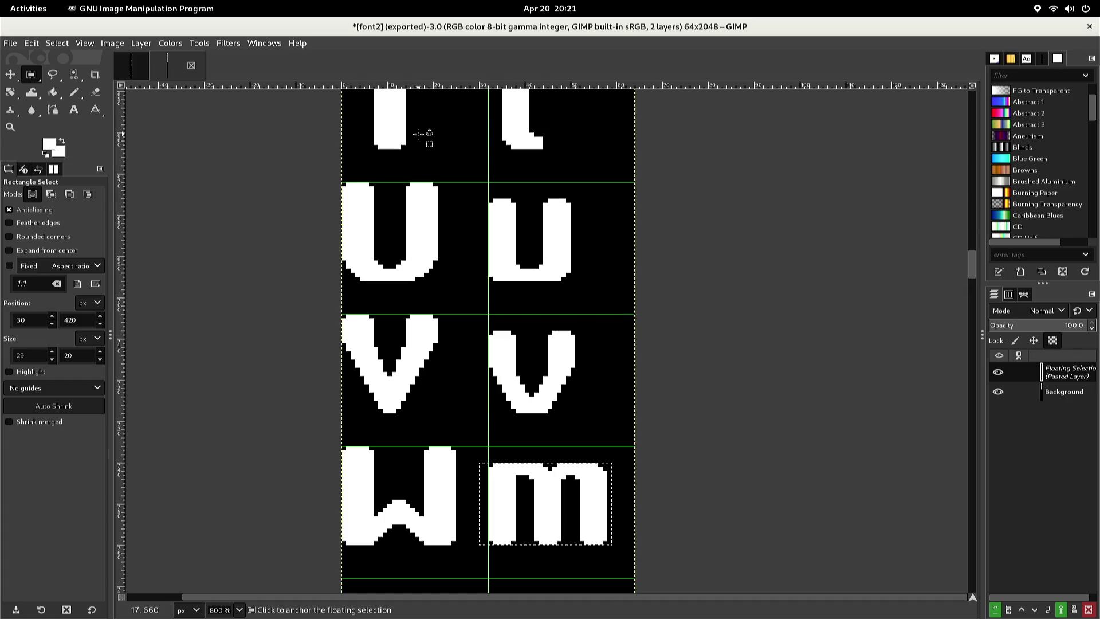
{"action": "key", "text": "alt+l"}
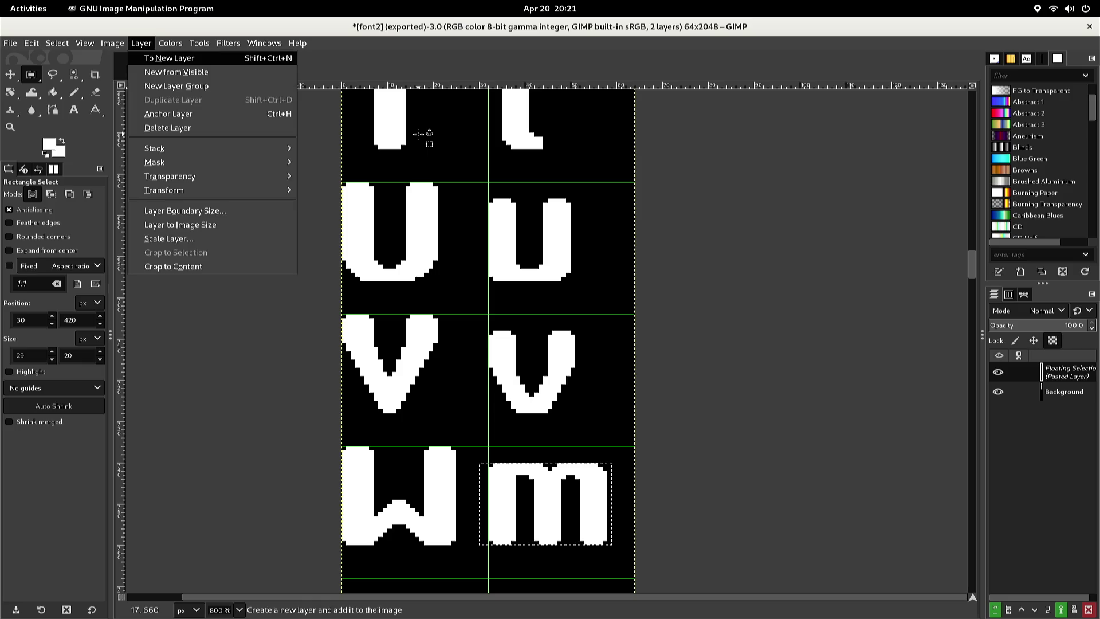
Flip the pasted m vertically into a w, anchor it, and re-export font2.png
{"action": "key", "text": "t"}
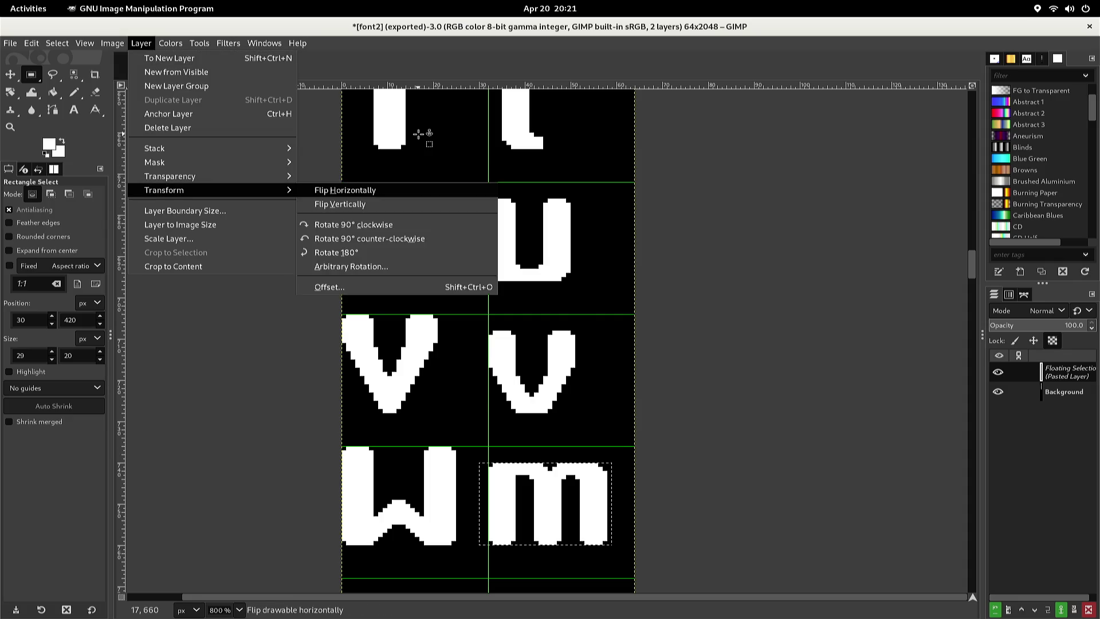
{"action": "key", "text": "Up"}
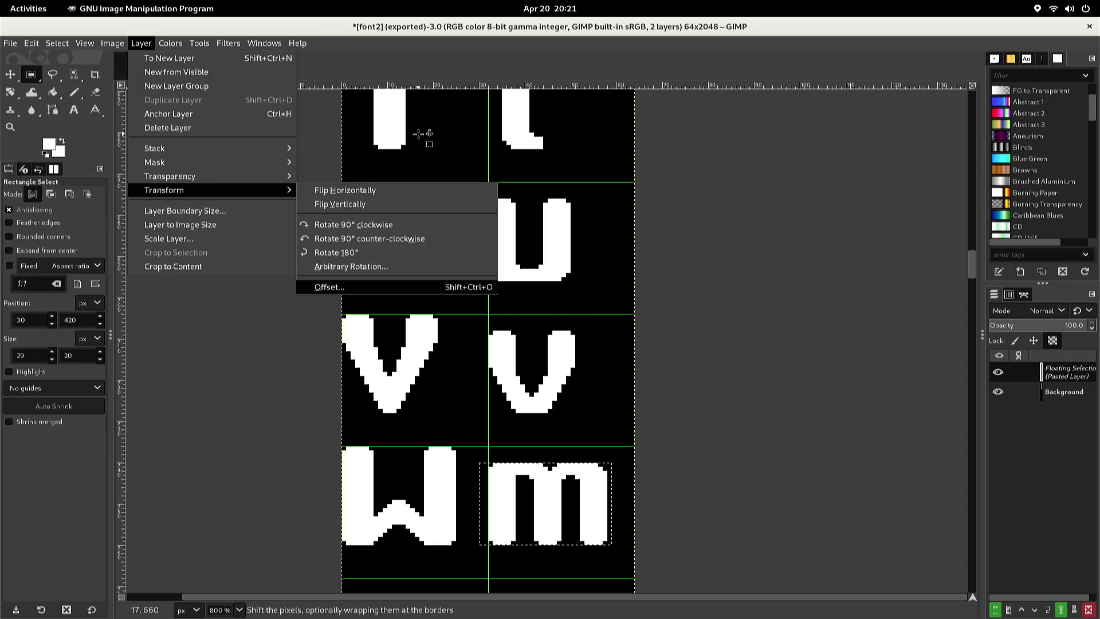
{"action": "key", "text": "Down"}
{"action": "key", "text": "Down"}
{"action": "key", "text": "Return"}
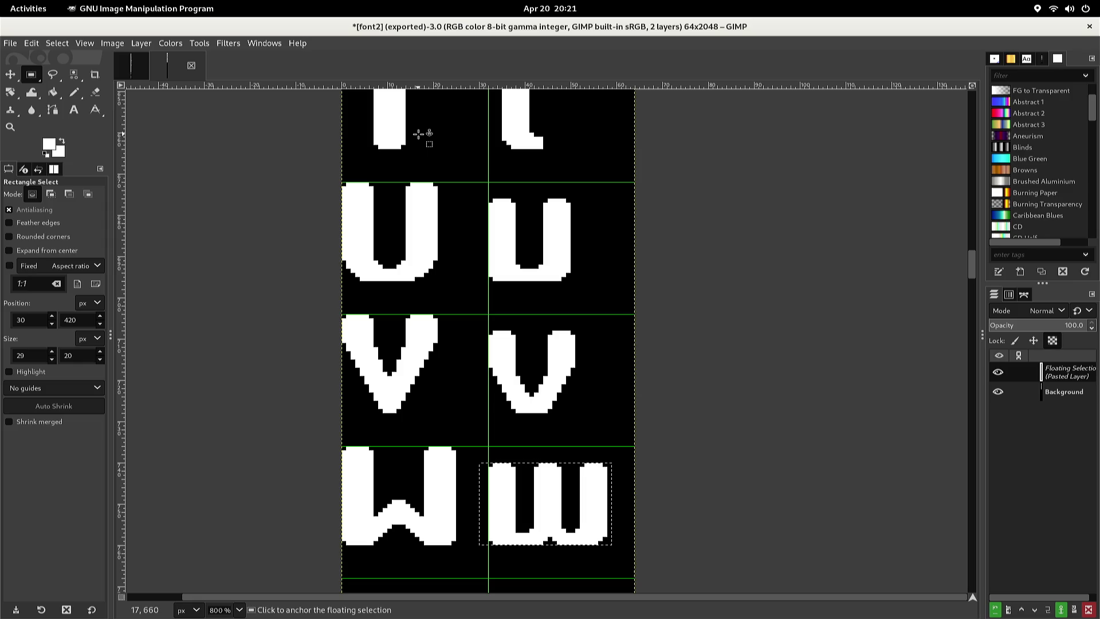
{"action": "left_click", "coordinate": [419, 134]}
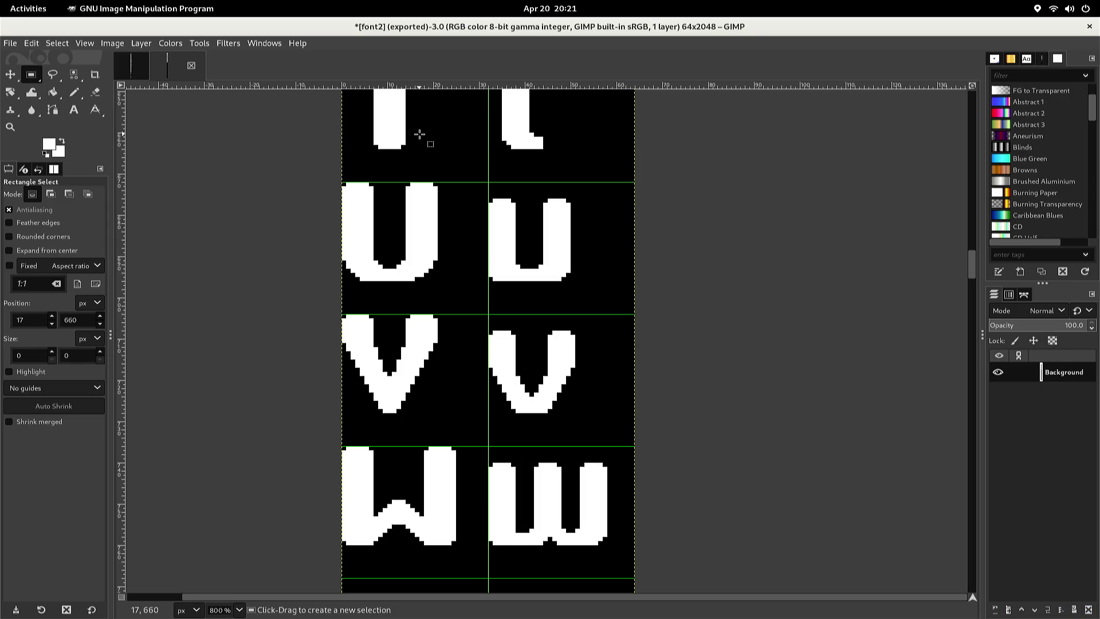
{"action": "key", "text": "ctrl+e"}
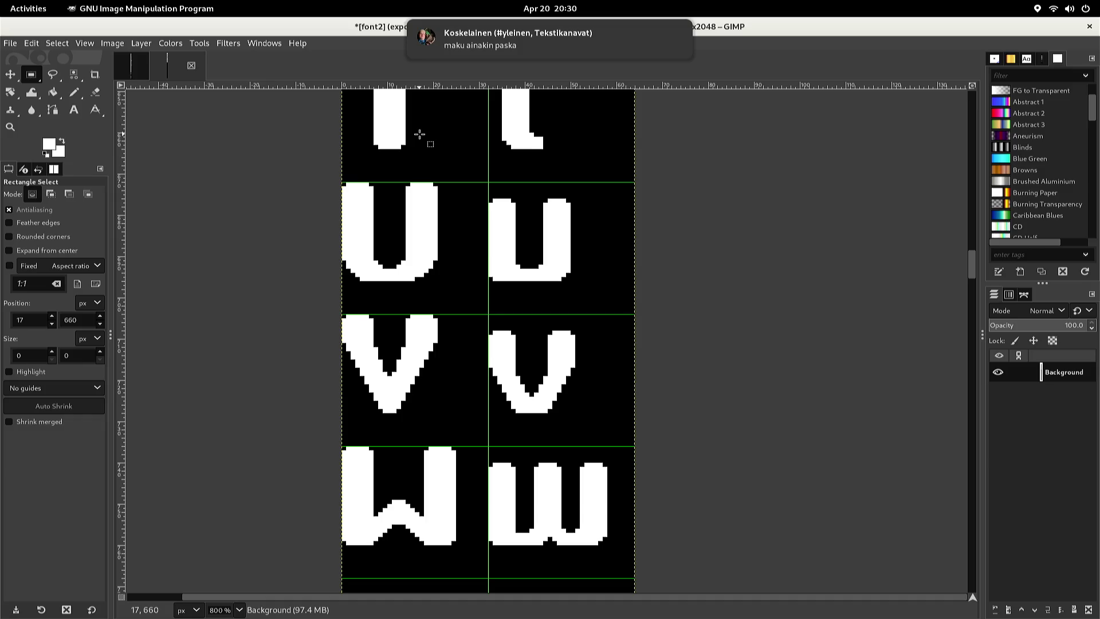
In the font image, select and copy the X glyph below W, then return to font2
{"action": "scroll", "coordinate": [419, 134], "scroll_direction": "down", "scroll_amount": 5}
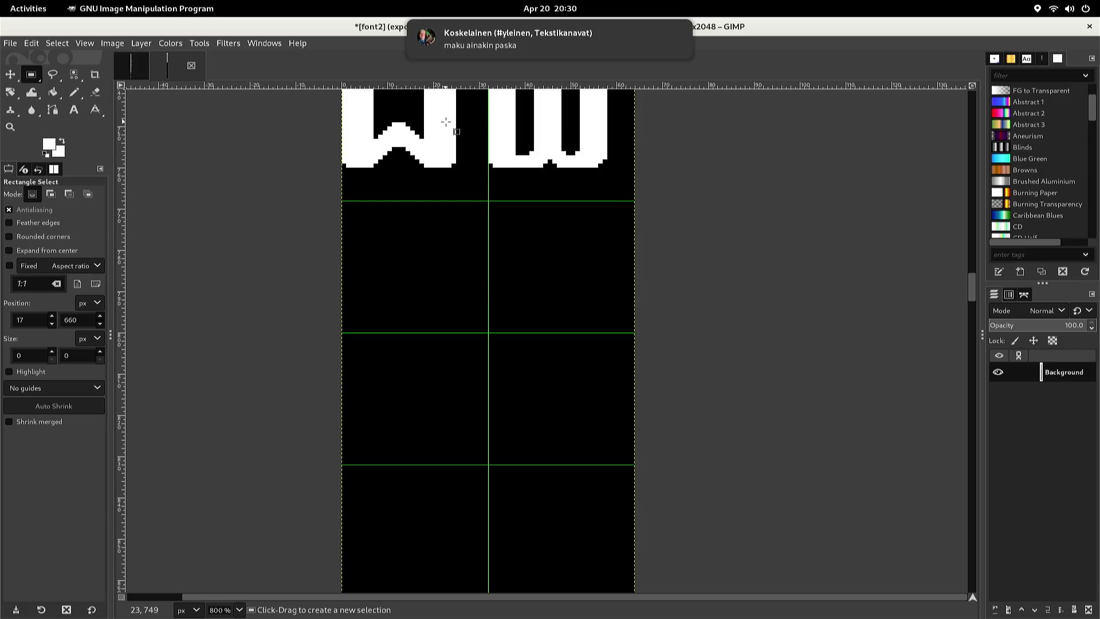
{"action": "scroll", "coordinate": [446, 121], "scroll_direction": "up", "scroll_amount": 3}
{"action": "key", "text": "alt+1"}
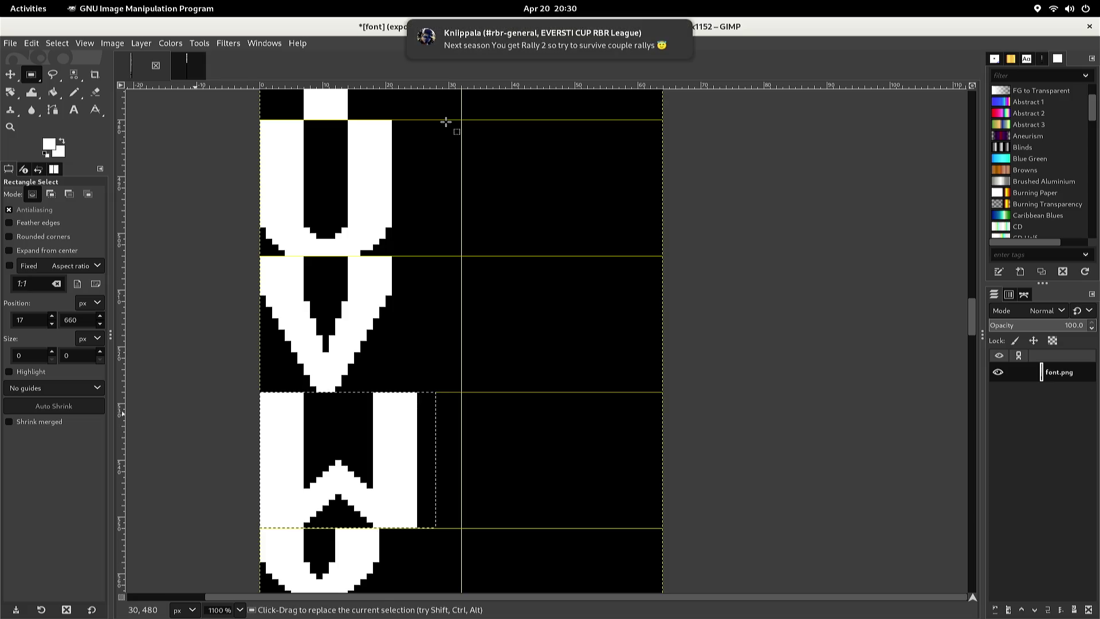
{"action": "left_click", "coordinate": [510, 233]}
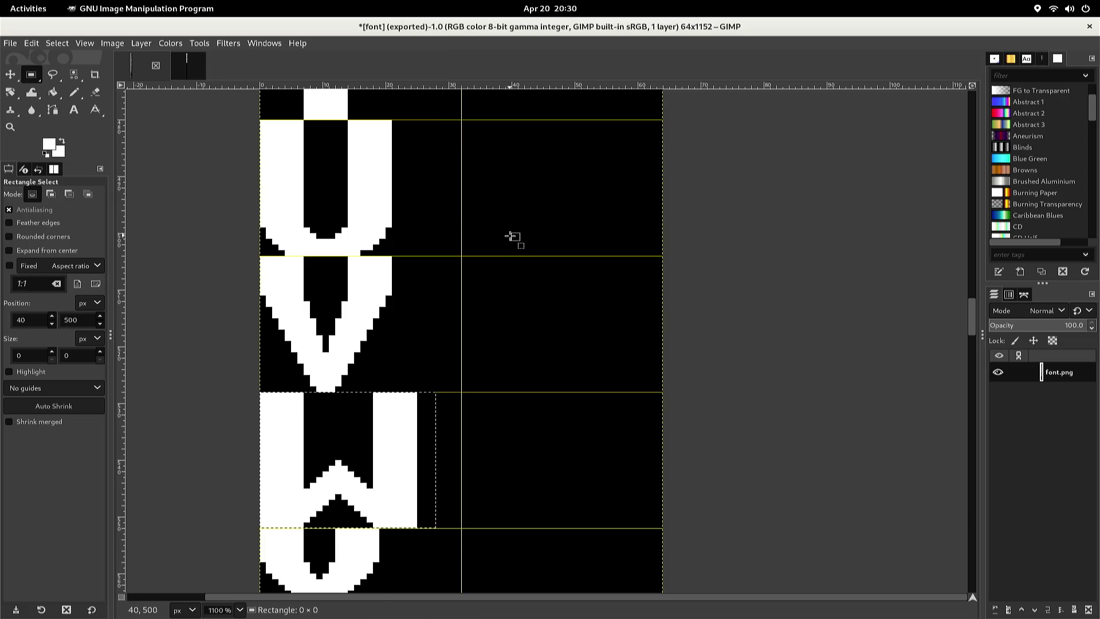
{"action": "scroll", "coordinate": [514, 256], "scroll_direction": "down", "scroll_amount": 2}
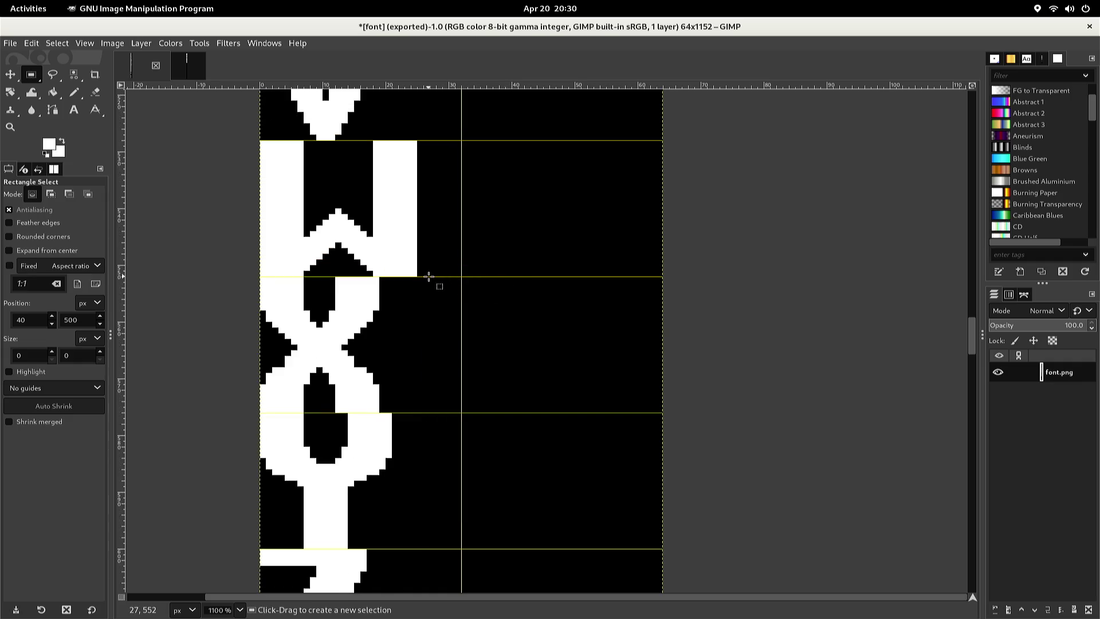
{"action": "mouse_move", "coordinate": [405, 276]}
{"action": "left_mouse_down"}
{"action": "mouse_move", "coordinate": [282, 401]}
{"action": "mouse_move", "coordinate": [230, 409]}
{"action": "left_mouse_up"}
{"action": "scroll", "coordinate": [230, 409], "scroll_direction": "up", "scroll_amount": 2}
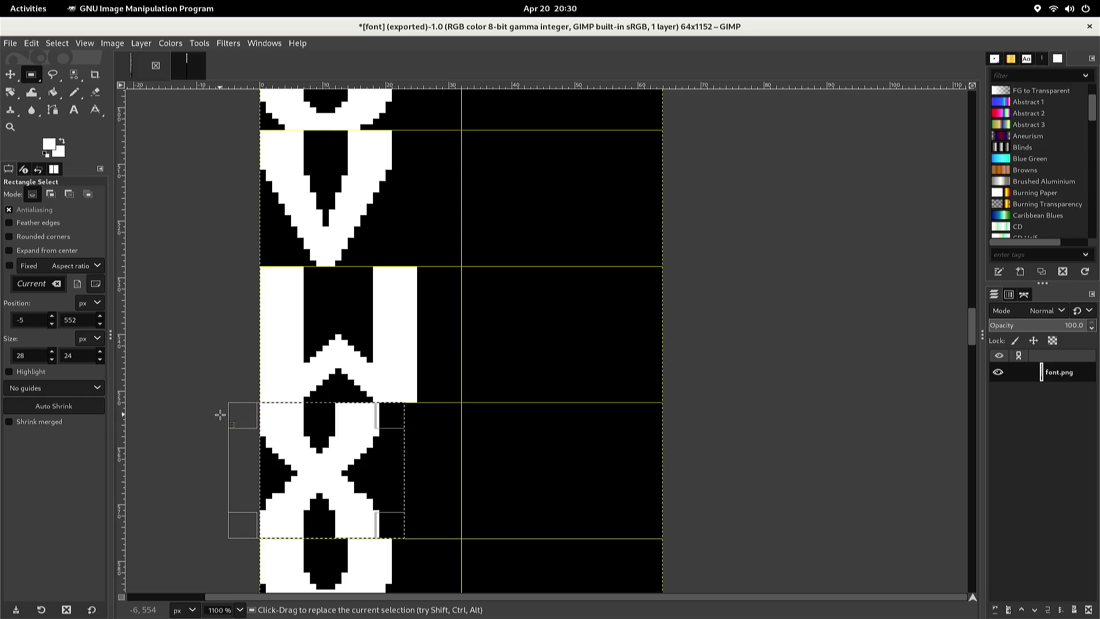
{"action": "key", "text": "ctrl+c"}
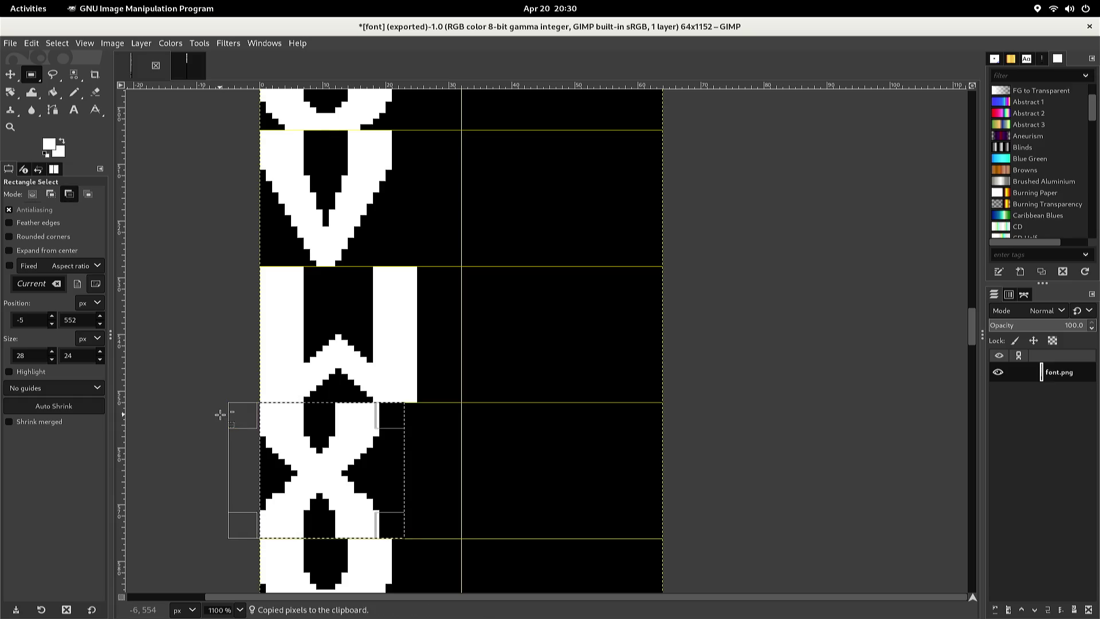
{"action": "key", "text": "ctrl+Tab"}
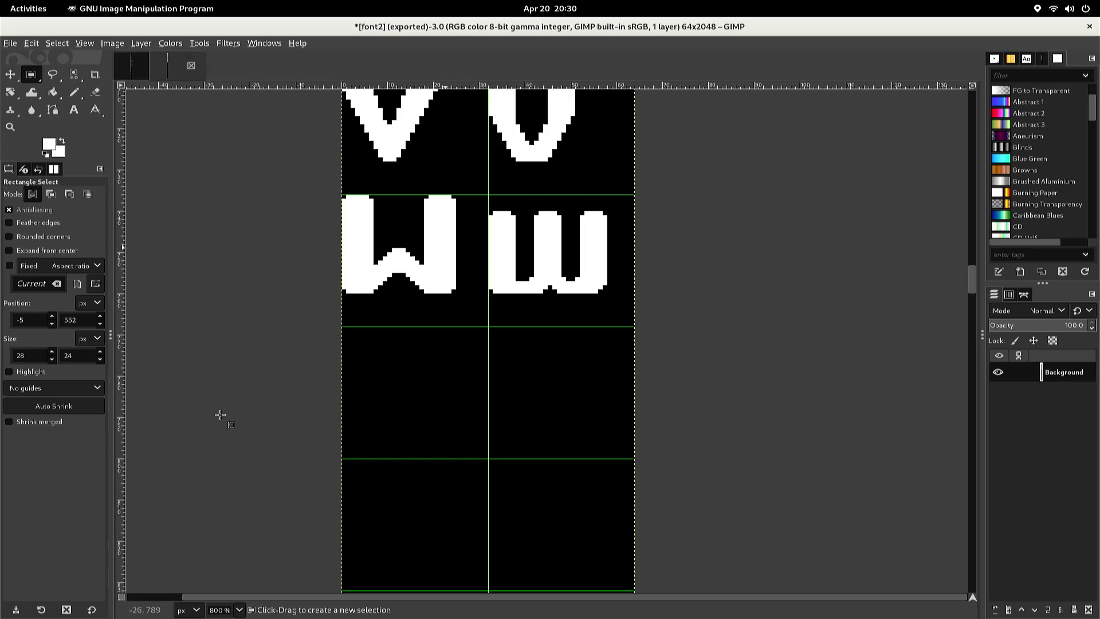
Paste the x, nudge it two pixels down and three left into its cell, and anchor it
{"action": "key", "text": "ctrl+v"}
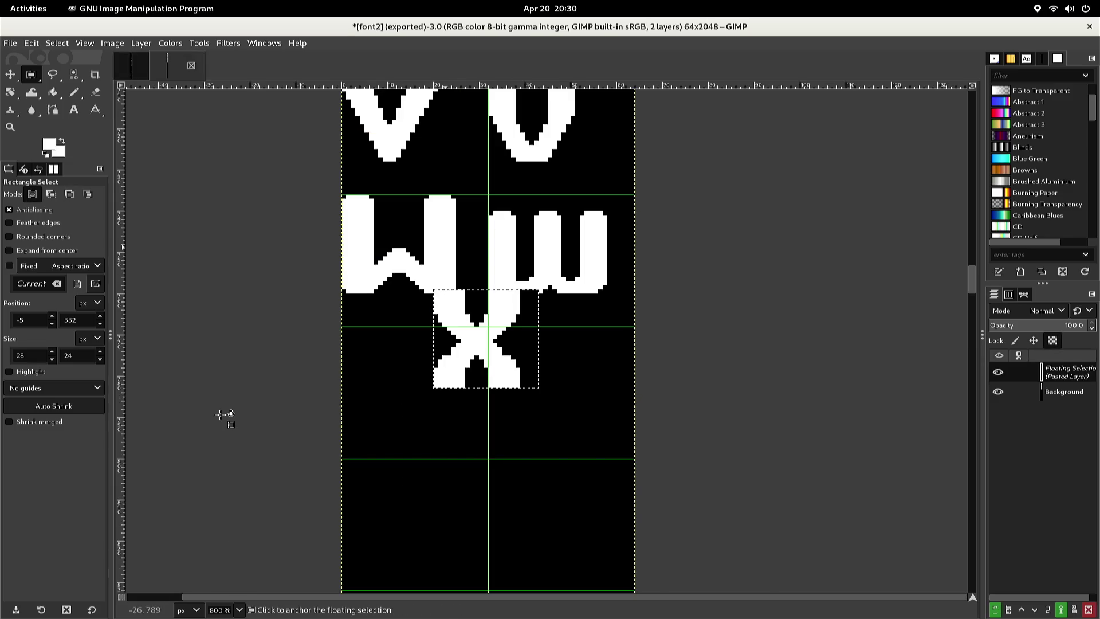
{"action": "key", "text": "Down"}
{"action": "key", "text": "Down"}
{"action": "key", "text": "Down"}
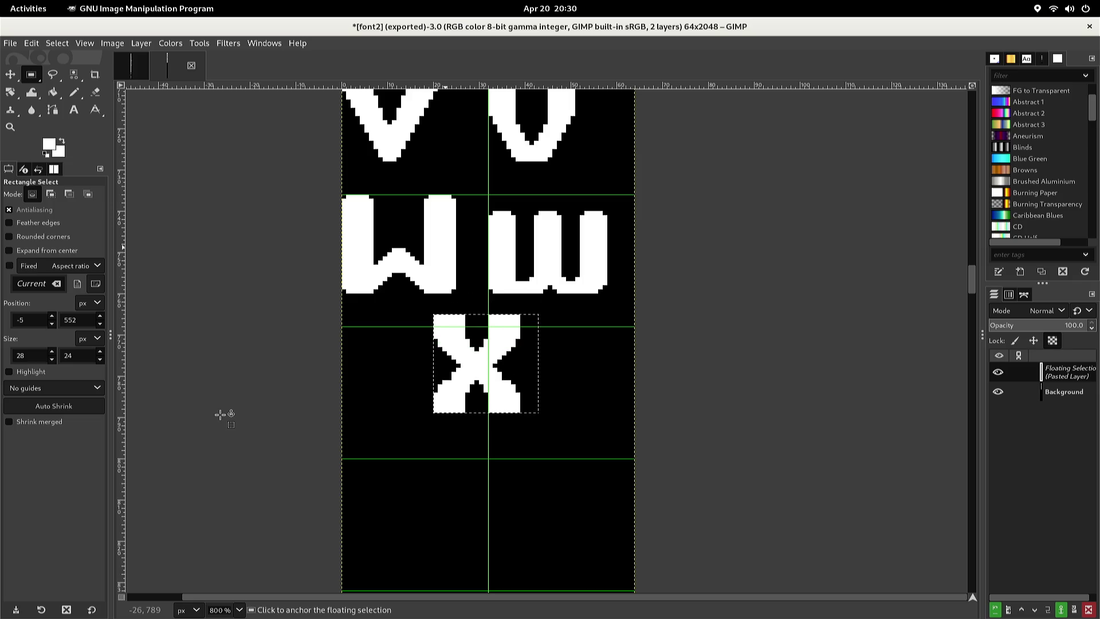
{"action": "key", "text": "Down"}
{"action": "key", "text": "Left"}
{"action": "key", "text": "Left"}
{"action": "key", "text": "Left"}
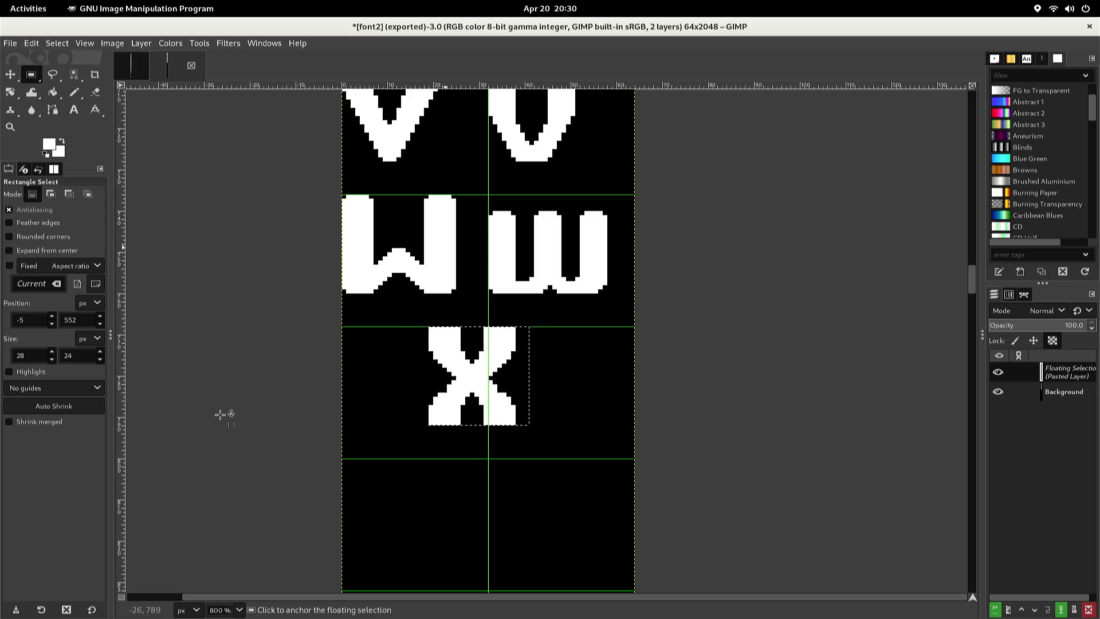
{"action": "key", "text": "Left"}
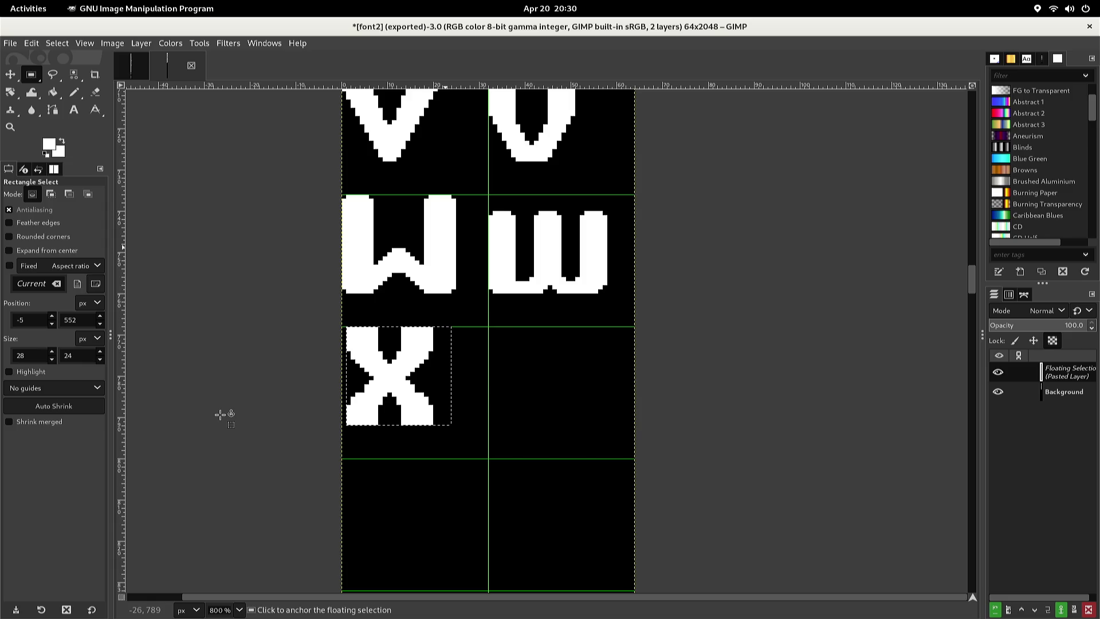
{"action": "key", "text": "Left"}
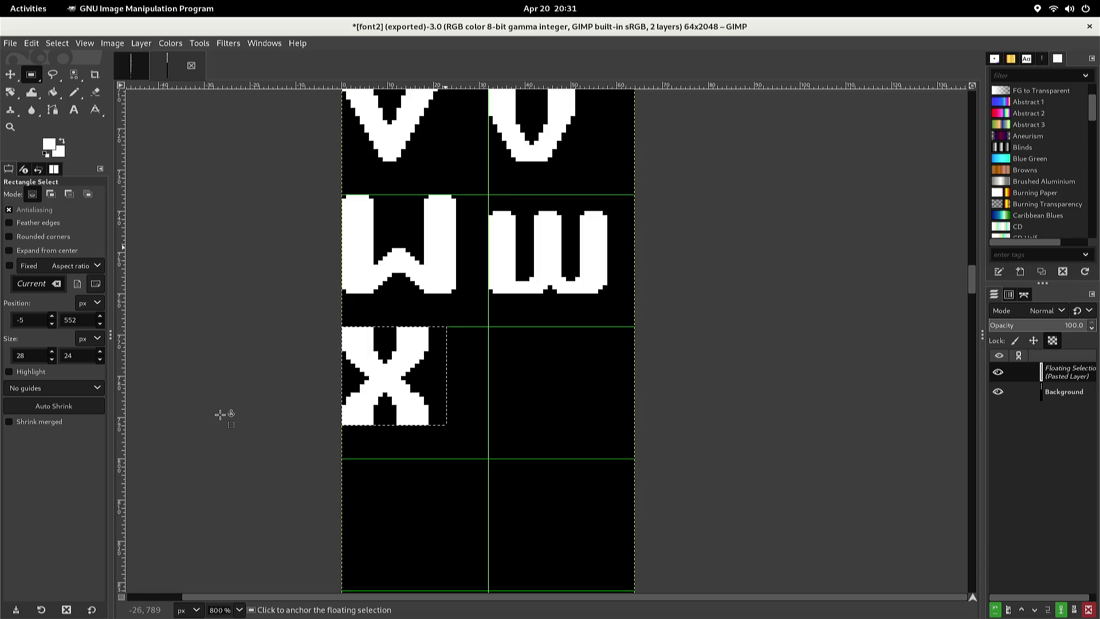
{"action": "left_click", "coordinate": [217, 365]}
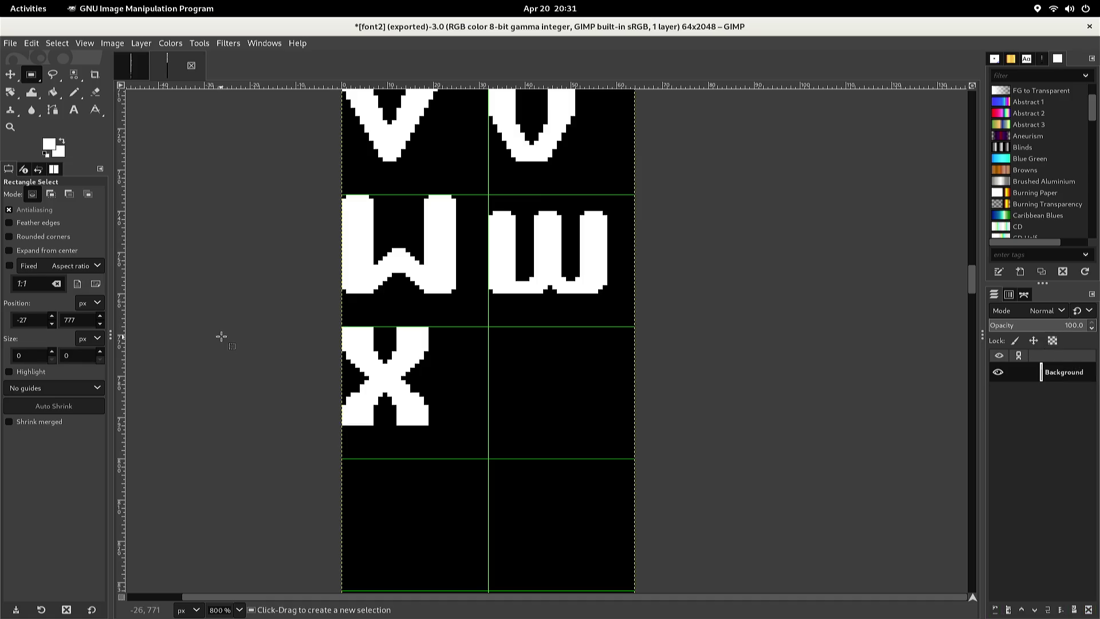
{"action": "key", "text": "n"}
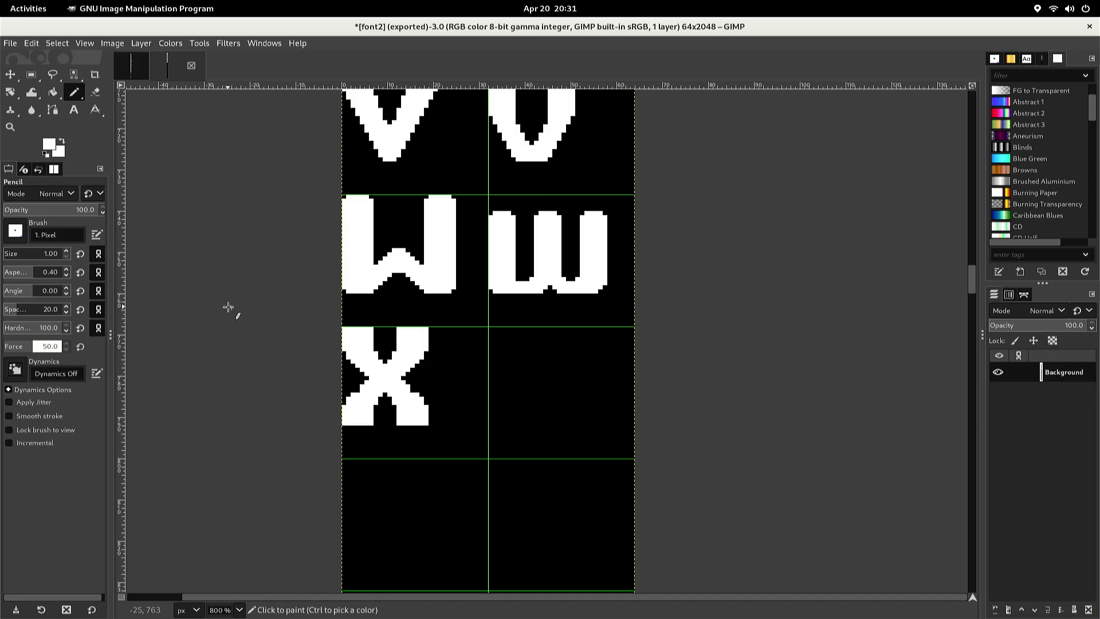
{"action": "left_click", "coordinate": [349, 307], "text": "ctrl"}
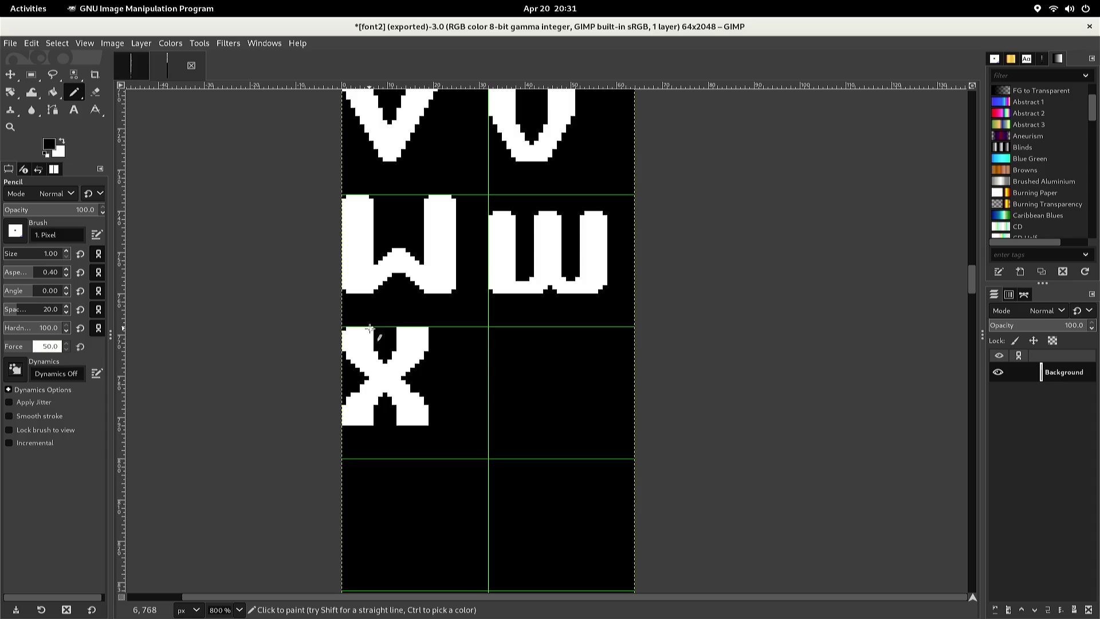
{"action": "left_click", "coordinate": [425, 328], "text": "ctrl"}
{"action": "left_click", "coordinate": [429, 327], "text": "ctrl"}
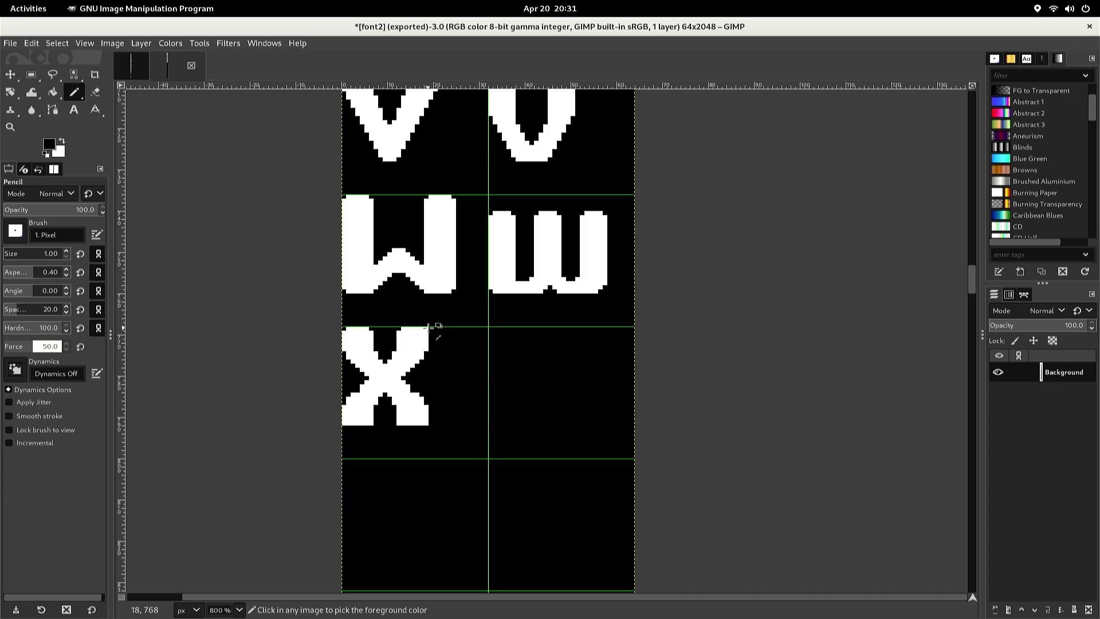
{"action": "left_click", "coordinate": [428, 327], "text": "ctrl"}
{"action": "left_click", "coordinate": [428, 328], "text": "ctrl"}
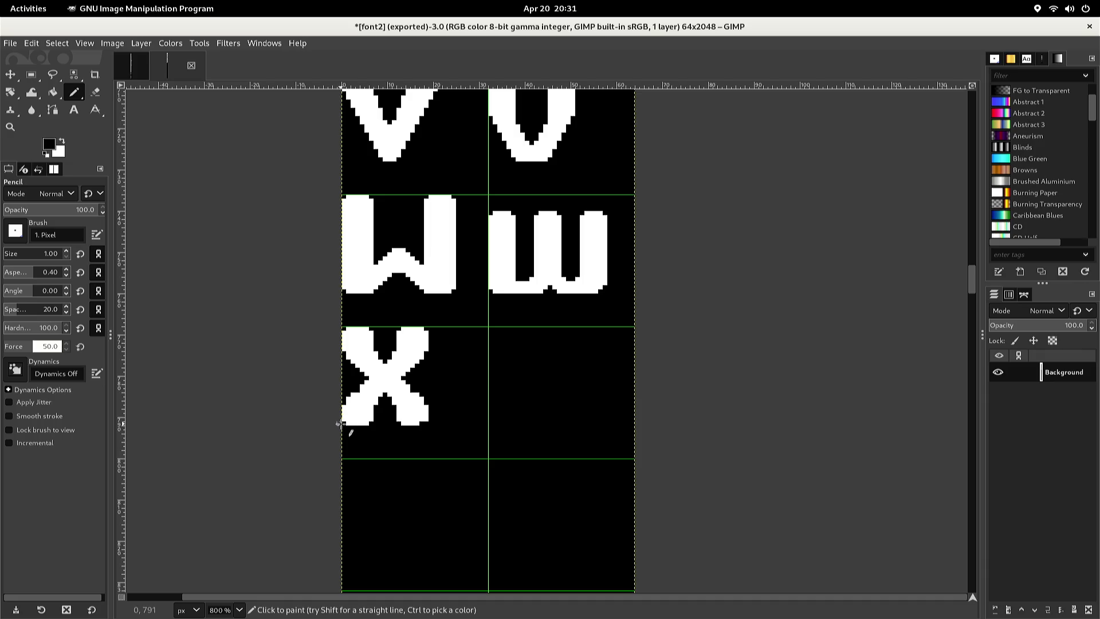
{"action": "key", "text": "ctrl"}
{"action": "left_click", "coordinate": [351, 423], "text": "ctrl"}
{"action": "right_click", "coordinate": [401, 333]}
{"action": "key", "text": "Escape"}
{"action": "scroll", "coordinate": [402, 329], "scroll_direction": "up", "scroll_amount": 3}
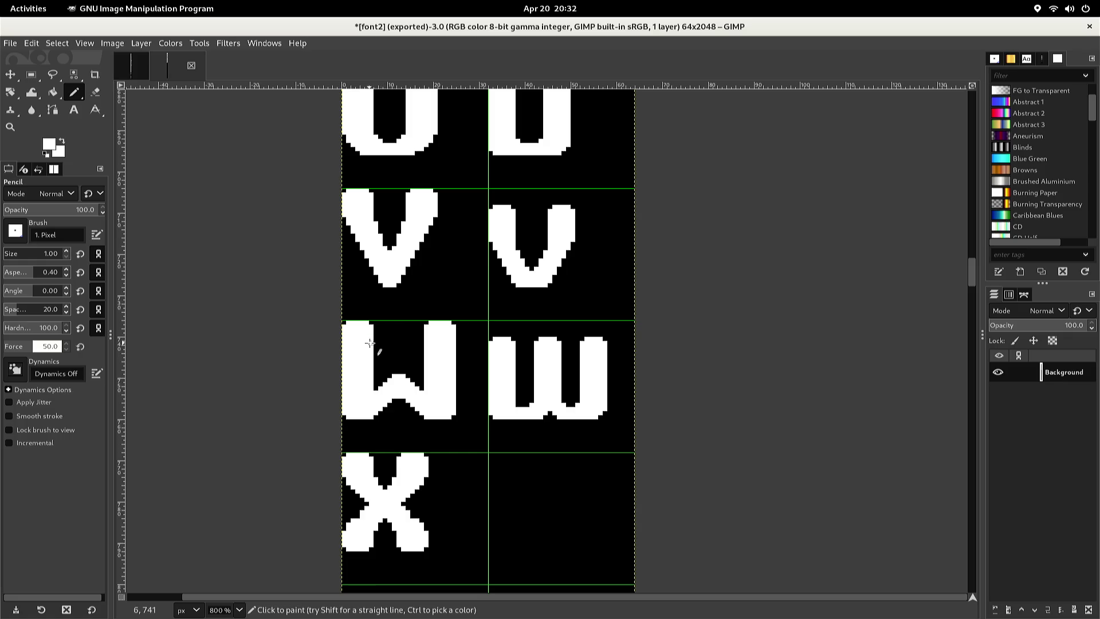
Copy the 24×26 right-hand v and move the pasted copy into the empty cell beside the x
{"action": "key", "text": "r"}
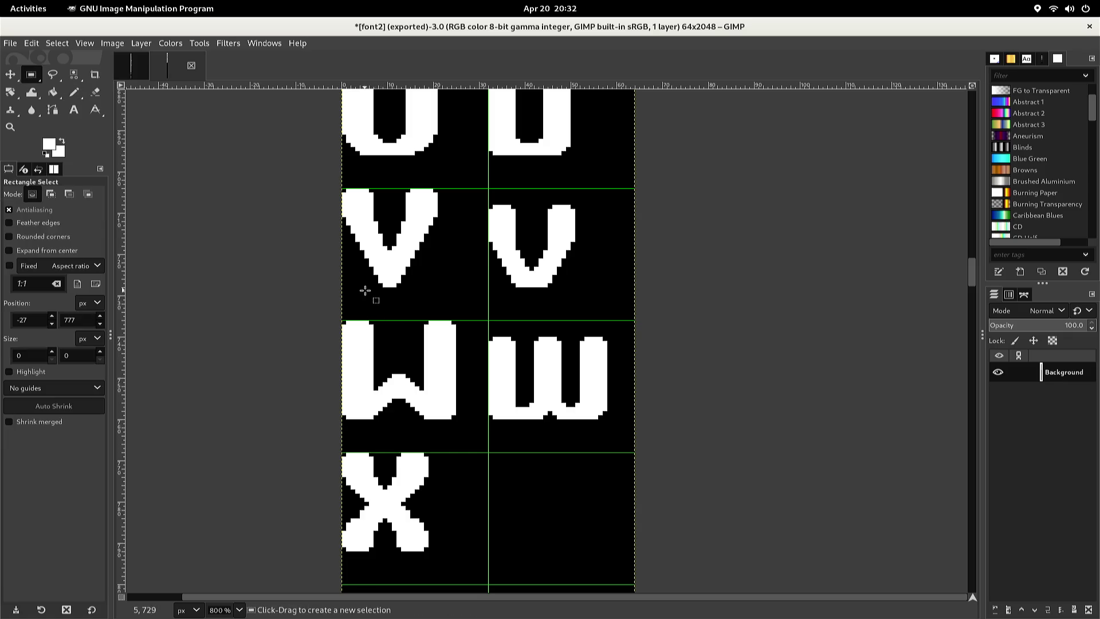
{"action": "mouse_move", "coordinate": [470, 193]}
{"action": "left_mouse_down"}
{"action": "mouse_move", "coordinate": [500, 245]}
{"action": "mouse_move", "coordinate": [569, 304]}
{"action": "mouse_move", "coordinate": [579, 298]}
{"action": "left_mouse_up"}
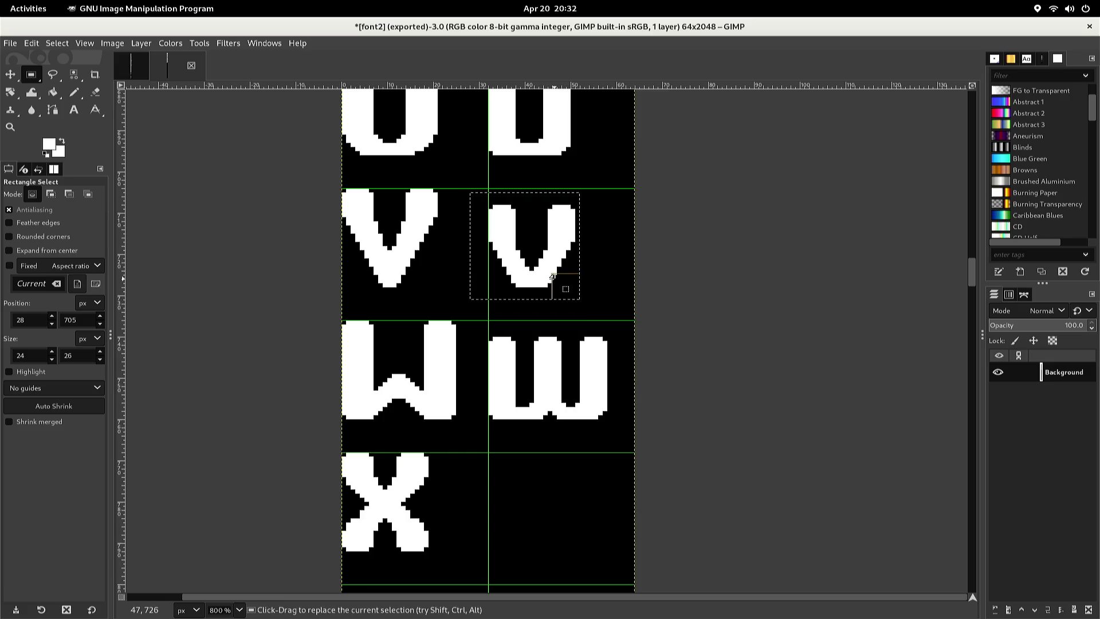
{"action": "key", "text": "ctrl"}
{"action": "key", "text": "ctrl+c"}
{"action": "key", "text": "ctrl+v"}
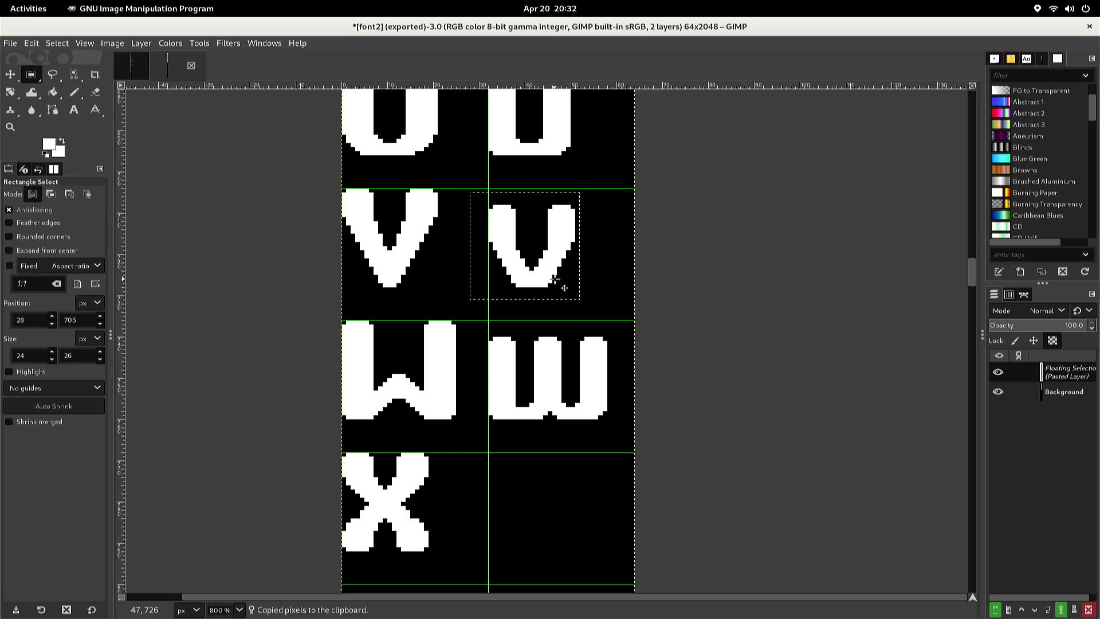
{"action": "key", "text": "Down"}
{"action": "key", "text": "Down"}
{"action": "key", "text": "Down"}
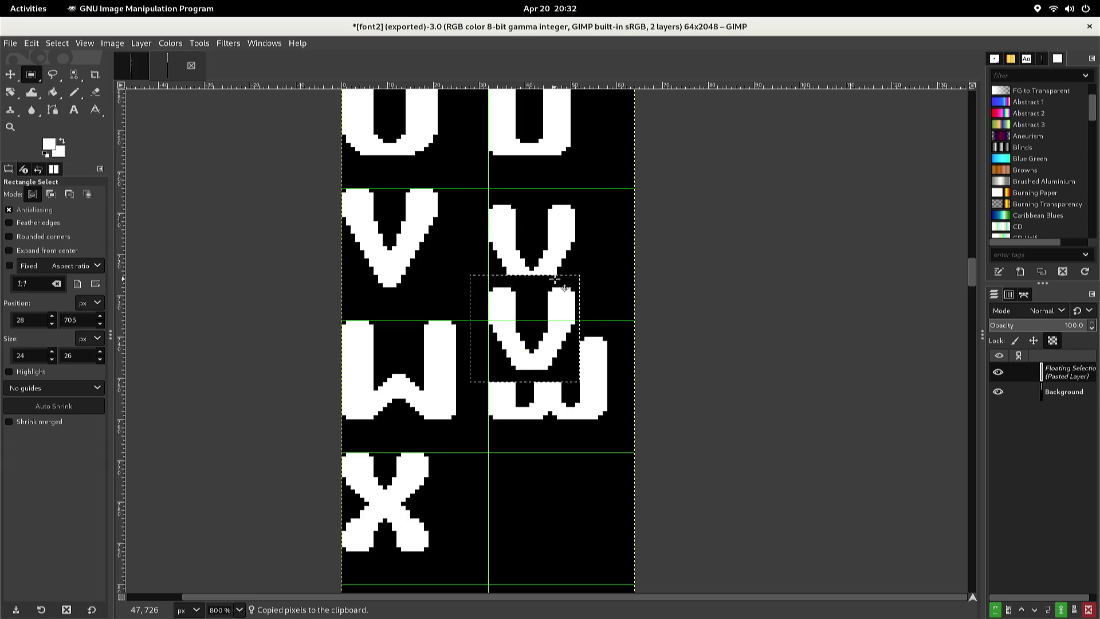
{"action": "key", "text": "Down"}
{"action": "key", "text": "Down"}
{"action": "key", "text": "Down"}
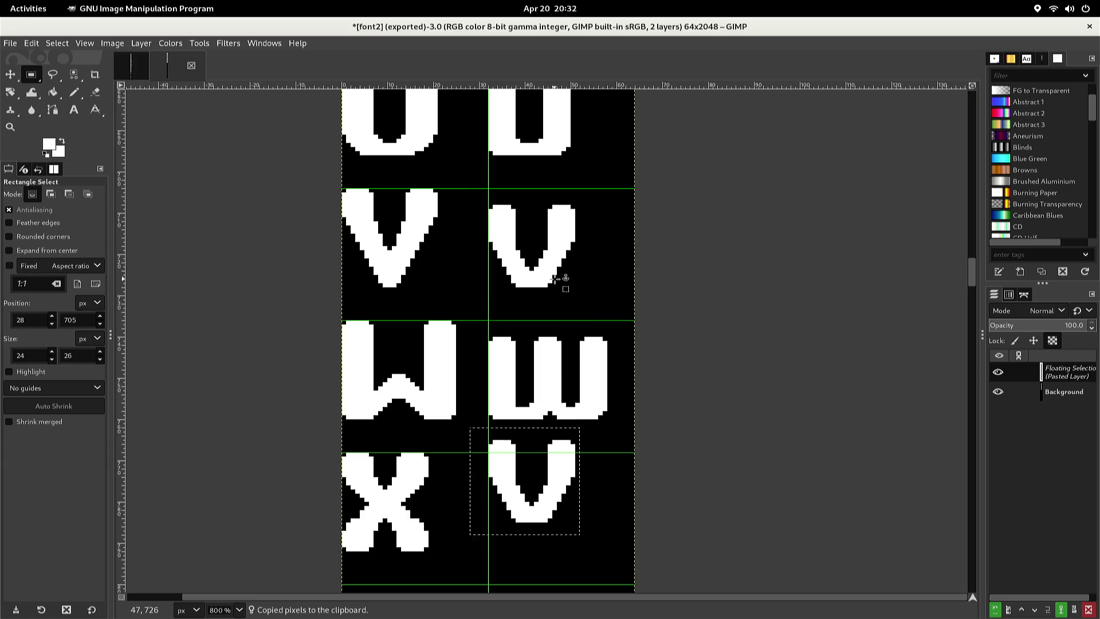
{"action": "key", "text": "Down"}
{"action": "key", "text": "Down"}
{"action": "key", "text": "Down"}
{"action": "key", "text": "Down"}
{"action": "key", "text": "Down"}
{"action": "key", "text": "Left"}
{"action": "key", "text": "Left"}
{"action": "key", "text": "Left"}
{"action": "key", "text": "Right"}
{"action": "key", "text": "Right"}
{"action": "key", "text": "Right"}
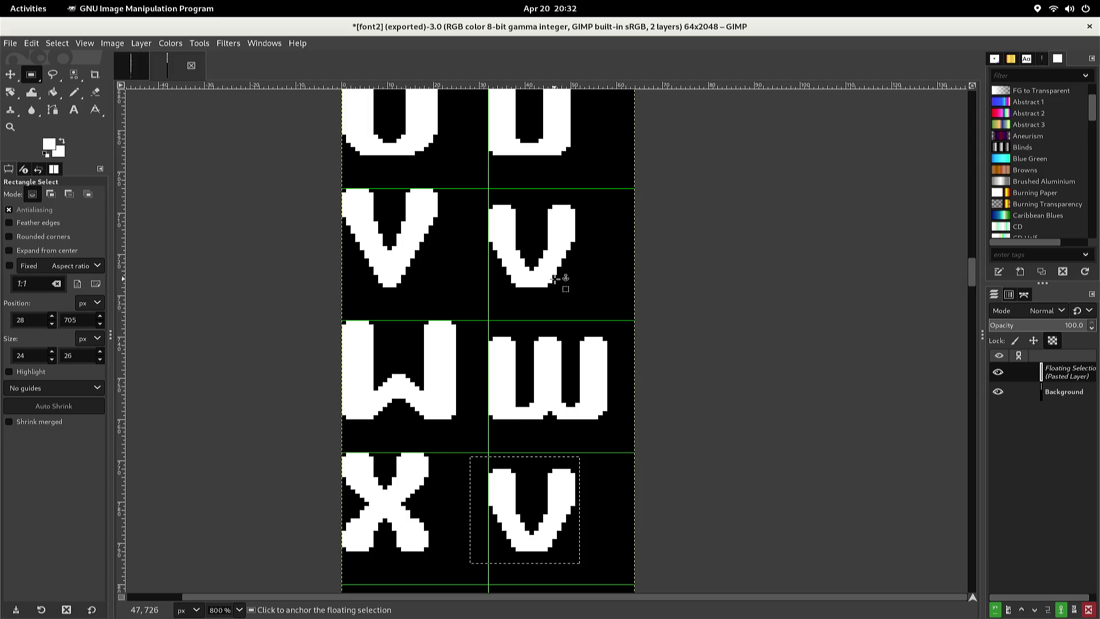
{"action": "left_click", "coordinate": [581, 309]}
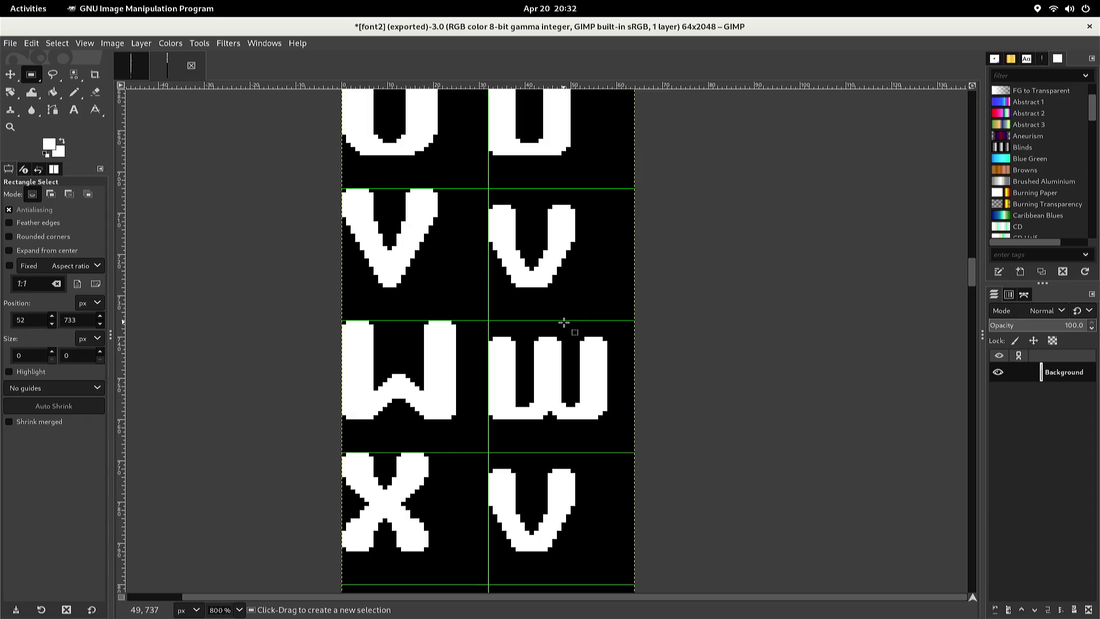
Start pencil edits on the copied v, undoing a stray white stroke and a misplaced black pixel
{"action": "key", "text": "n"}
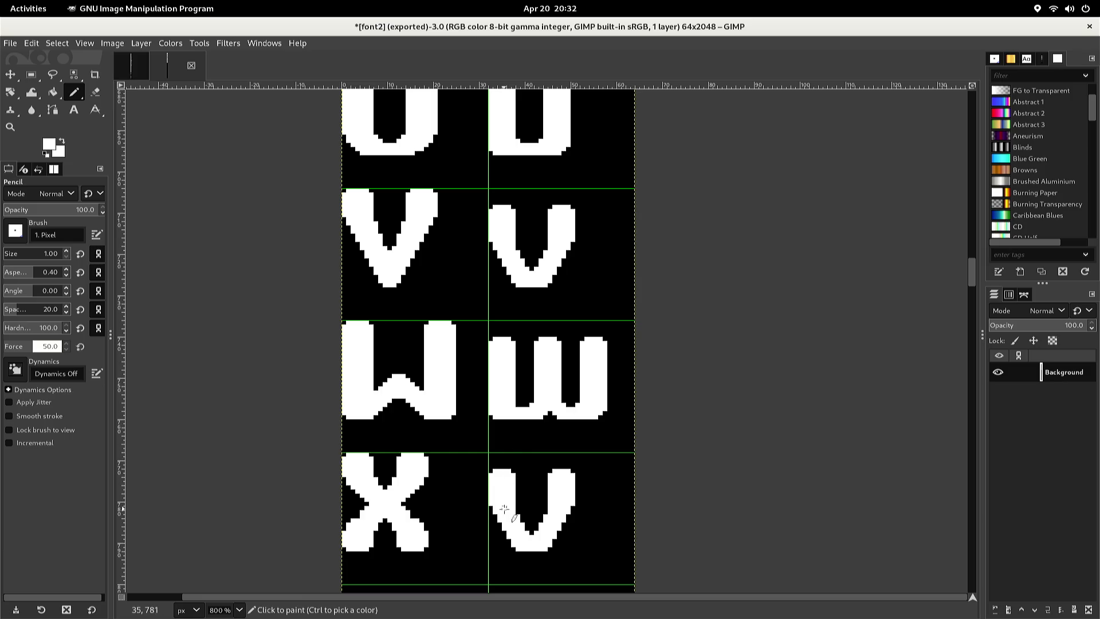
{"action": "left_click_drag", "start_coordinate": [504, 507], "coordinate": [503, 421]}
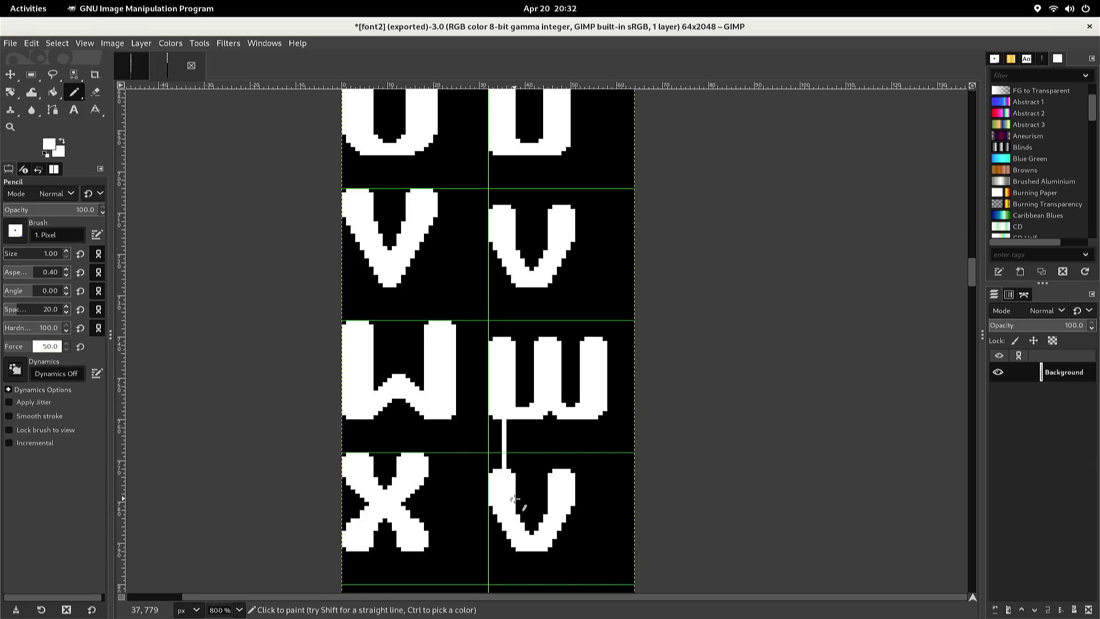
{"action": "key", "text": "ctrl+z"}
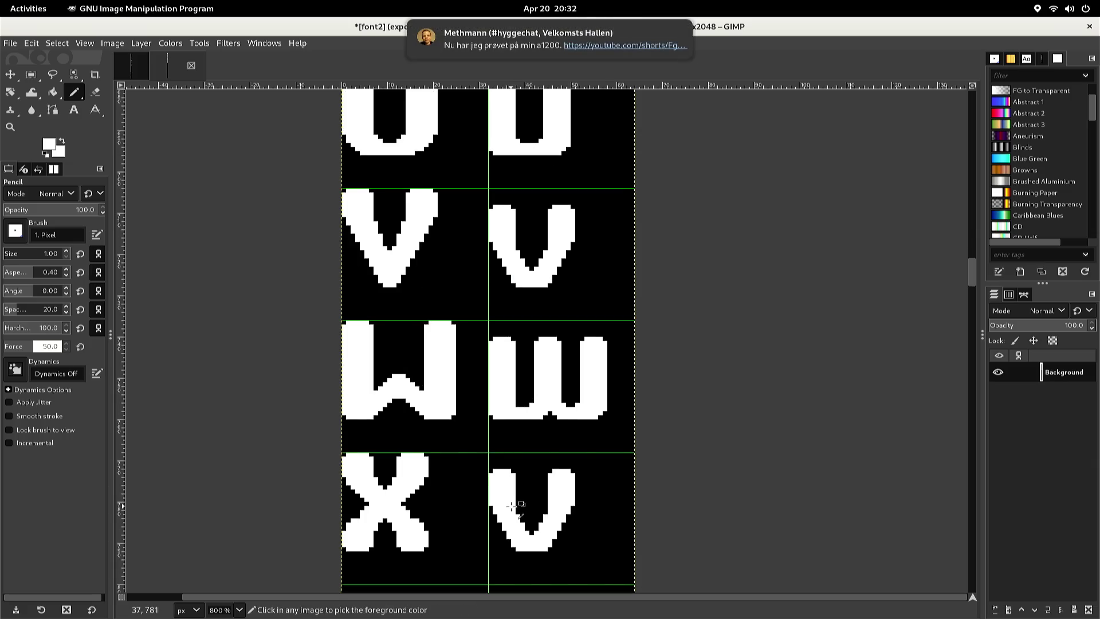
{"action": "scroll", "coordinate": [511, 505], "scroll_direction": "up", "scroll_amount": 4}
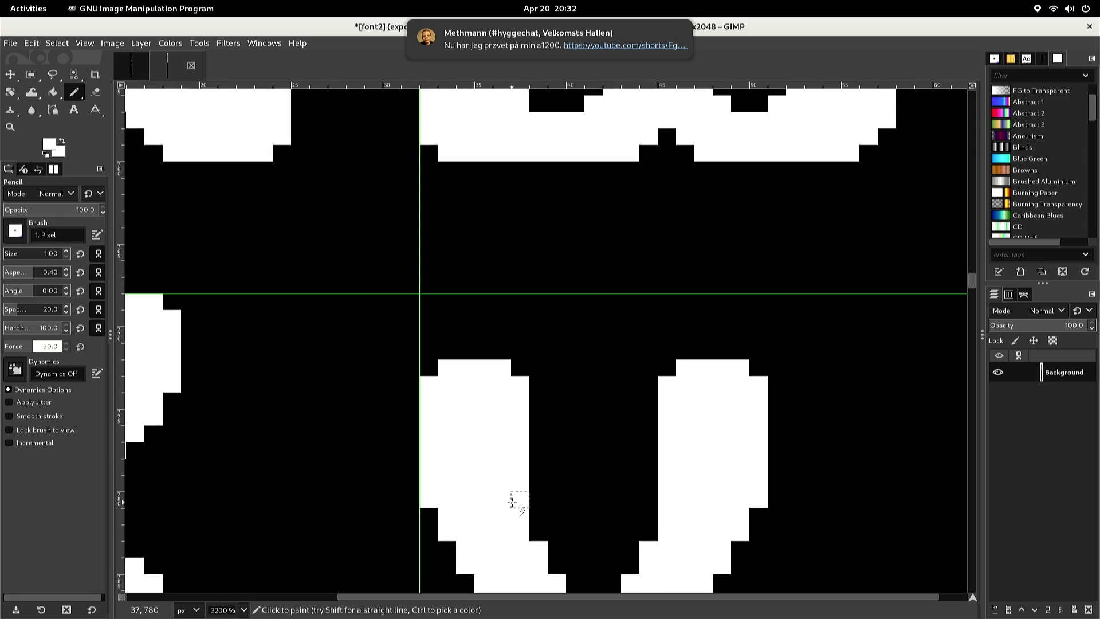
{"action": "scroll", "coordinate": [512, 502], "scroll_direction": "down", "scroll_amount": 2}
{"action": "left_click", "coordinate": [543, 410]}
{"action": "key", "text": "ctrl"}
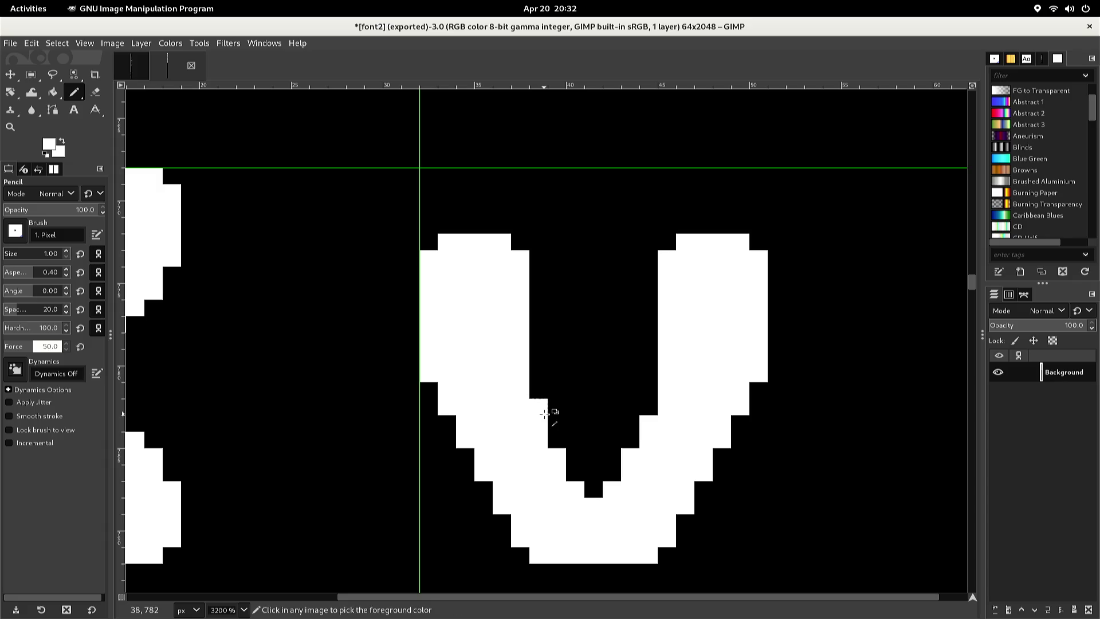
{"action": "key", "text": "ctrl+z"}
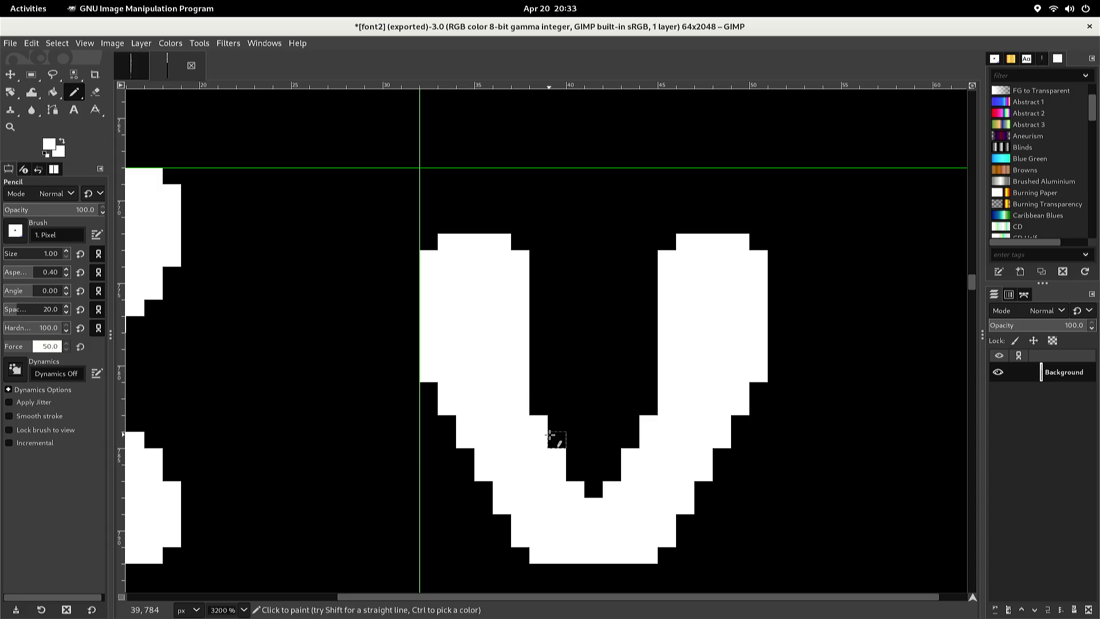
Fill the v's inner bottom notch with white pixels, restoring two of them to black
{"action": "left_click", "coordinate": [551, 438]}
{"action": "left_click", "coordinate": [573, 456]}
{"action": "left_click", "coordinate": [574, 471]}
{"action": "left_click", "coordinate": [594, 472]}
{"action": "left_click", "coordinate": [594, 488]}
{"action": "left_click", "coordinate": [611, 472]}
{"action": "left_click", "coordinate": [606, 461]}
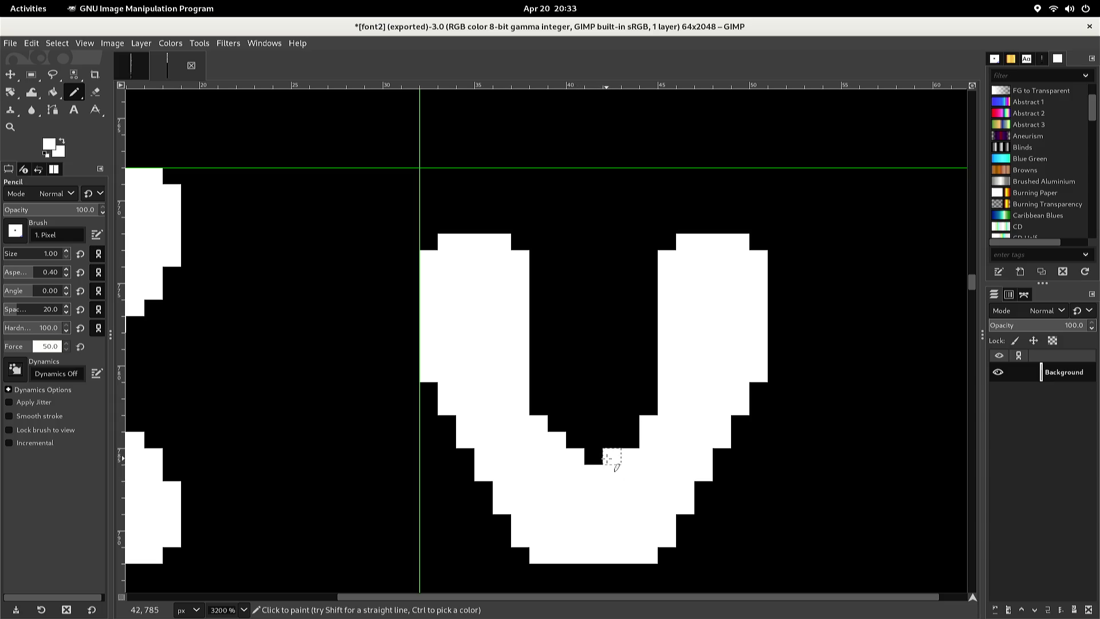
{"action": "left_click_drag", "start_coordinate": [610, 440], "coordinate": [627, 440]}
{"action": "left_click", "coordinate": [606, 427], "text": "ctrl"}
{"action": "left_click", "coordinate": [605, 436]}
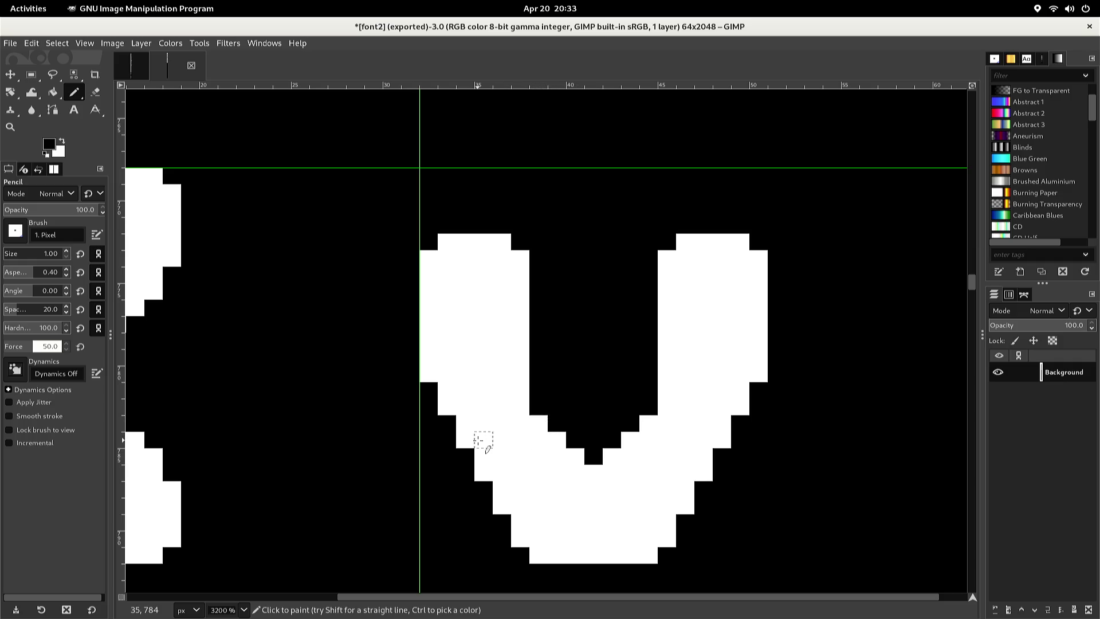
Add three white pixels along the v's lower-left edge
{"action": "key", "text": "ctrl"}
{"action": "left_click", "coordinate": [464, 440], "text": "ctrl"}
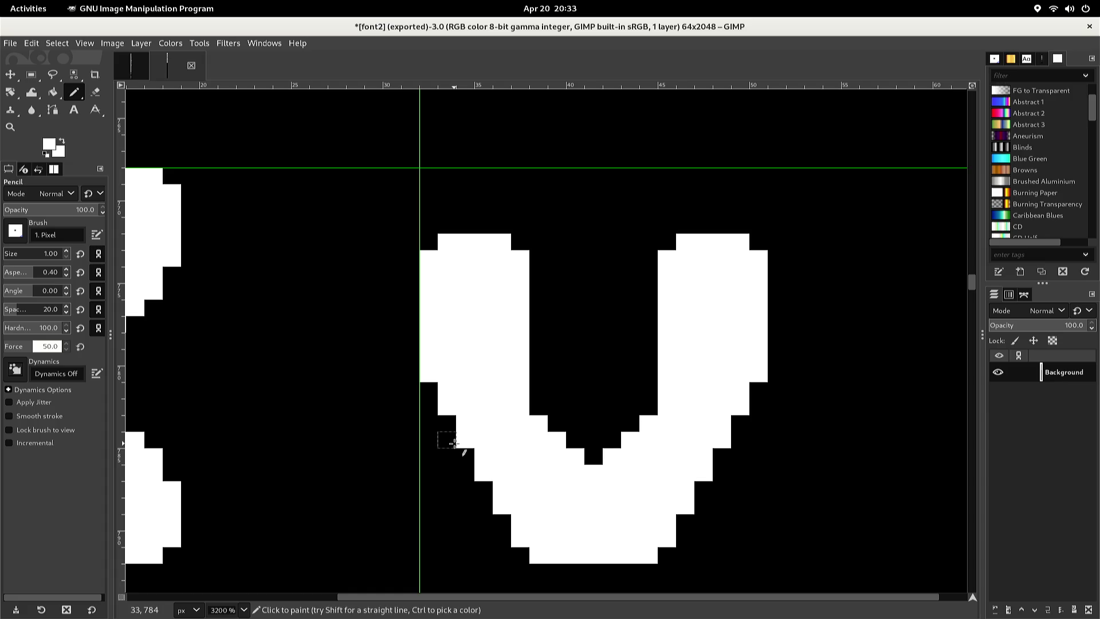
{"action": "left_click", "coordinate": [432, 390]}
{"action": "left_click", "coordinate": [444, 423]}
{"action": "left_click", "coordinate": [438, 439]}
{"action": "key", "text": "ctrl"}
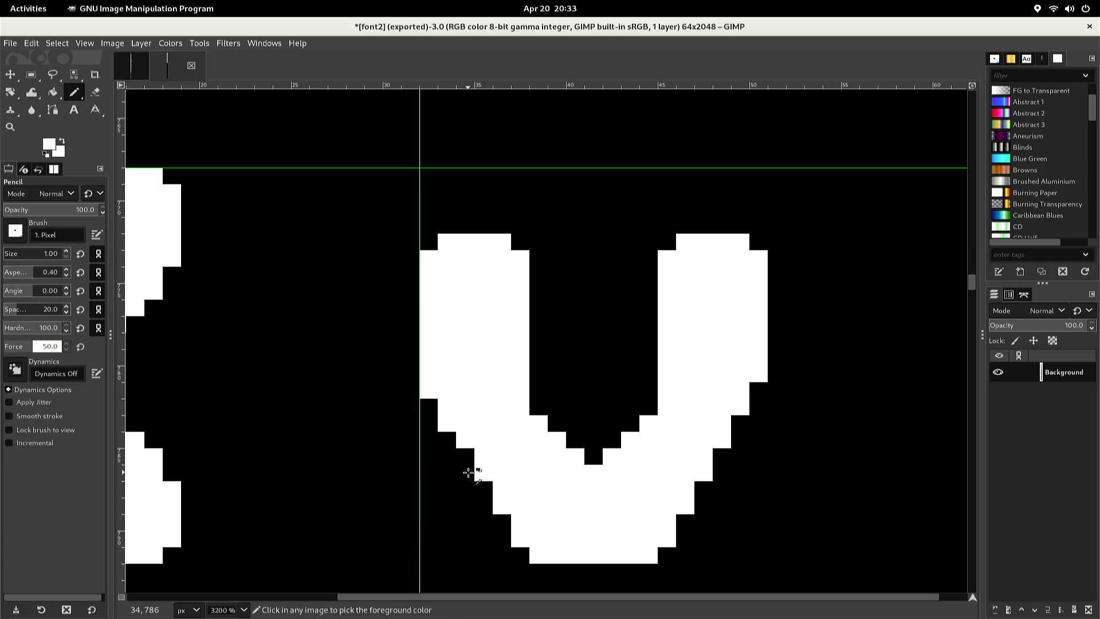
Paint the stair-corner and curve-edge pixels black and fill white gaps on the right arm
{"action": "left_click", "coordinate": [468, 471], "text": "ctrl"}
{"action": "left_click", "coordinate": [476, 474]}
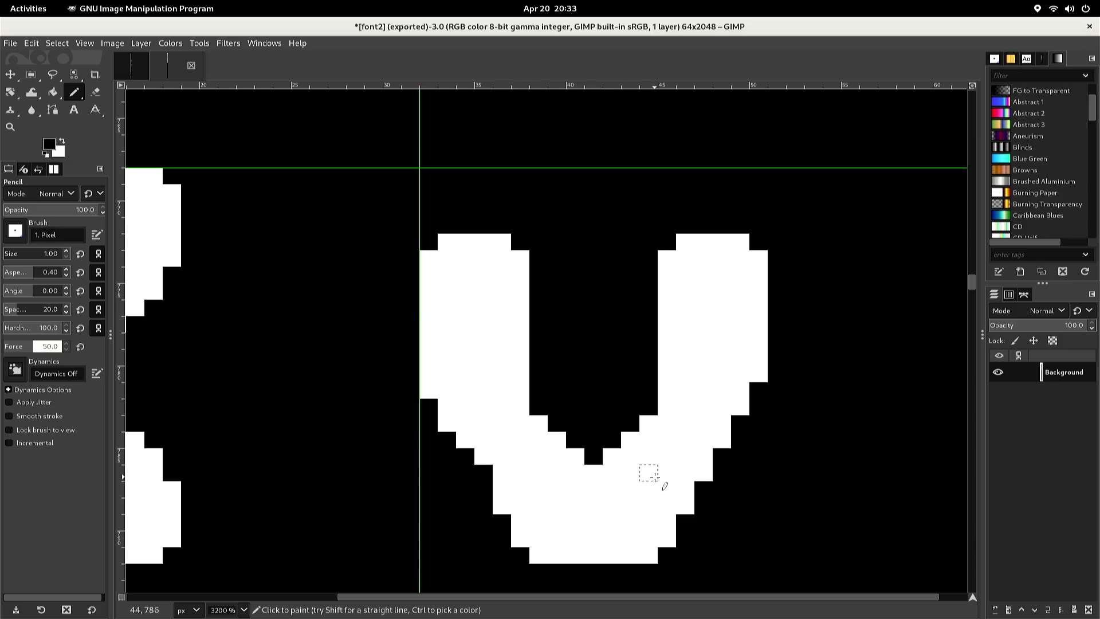
{"action": "left_click", "coordinate": [687, 473]}
{"action": "key", "text": "ctrl+z"}
{"action": "left_click", "coordinate": [701, 472]}
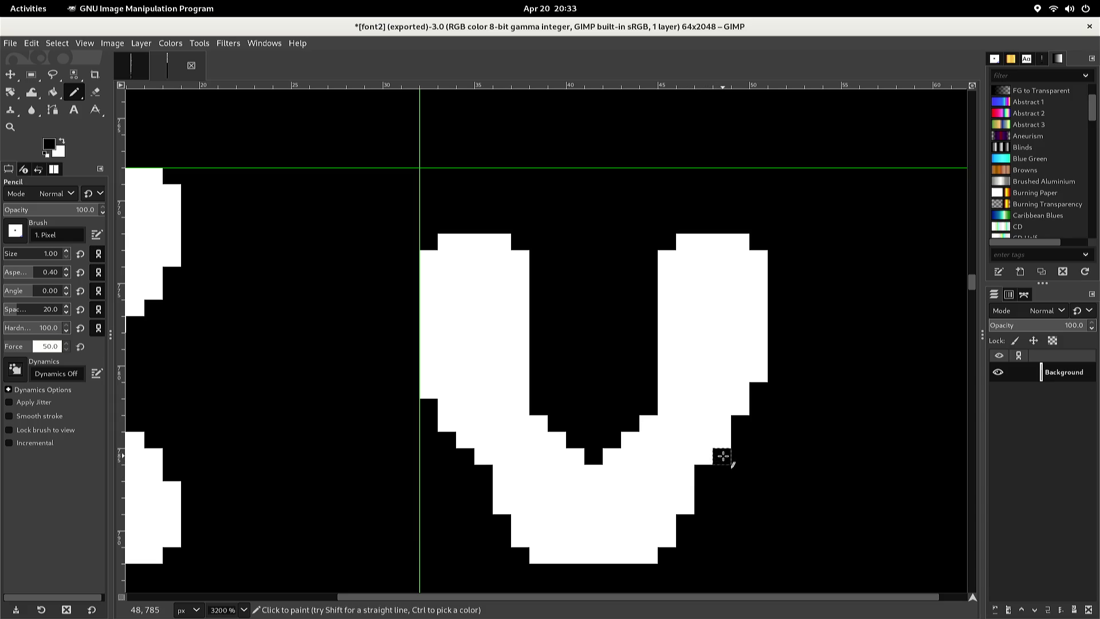
{"action": "left_click", "coordinate": [729, 438], "text": "ctrl"}
{"action": "left_click", "coordinate": [743, 425]}
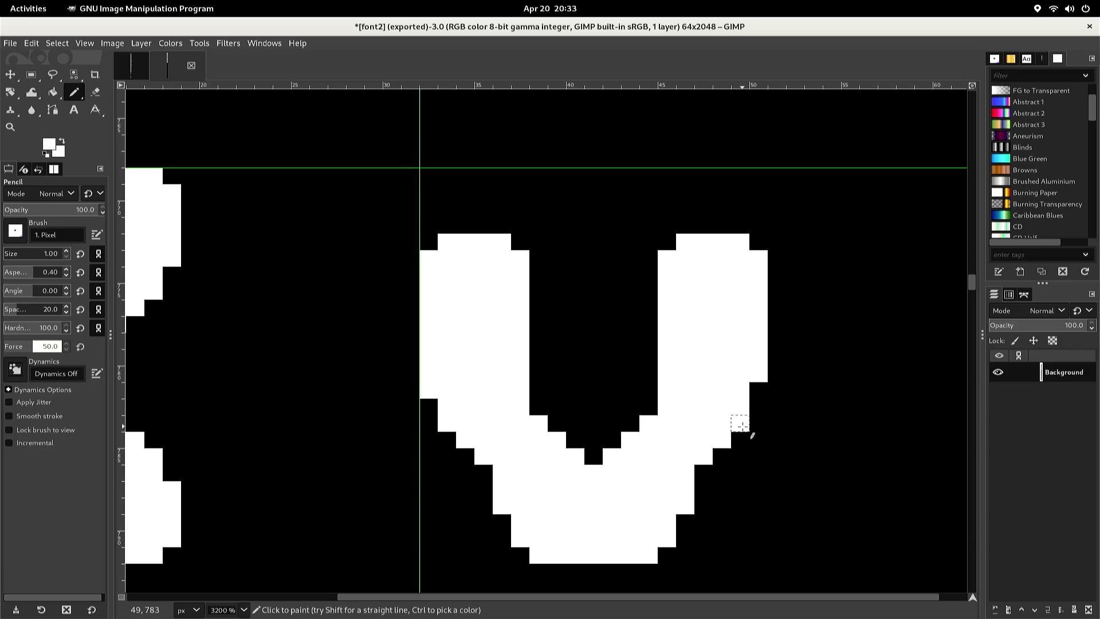
{"action": "left_click", "coordinate": [758, 390]}
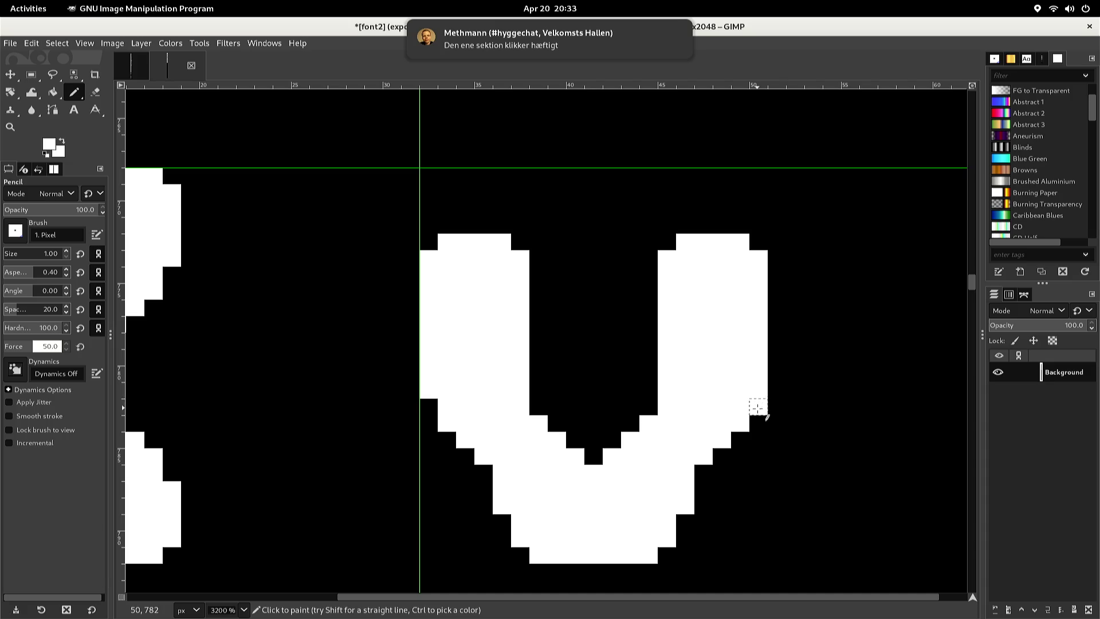
Add white pixels inside the inner curve to round the glyph's counter
{"action": "left_click", "coordinate": [757, 408], "text": "ctrl"}
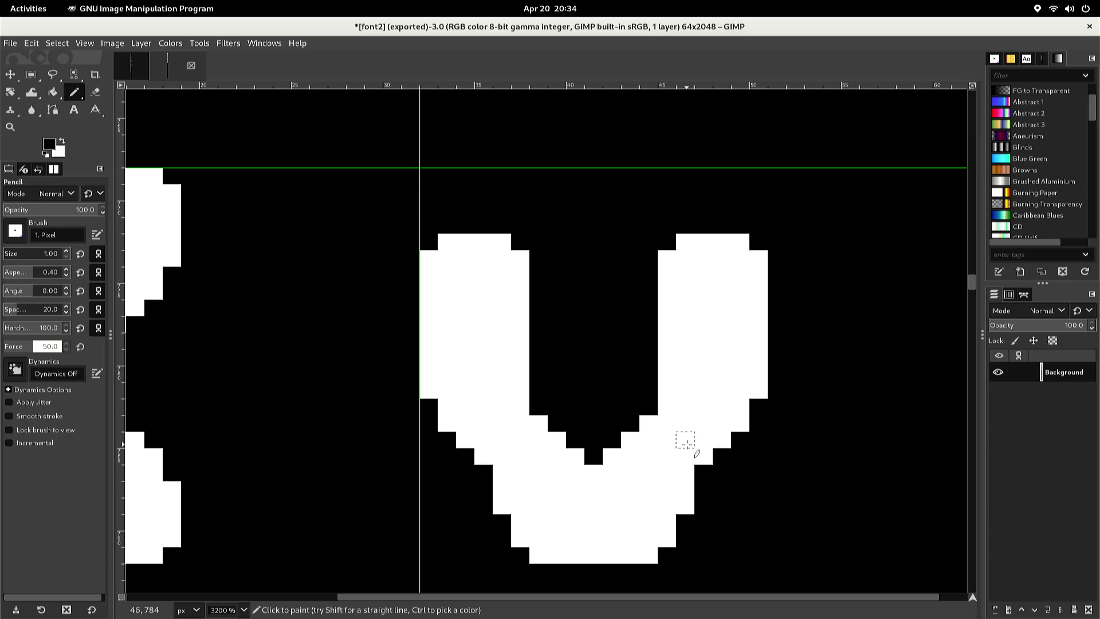
{"action": "left_click", "coordinate": [687, 445]}
{"action": "key", "text": "ctrl+z"}
{"action": "left_click", "coordinate": [688, 446], "text": "ctrl"}
{"action": "left_click", "coordinate": [656, 406]}
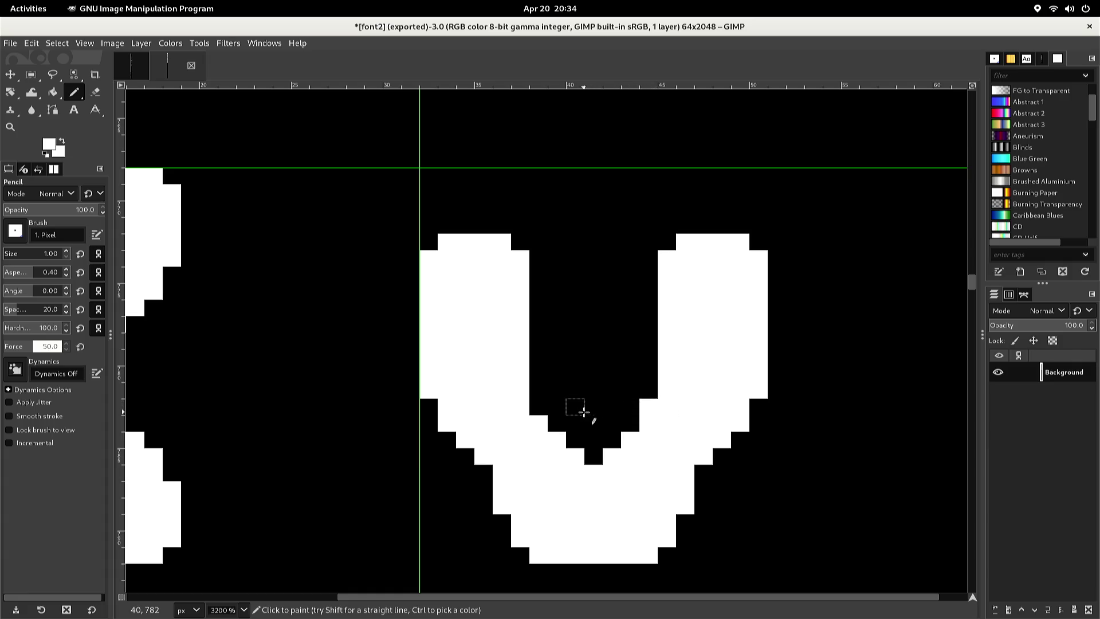
{"action": "left_click", "coordinate": [538, 408]}
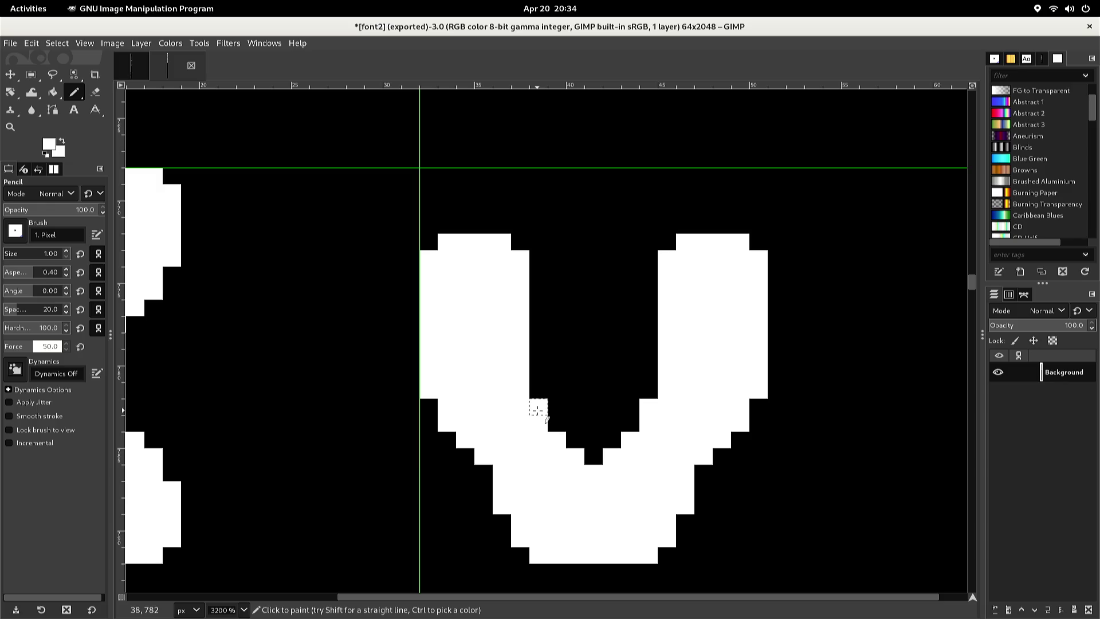
{"action": "key", "text": "r"}
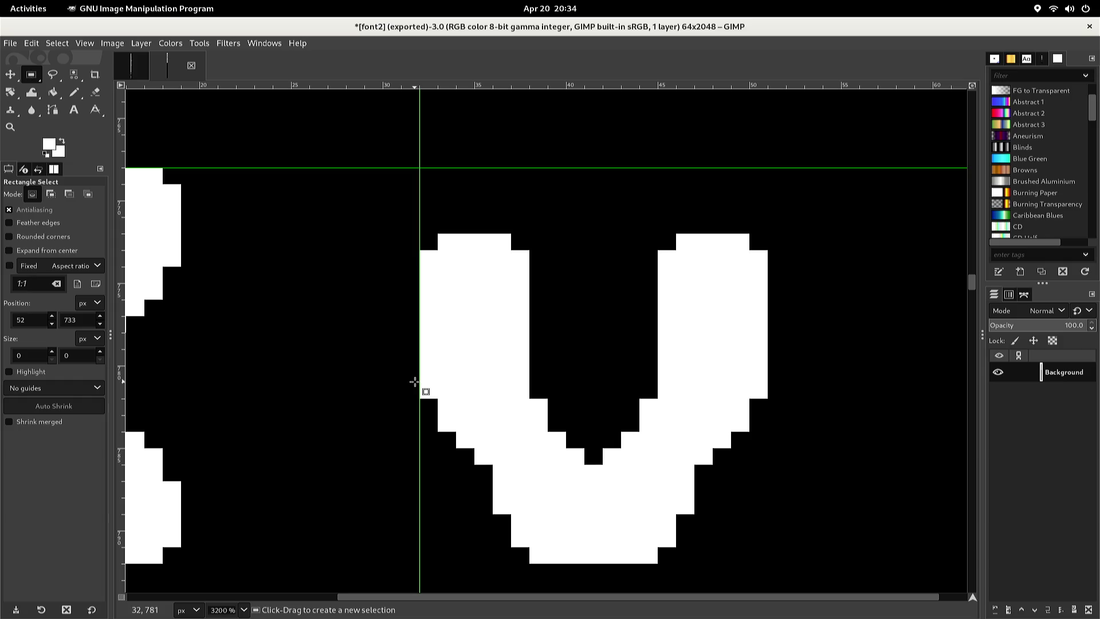
Cut and re-paste the glyph's curved lower bowl, try vertical positions, then anchor it
{"action": "mouse_move", "coordinate": [415, 381]}
{"action": "left_mouse_down"}
{"action": "mouse_move", "coordinate": [486, 450]}
{"action": "mouse_move", "coordinate": [680, 503]}
{"action": "mouse_move", "coordinate": [720, 502]}
{"action": "mouse_move", "coordinate": [737, 518]}
{"action": "mouse_move", "coordinate": [717, 515]}
{"action": "mouse_move", "coordinate": [808, 508]}
{"action": "mouse_move", "coordinate": [755, 500]}
{"action": "left_mouse_up"}
{"action": "key", "text": "ctrl+x"}
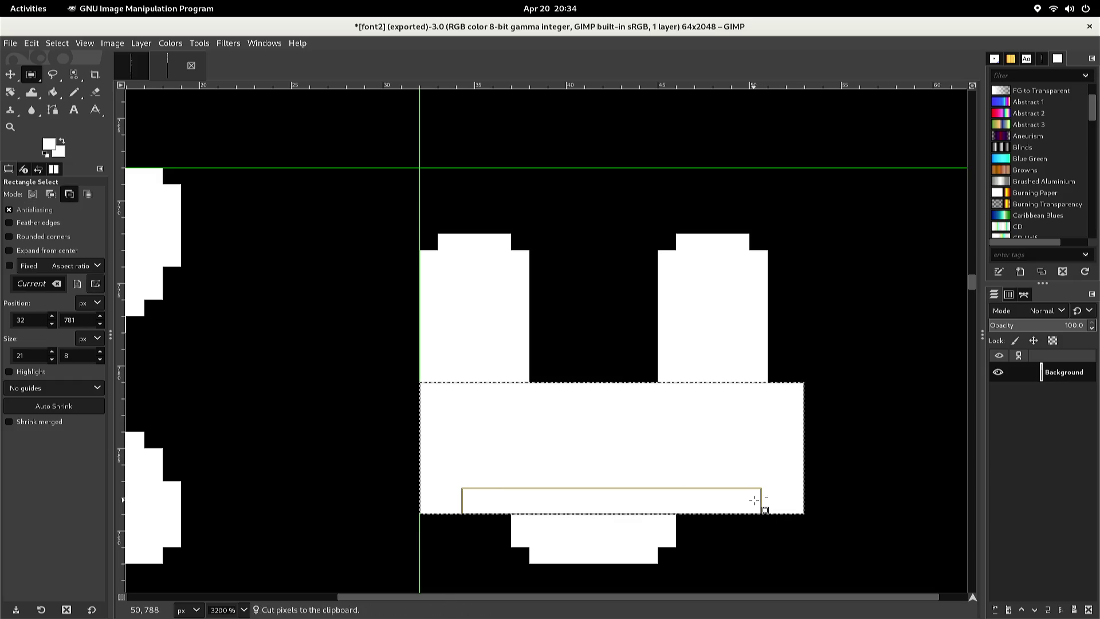
{"action": "key", "text": "ctrl+v"}
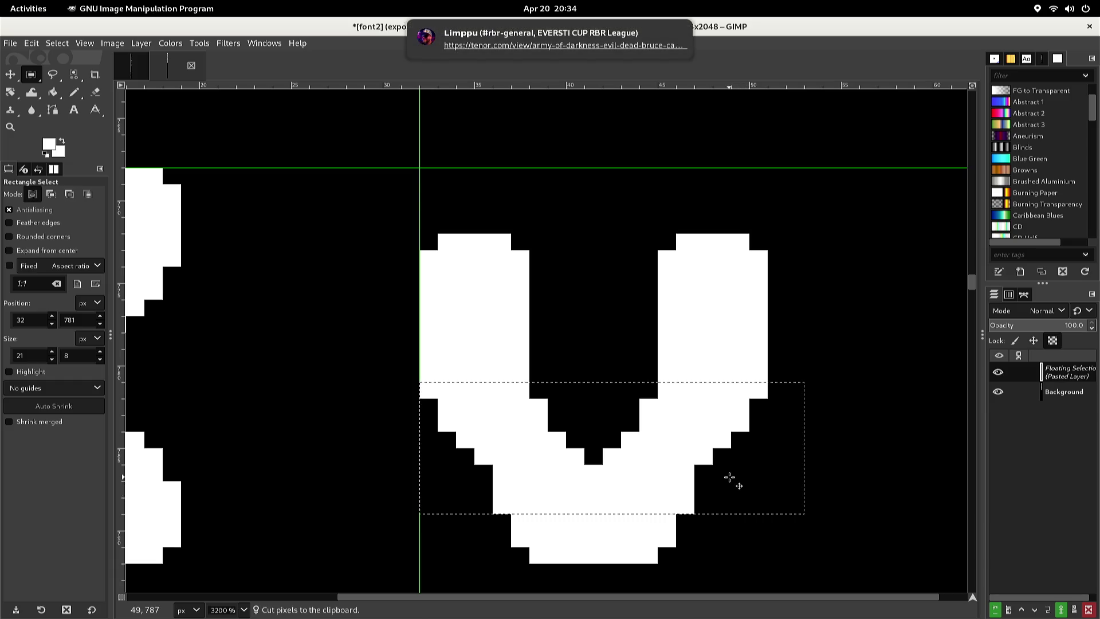
{"action": "key", "text": "Up"}
{"action": "key", "text": "Up"}
{"action": "key", "text": "Up"}
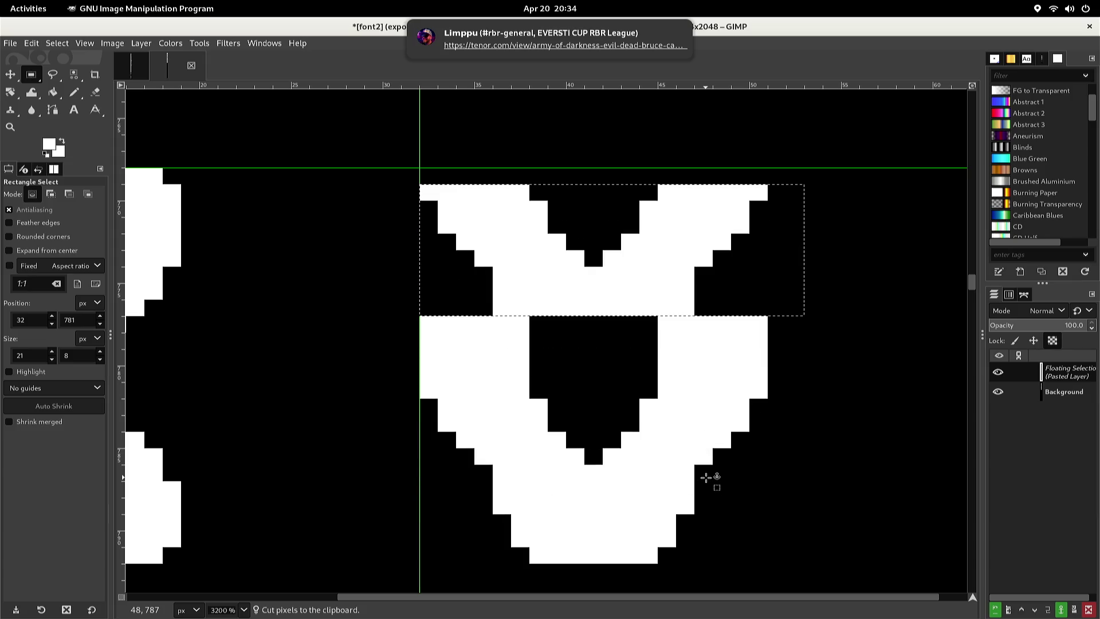
{"action": "key", "text": "Down"}
{"action": "key", "text": "Down"}
{"action": "key", "text": "Down"}
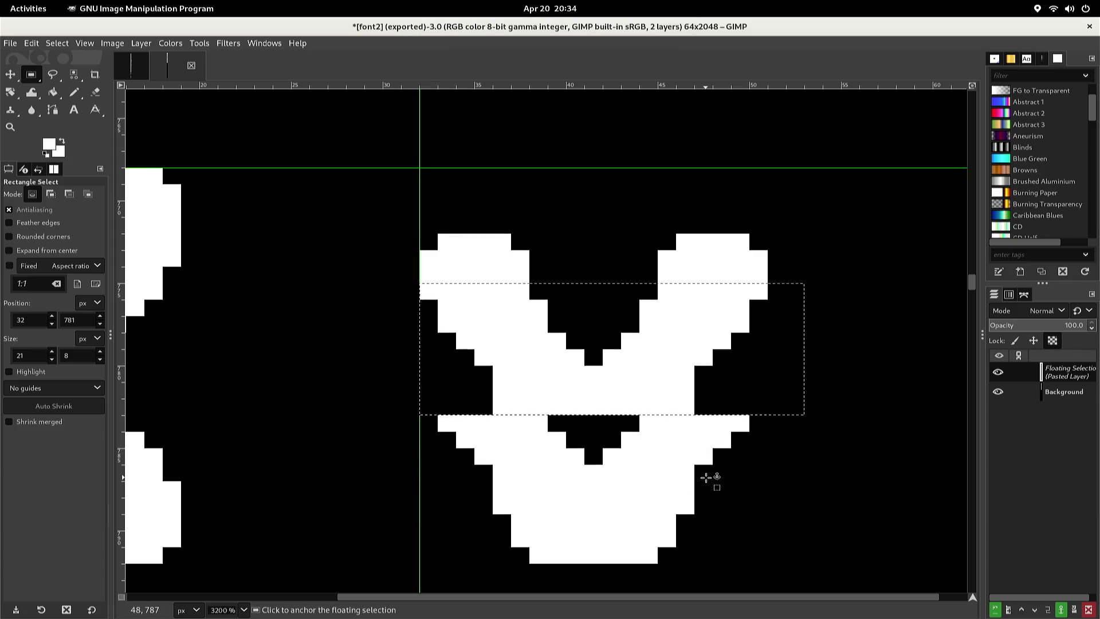
{"action": "key", "text": "Down"}
{"action": "key", "text": "Down"}
{"action": "key", "text": "Up"}
{"action": "key", "text": "Up"}
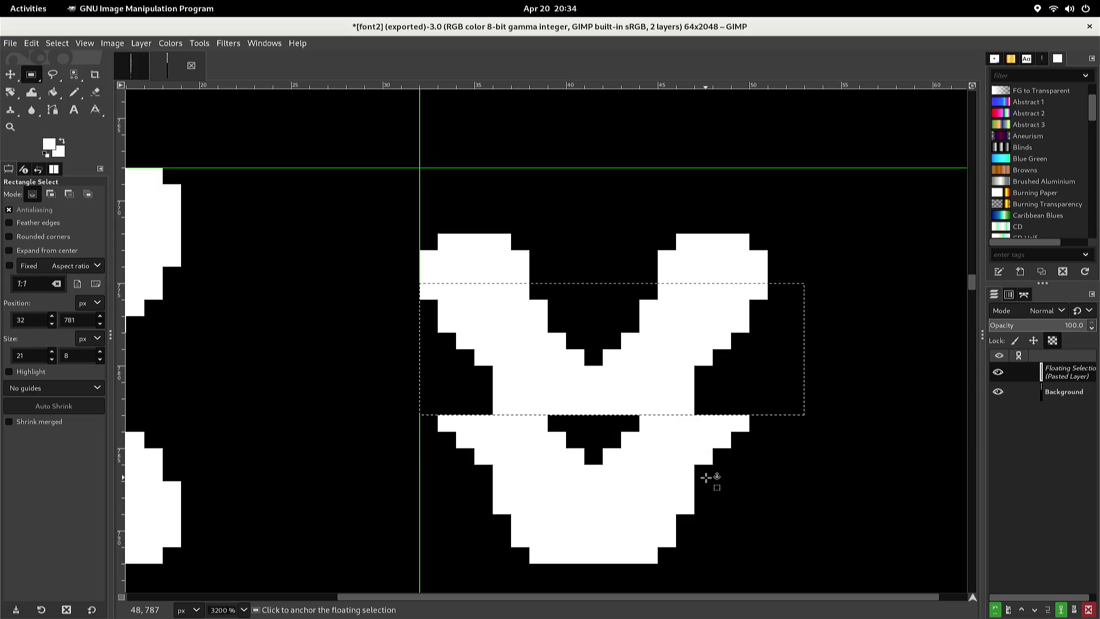
{"action": "key", "text": "Up"}
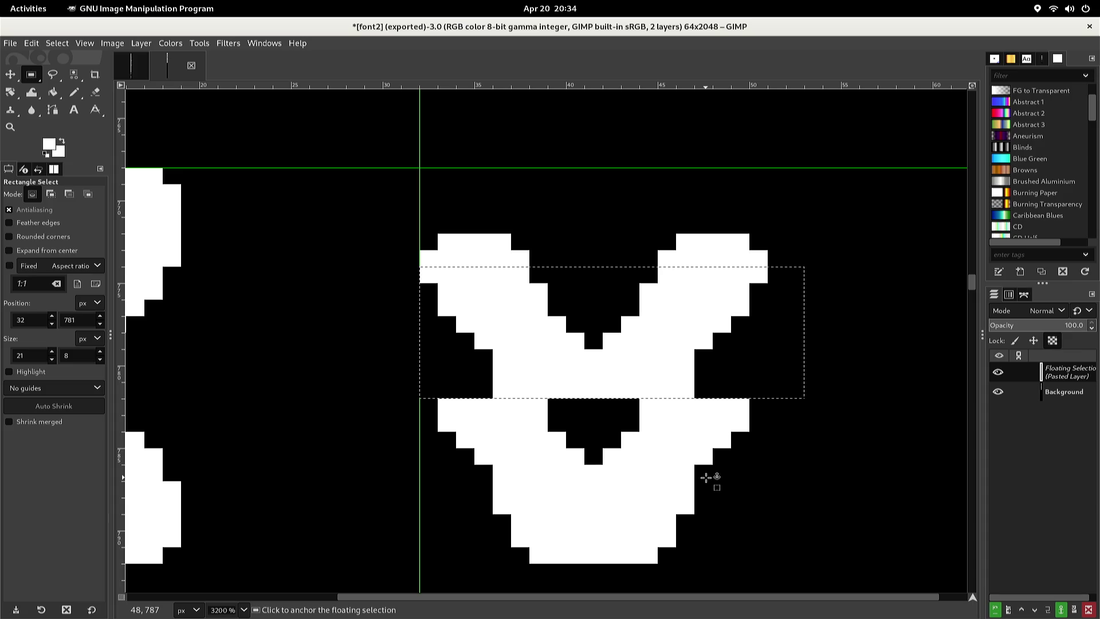
{"action": "key", "text": "Down"}
{"action": "key", "text": "Up"}
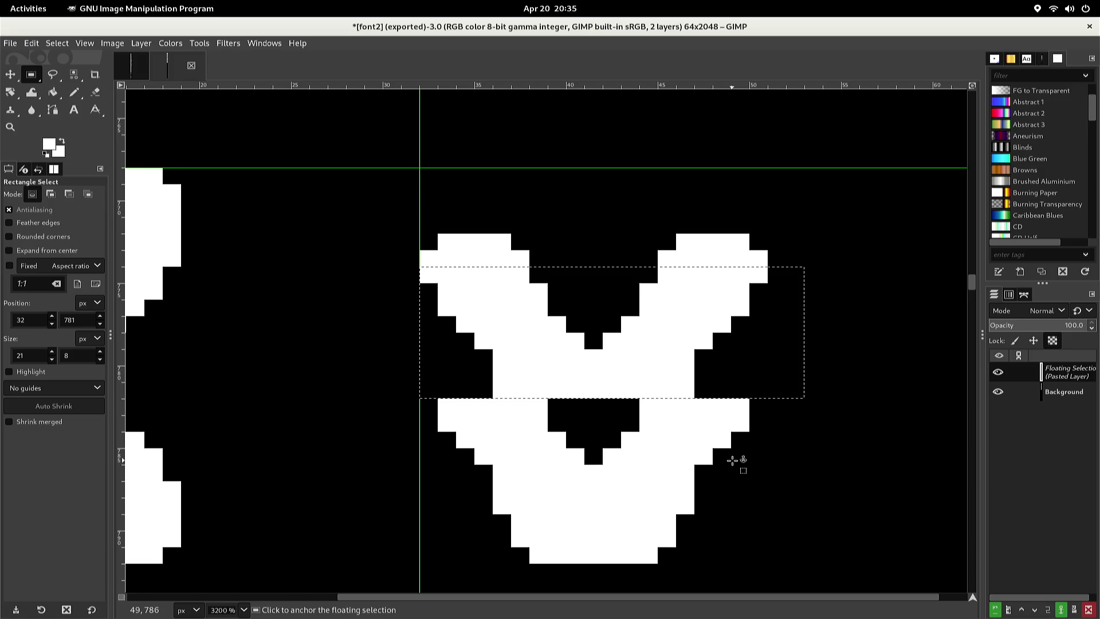
{"action": "key", "text": "Down"}
{"action": "key", "text": "Down"}
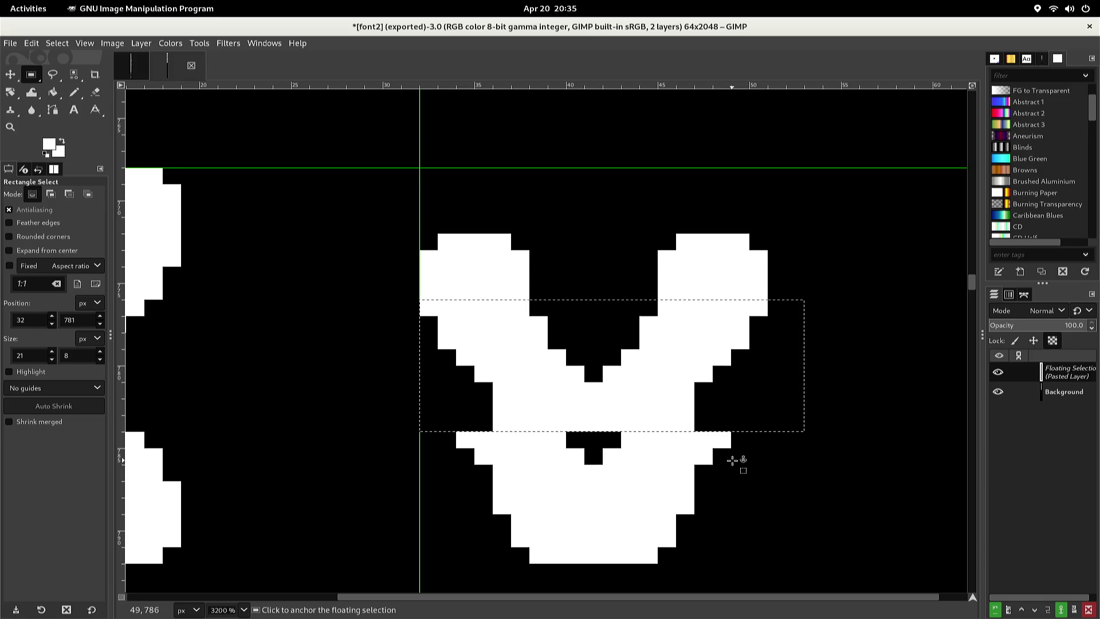
{"action": "left_click", "coordinate": [732, 460]}
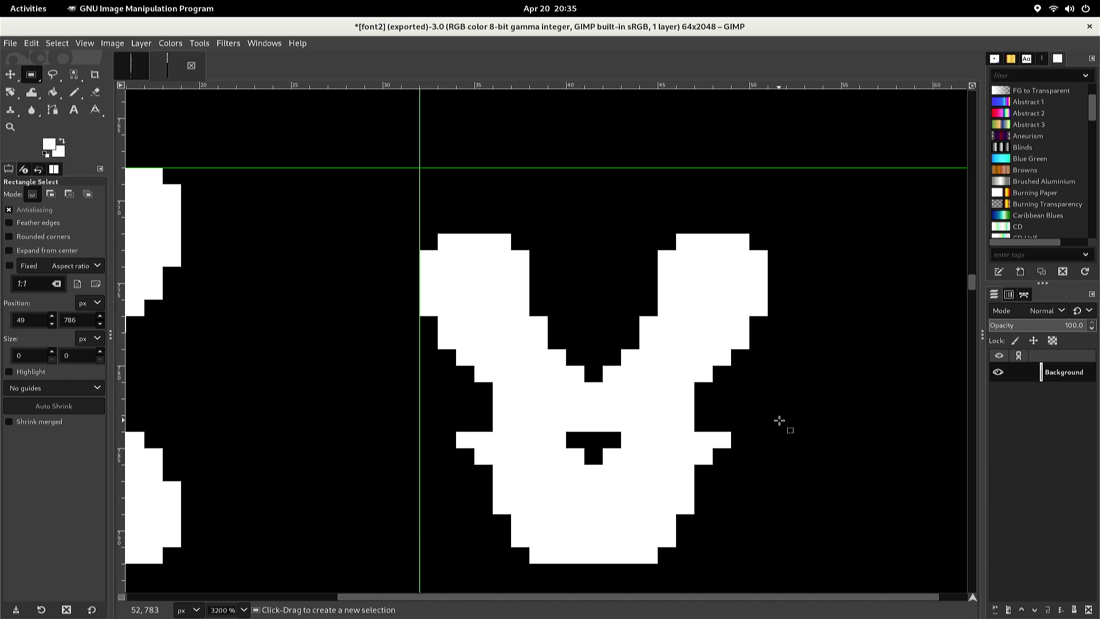
Select the x's V-shaped upper half, then copy and paste it as a floating piece
{"action": "left_click", "coordinate": [780, 420]}
{"action": "left_click", "coordinate": [778, 430]}
{"action": "mouse_move", "coordinate": [777, 431]}
{"action": "left_mouse_down"}
{"action": "mouse_move", "coordinate": [491, 314]}
{"action": "mouse_move", "coordinate": [412, 311]}
{"action": "mouse_move", "coordinate": [404, 289]}
{"action": "left_mouse_up"}
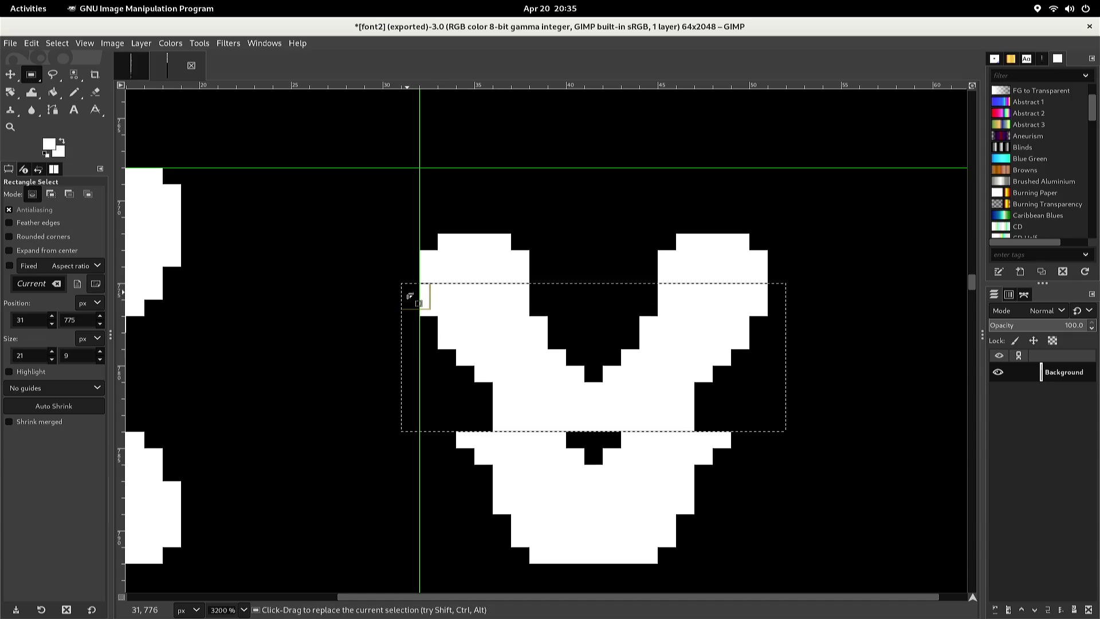
{"action": "key", "text": "ctrl+c"}
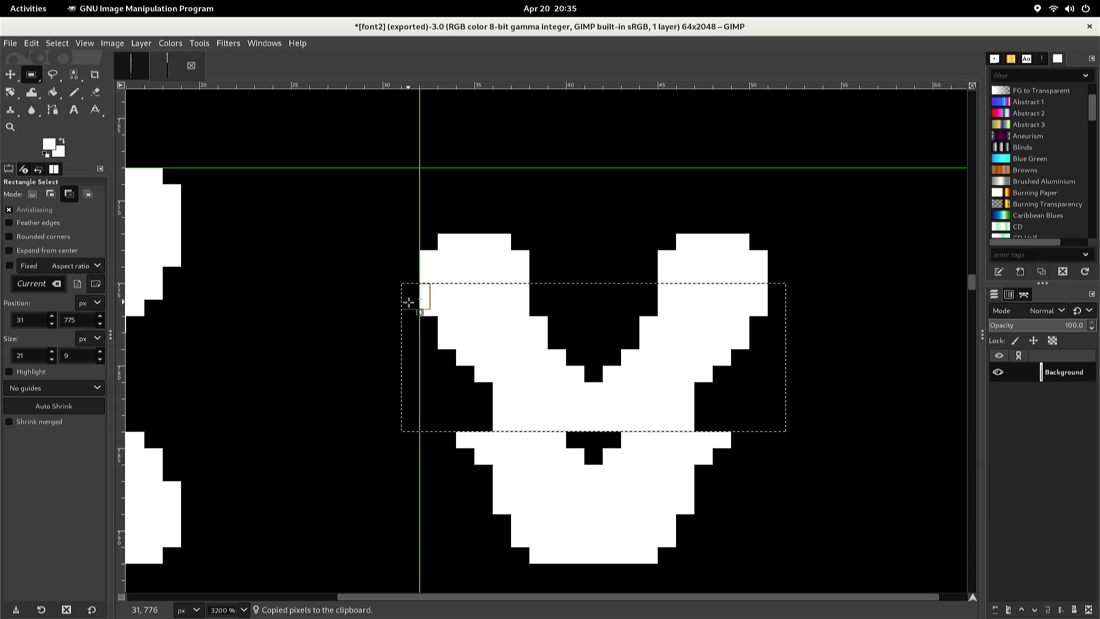
{"action": "key", "text": "ctrl+v"}
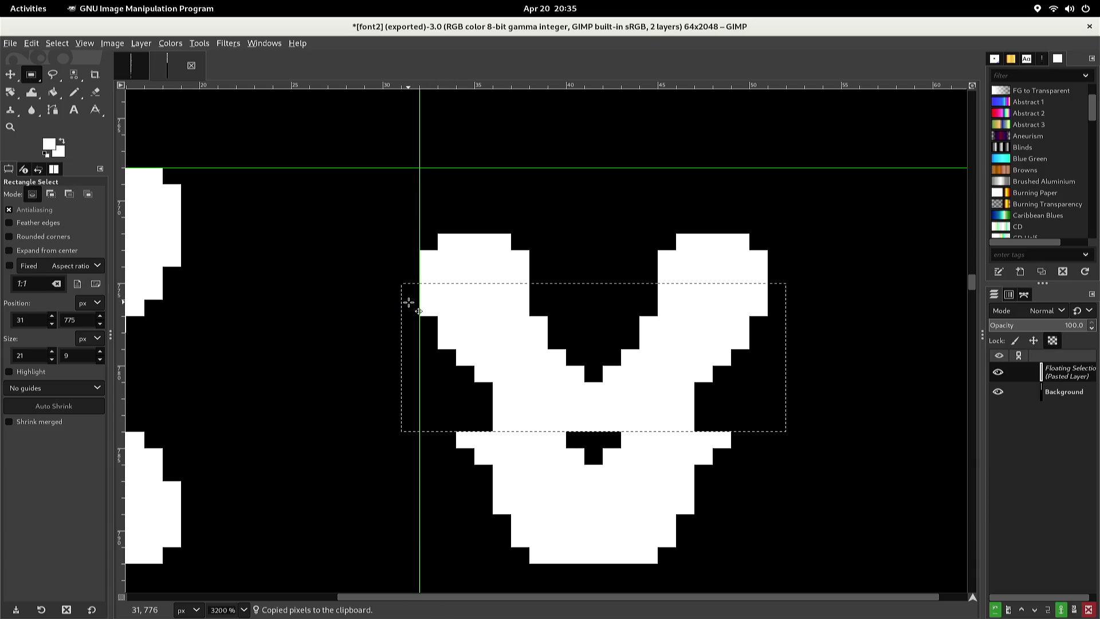
Flip the pasted V vertically, nudge it down a pixel, anchor it, then select the arm tops
{"action": "key", "text": "alt+l"}
{"action": "key", "text": "t"}
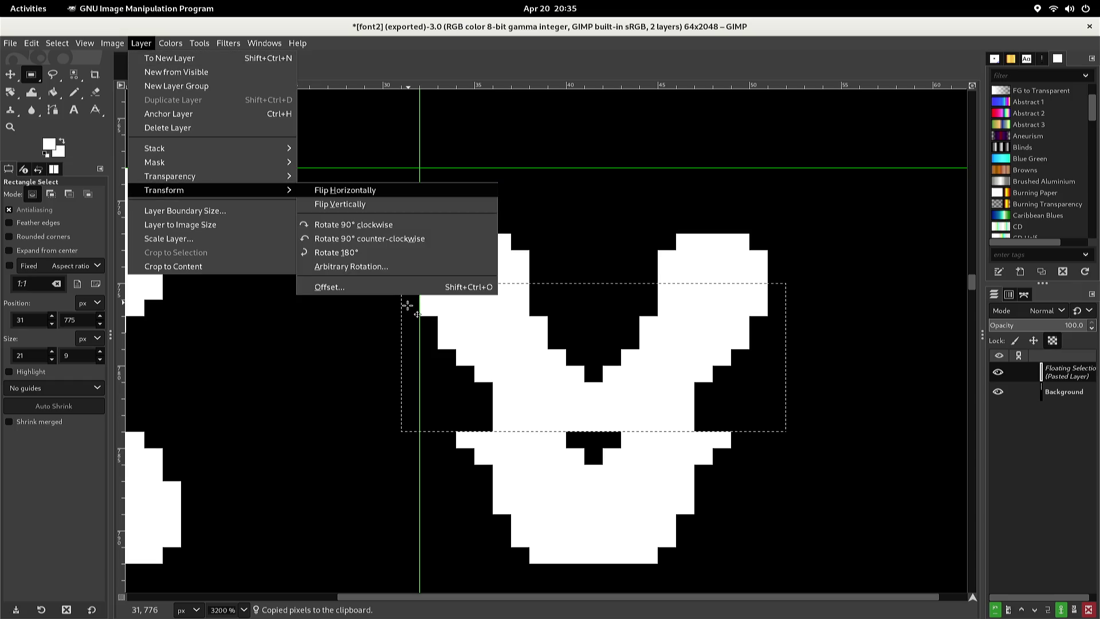
{"action": "key", "text": "Down"}
{"action": "key", "text": "Return"}
{"action": "key", "text": "Down"}
{"action": "key", "text": "Down"}
{"action": "key", "text": "Down"}
{"action": "key", "text": "Down"}
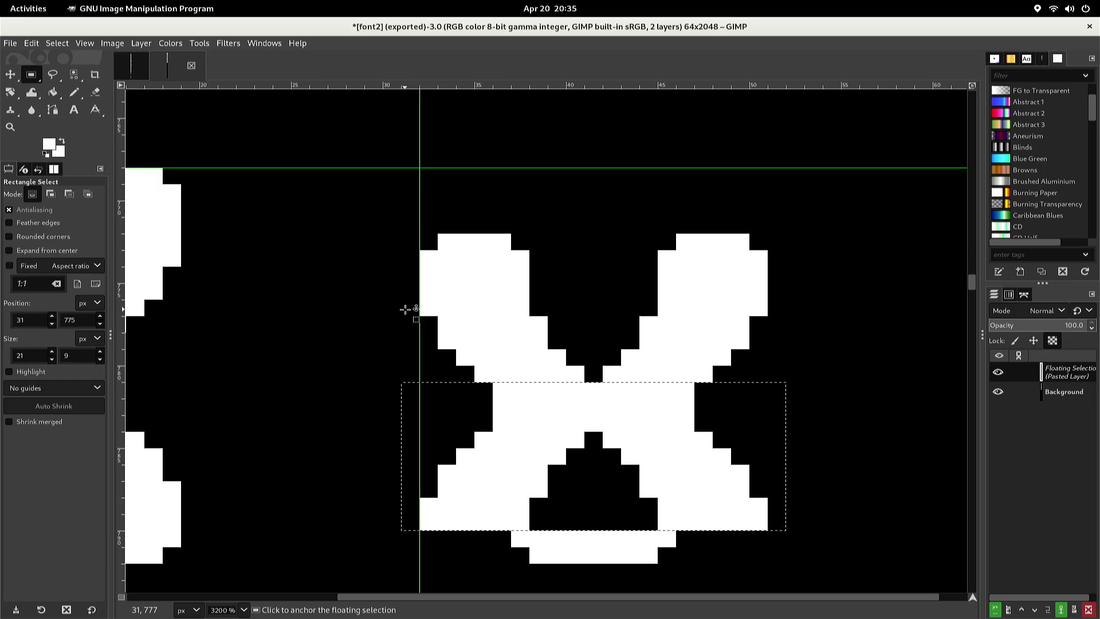
{"action": "left_click", "coordinate": [404, 310]}
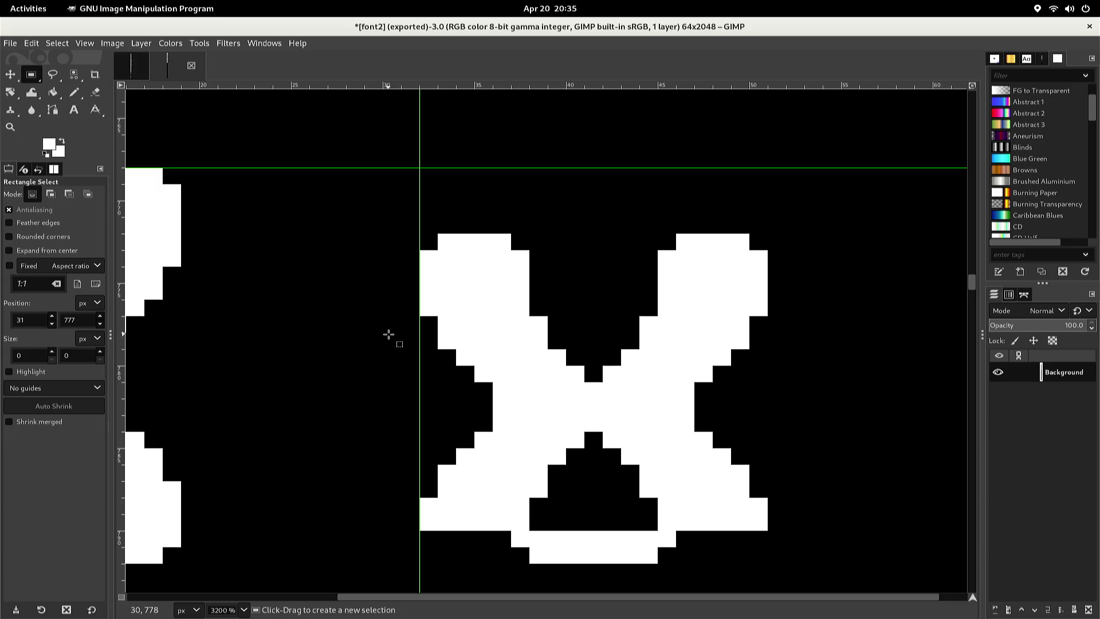
{"action": "mouse_move", "coordinate": [405, 275]}
{"action": "left_mouse_down"}
{"action": "mouse_move", "coordinate": [507, 255]}
{"action": "mouse_move", "coordinate": [798, 239]}
{"action": "left_mouse_up"}
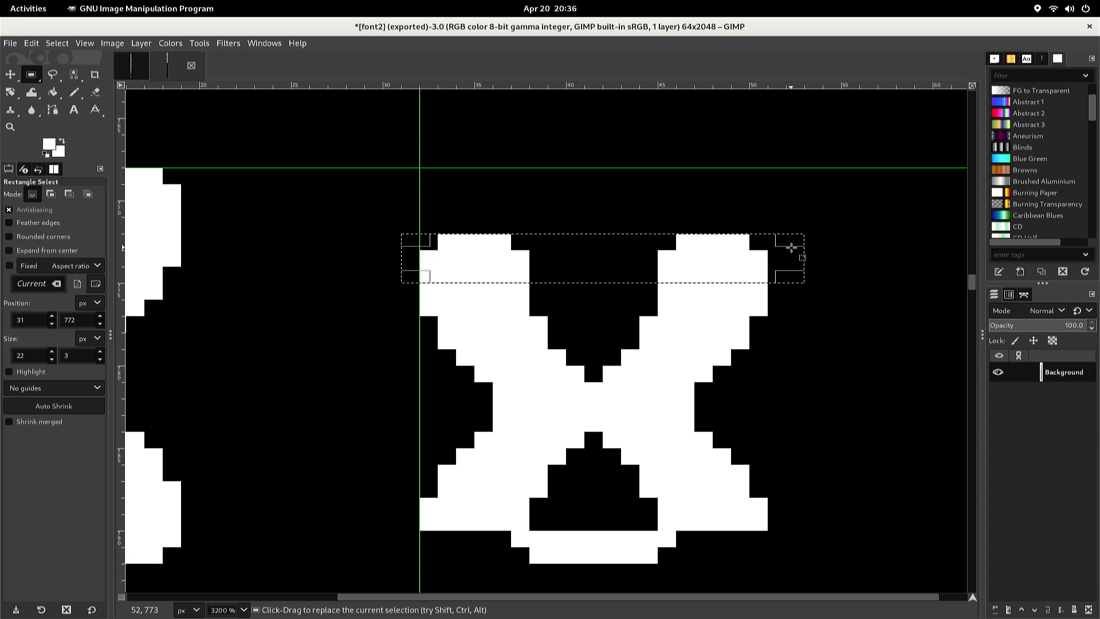
Paste a vertically flipped copy of the arm tops at the x's base as feet and anchor it
{"action": "key", "text": "ctrl+c"}
{"action": "key", "text": "ctrl+v"}
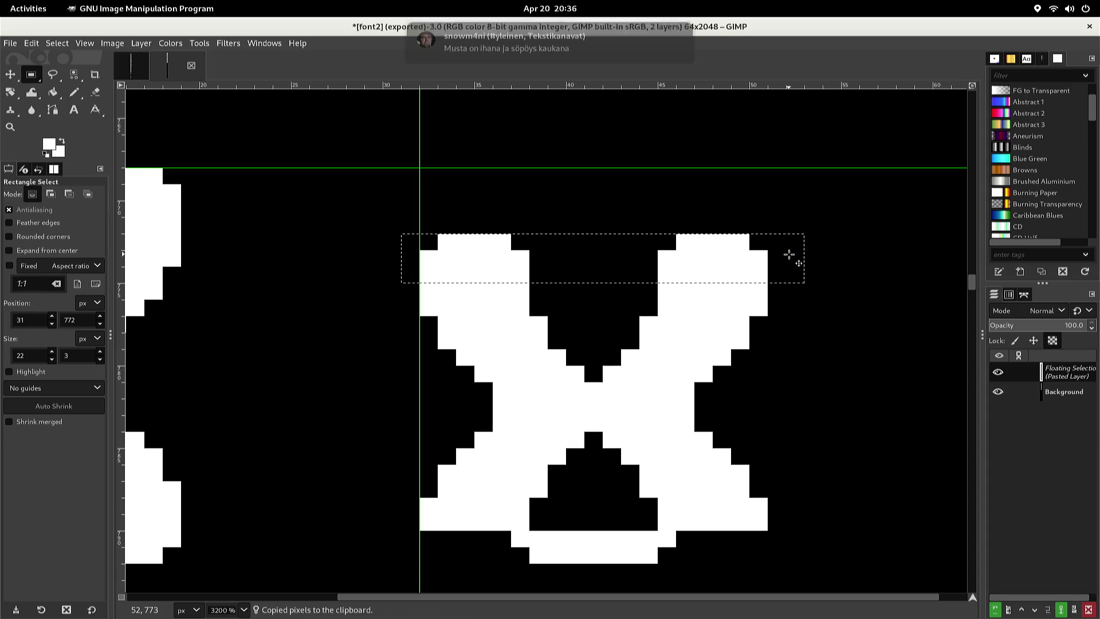
{"action": "key", "text": "alt+l"}
{"action": "key", "text": "t"}
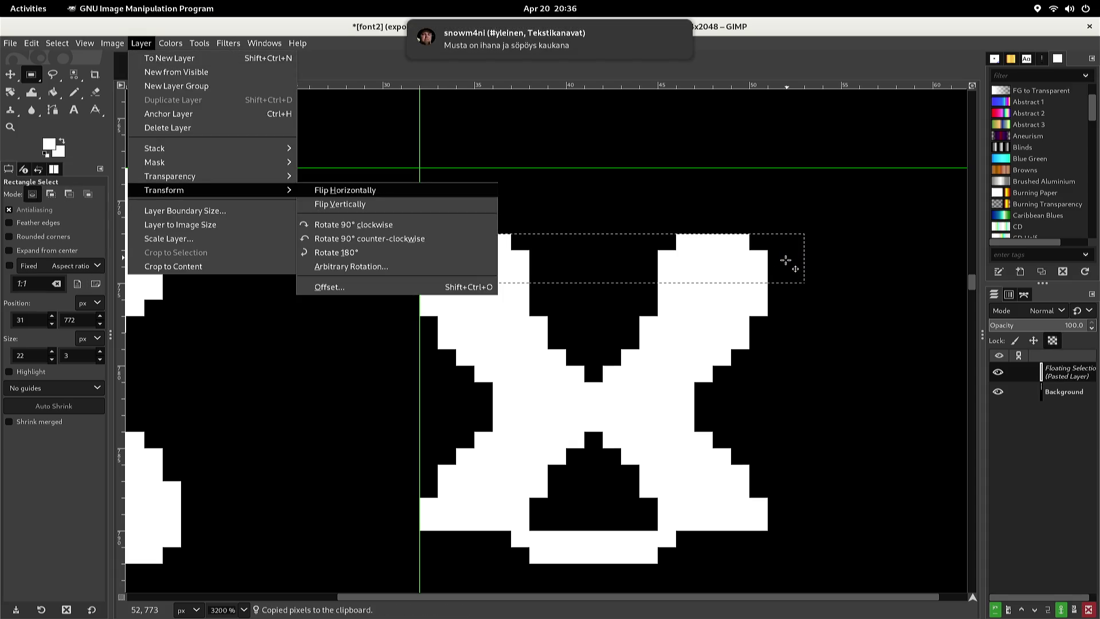
{"action": "key", "text": "Return"}
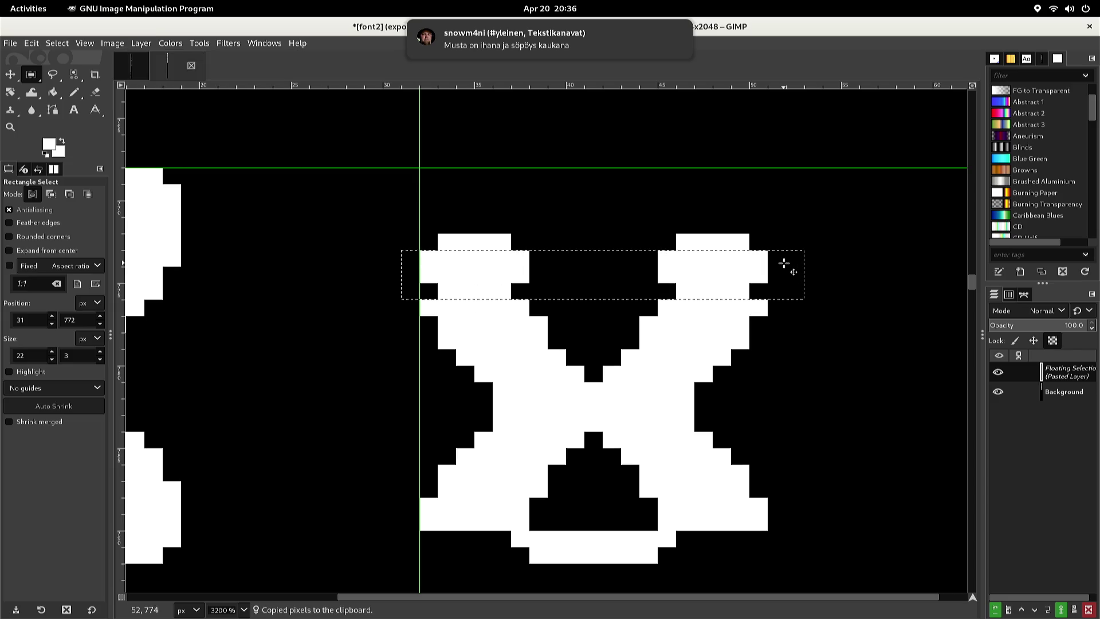
{"action": "key", "text": "Down"}
{"action": "key", "text": "Down"}
{"action": "key", "text": "Down"}
{"action": "key", "text": "Up"}
{"action": "key", "text": "Up"}
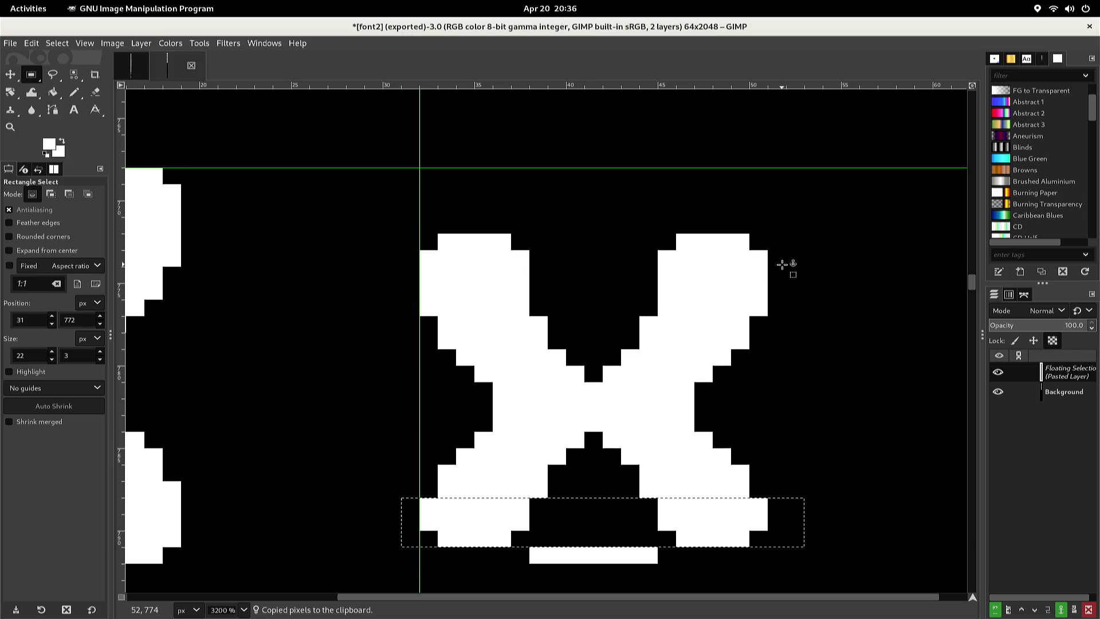
{"action": "key", "text": "Down"}
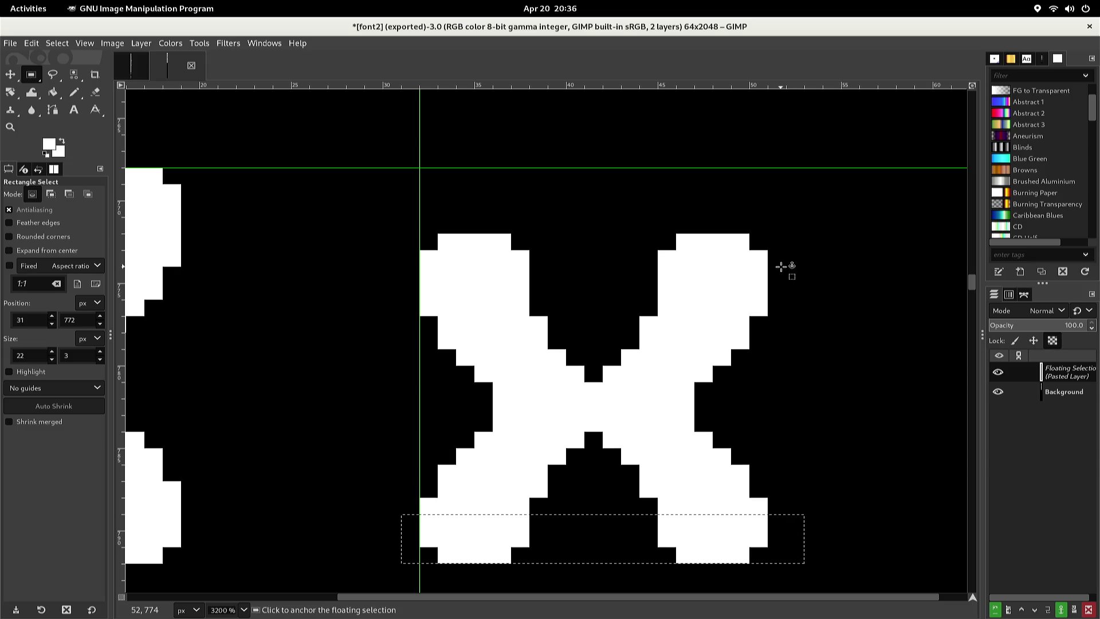
{"action": "left_click", "coordinate": [781, 267]}
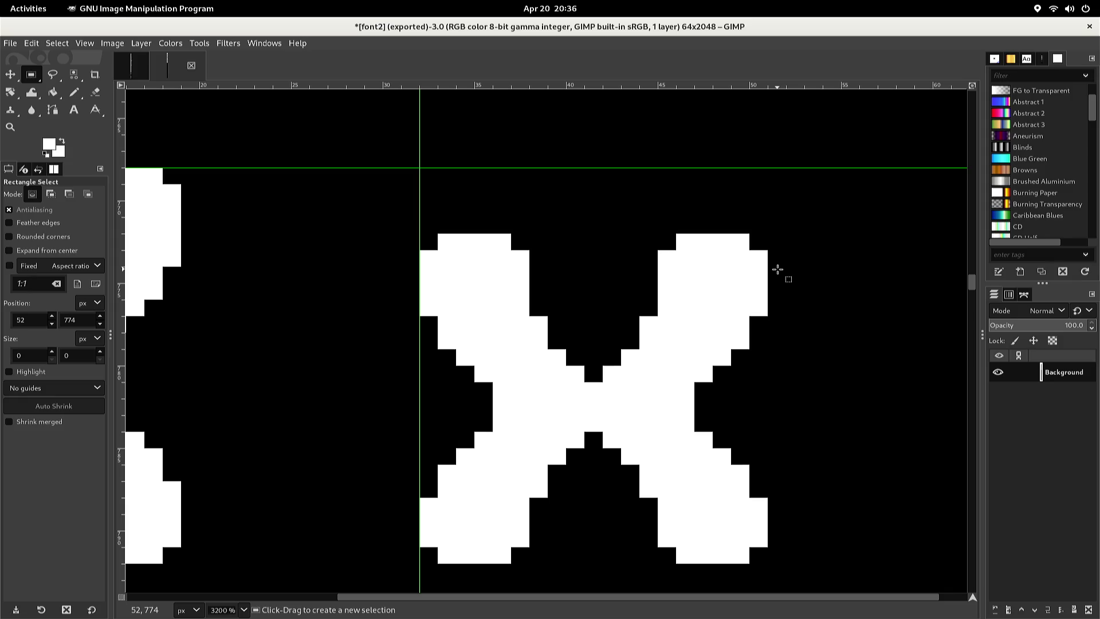
{"action": "key", "text": "n"}
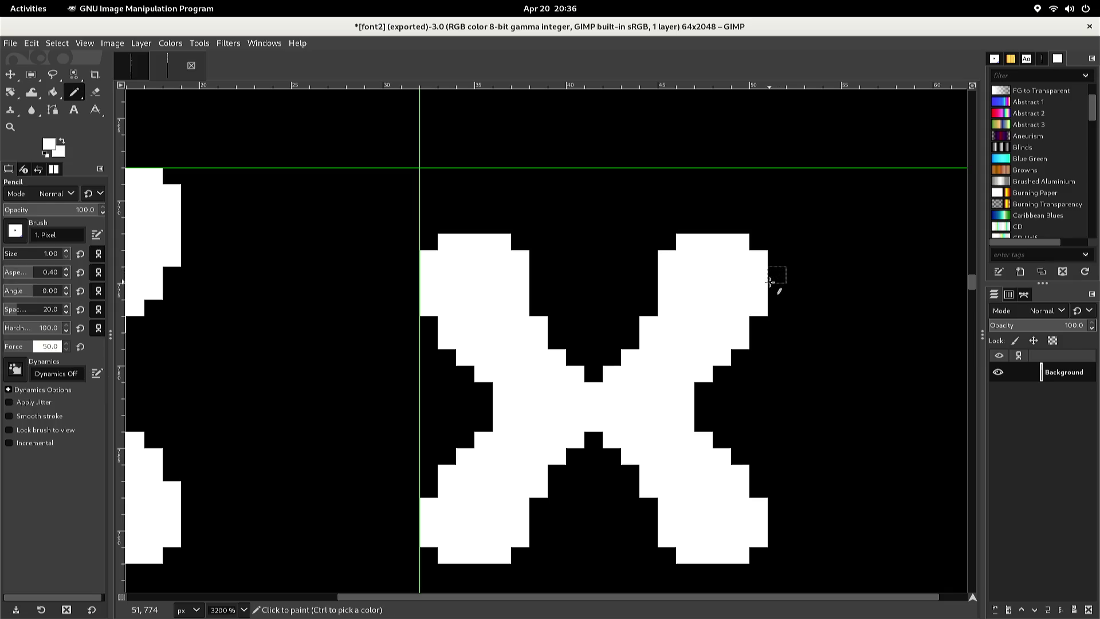
With default colours, pencil stray pixels on the x's left and right inner edges black
{"action": "key", "text": "d"}
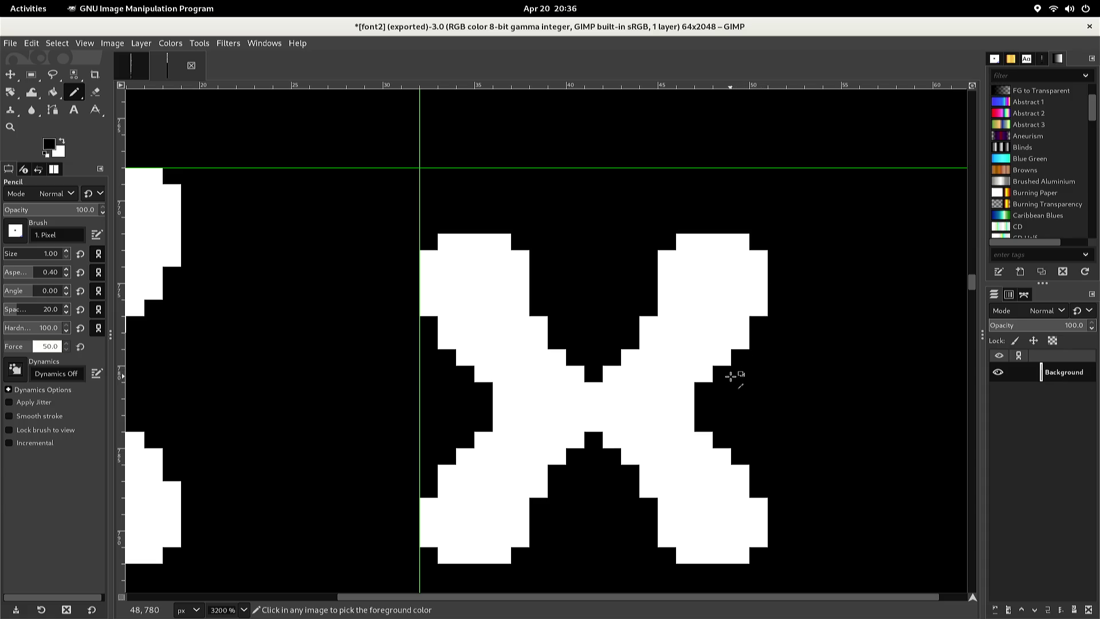
{"action": "left_click", "coordinate": [685, 408]}
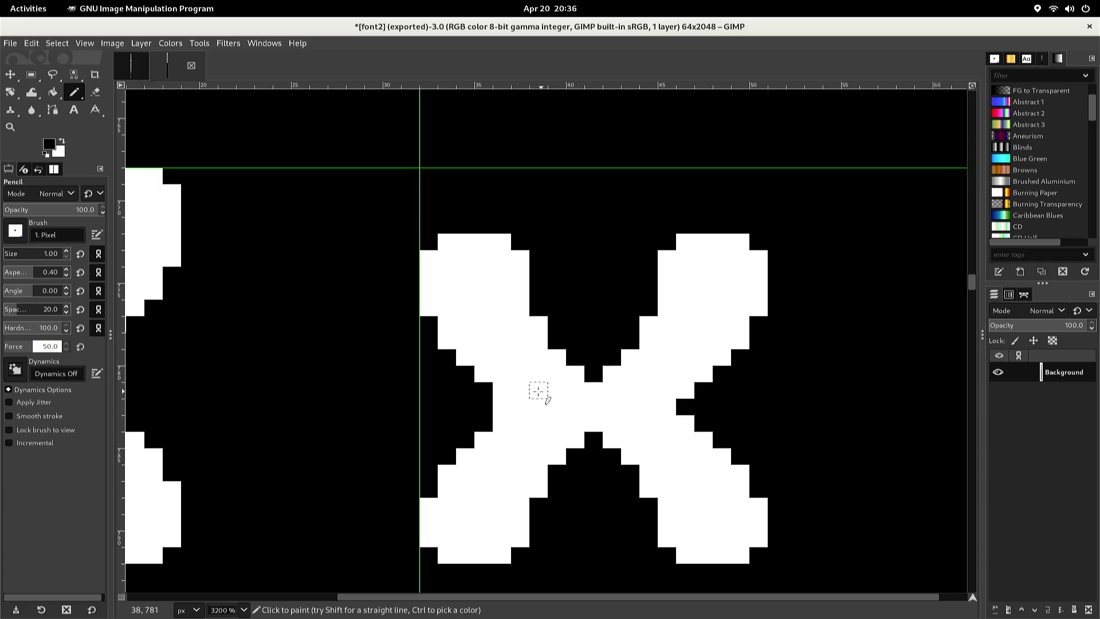
{"action": "left_click", "coordinate": [502, 406]}
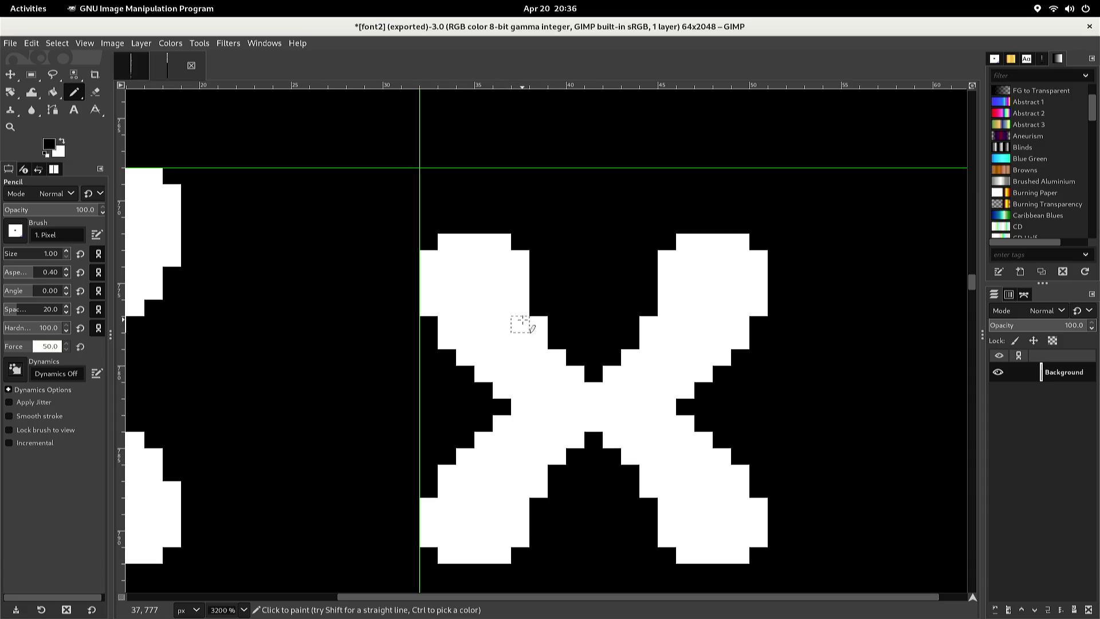
{"action": "right_click", "coordinate": [540, 288]}
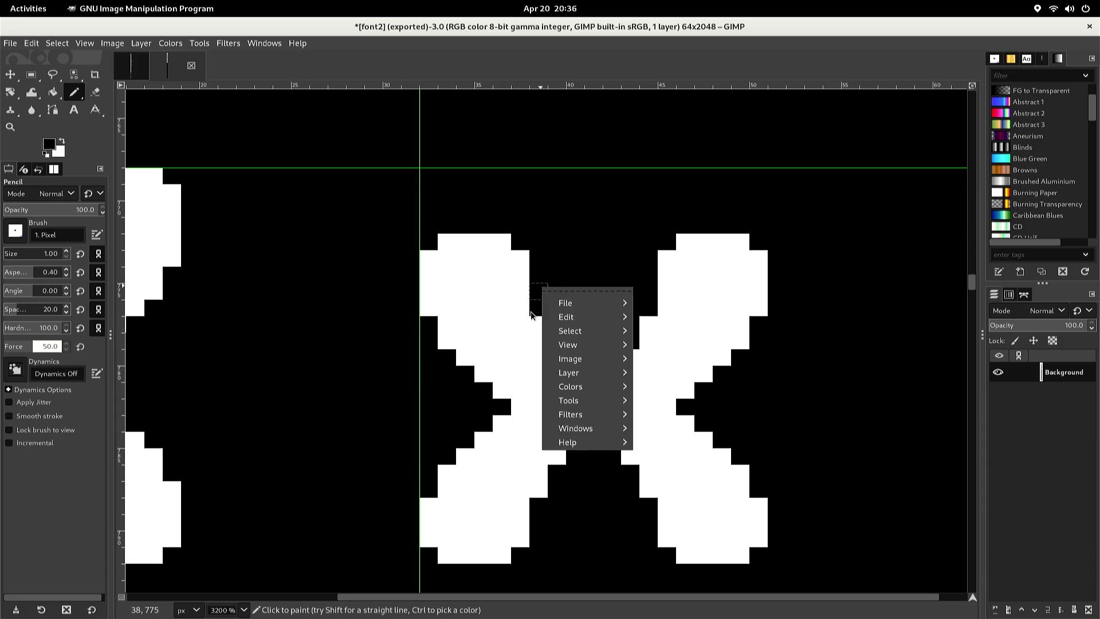
{"action": "left_click", "coordinate": [526, 319]}
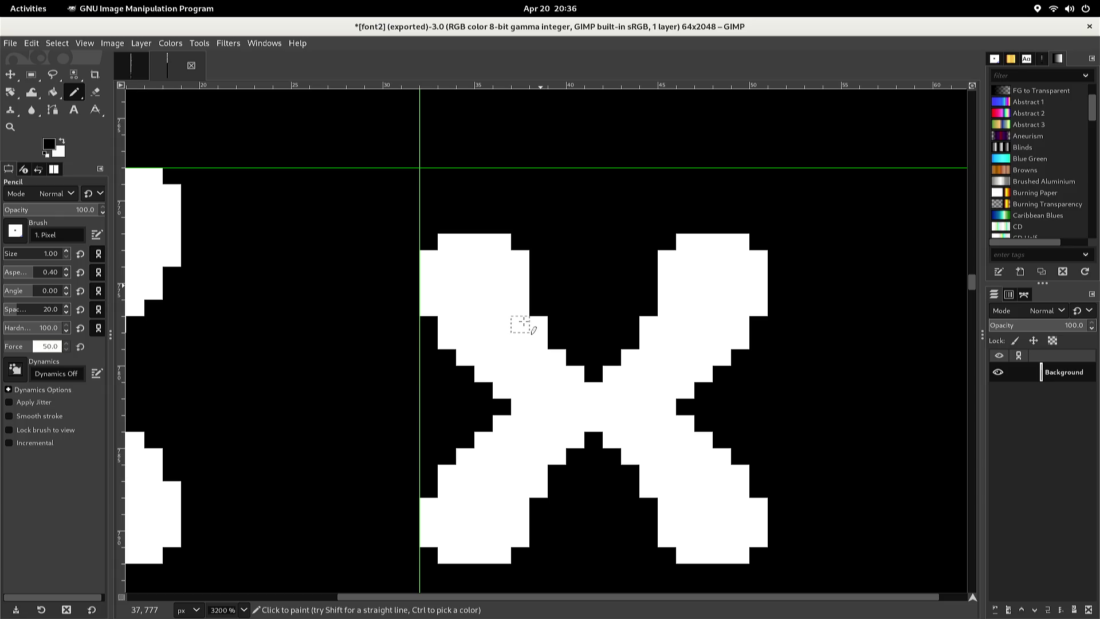
{"action": "scroll", "coordinate": [521, 322], "scroll_direction": "down", "scroll_amount": 2, "text": "ctrl"}
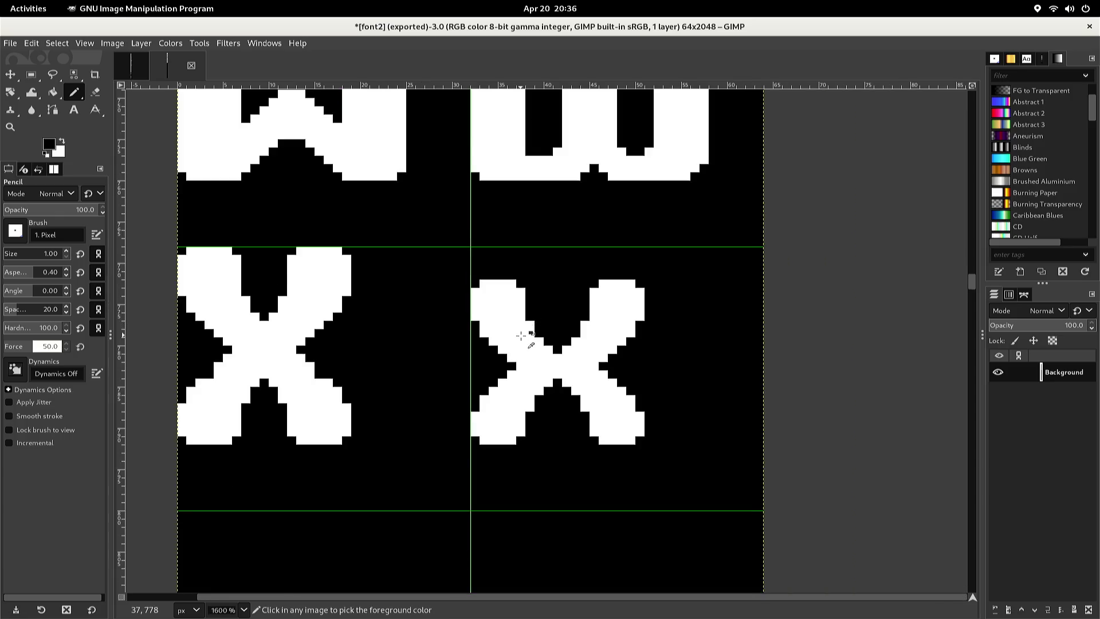
Check the finished x at a different zoom and re-export the sheet to font2.png
{"action": "scroll", "coordinate": [521, 335], "scroll_direction": "down", "scroll_amount": 1, "text": "ctrl"}
{"action": "scroll", "coordinate": [522, 333], "scroll_direction": "up", "scroll_amount": 1, "text": "ctrl"}
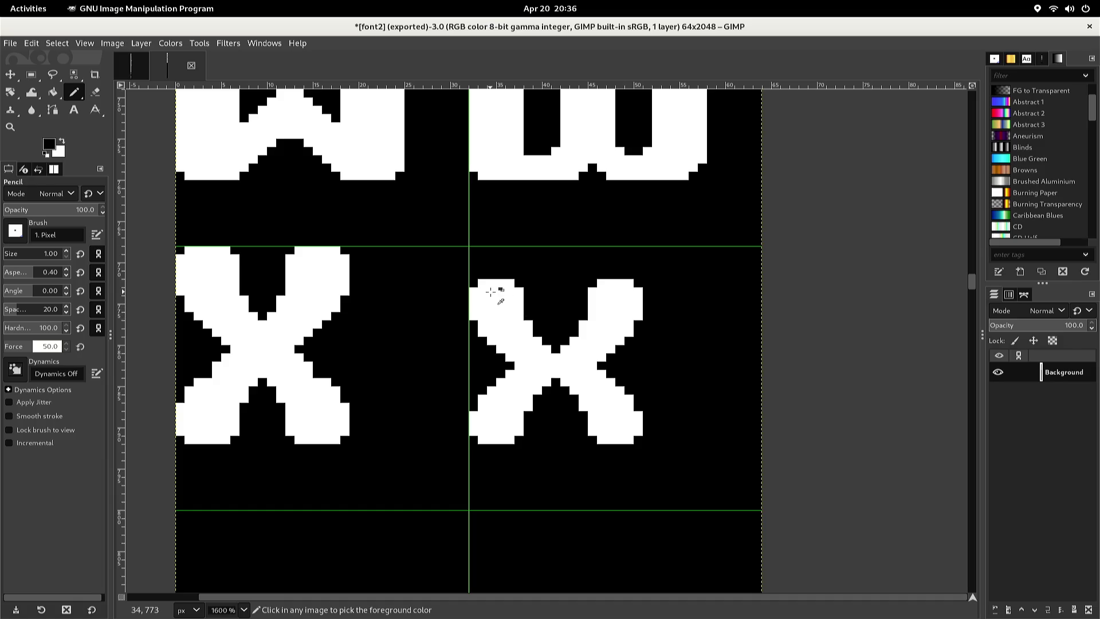
{"action": "key", "text": "ctrl+e"}
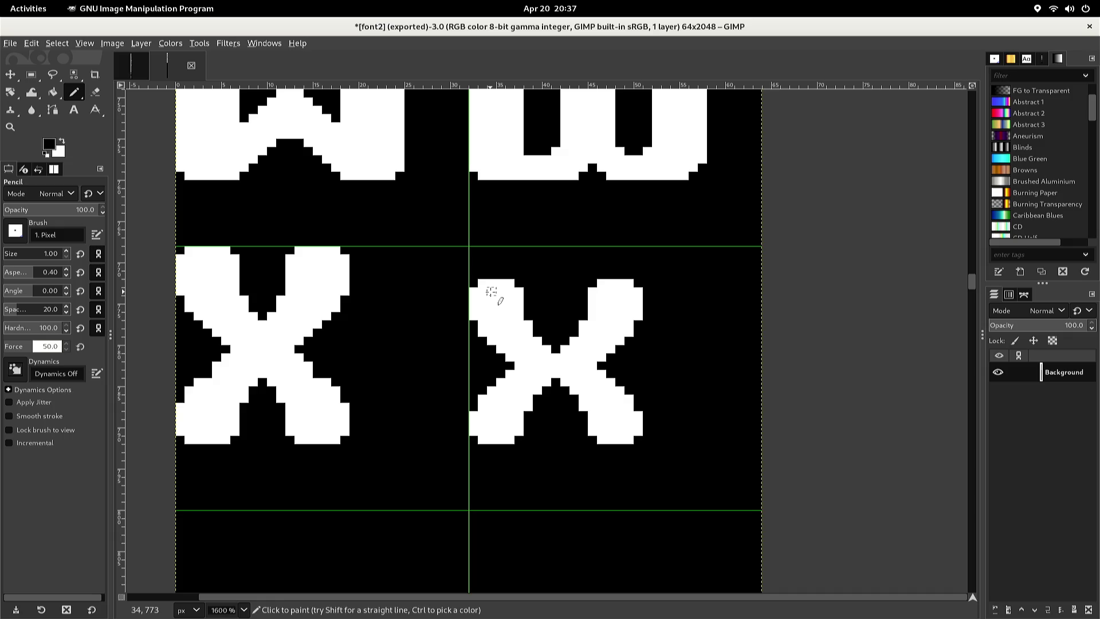
{"action": "key", "text": "ctrl+Tab"}
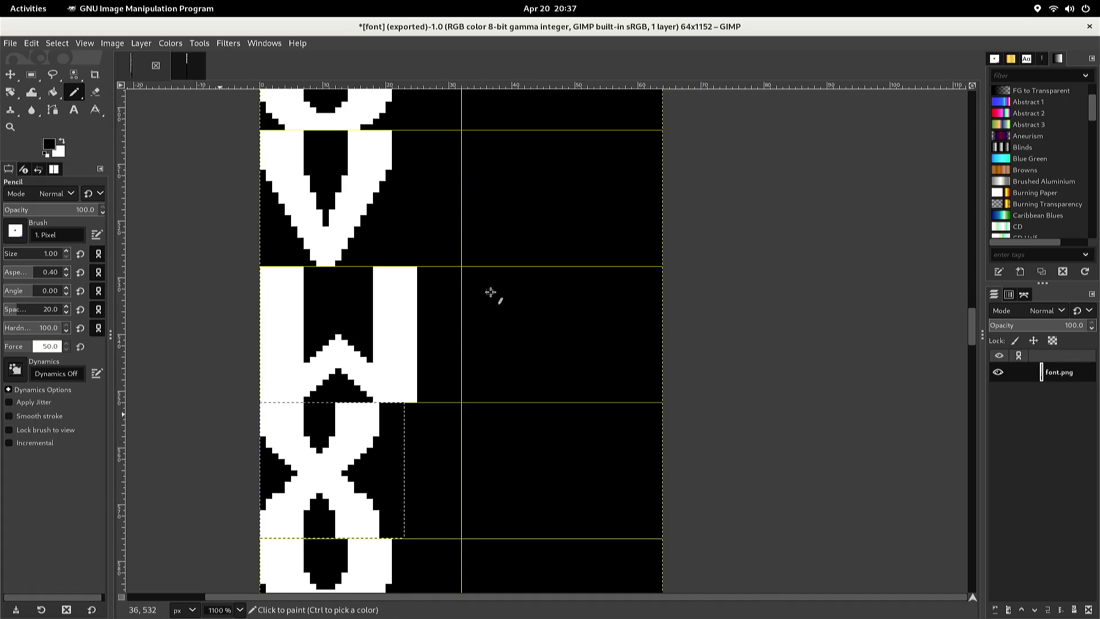
Rectangle-select the y glyph in the other font image
{"action": "key", "text": "r"}
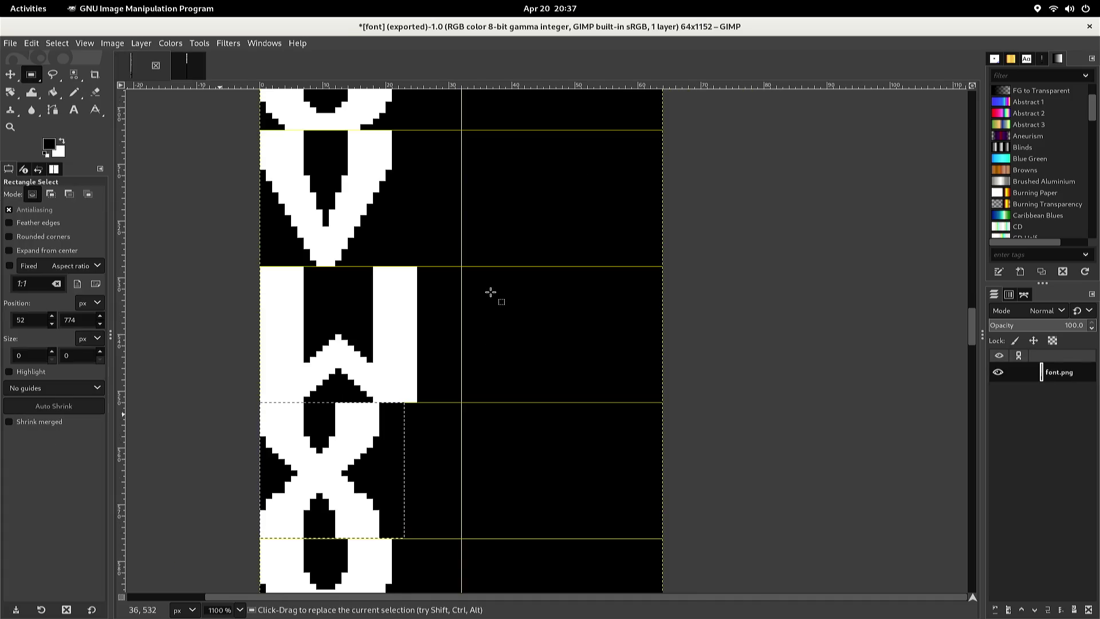
{"action": "scroll", "coordinate": [492, 298], "scroll_direction": "down", "scroll_amount": 5}
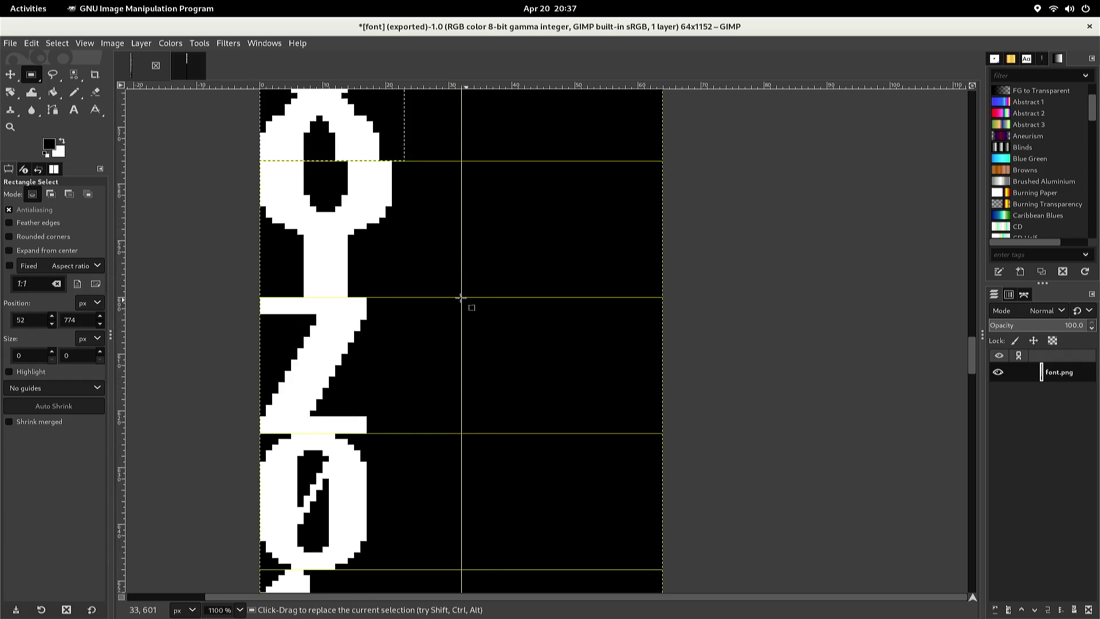
{"action": "left_click_drag", "start_coordinate": [423, 296], "coordinate": [218, 161]}
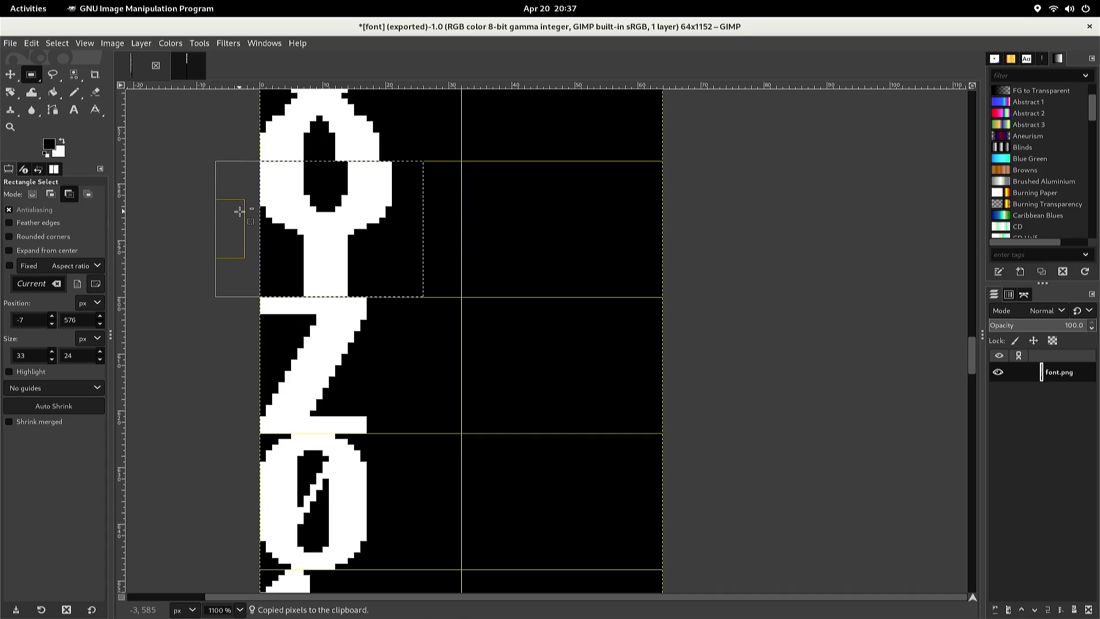
Paste the y into font2 below the x row, anchor it, and blacken a top corner pixel
{"action": "key", "text": "alt+2"}
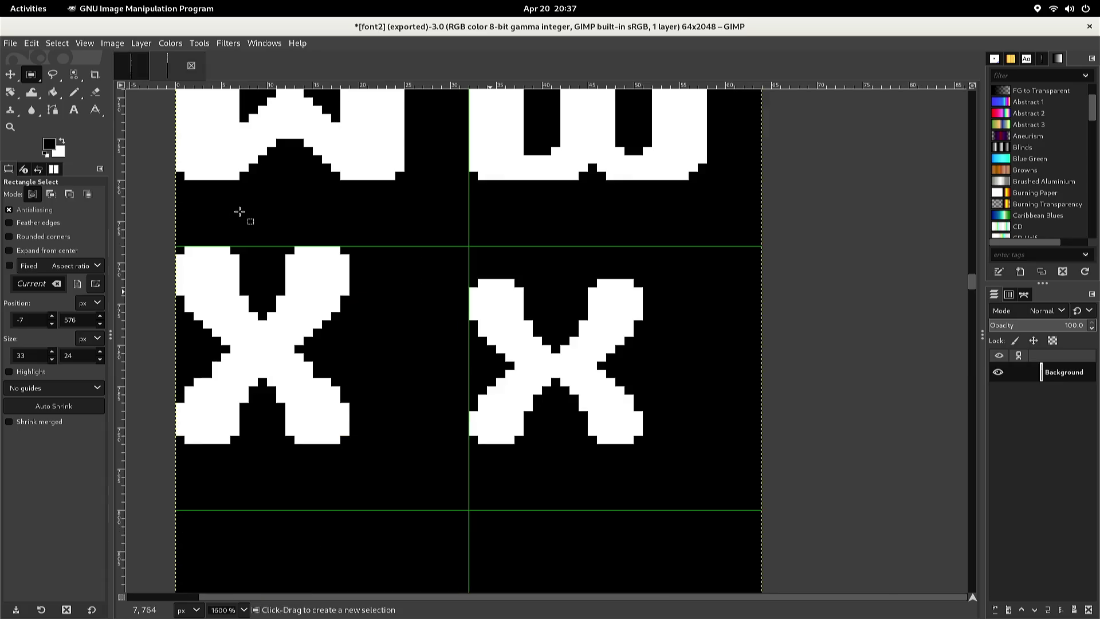
{"action": "key", "text": "ctrl+v"}
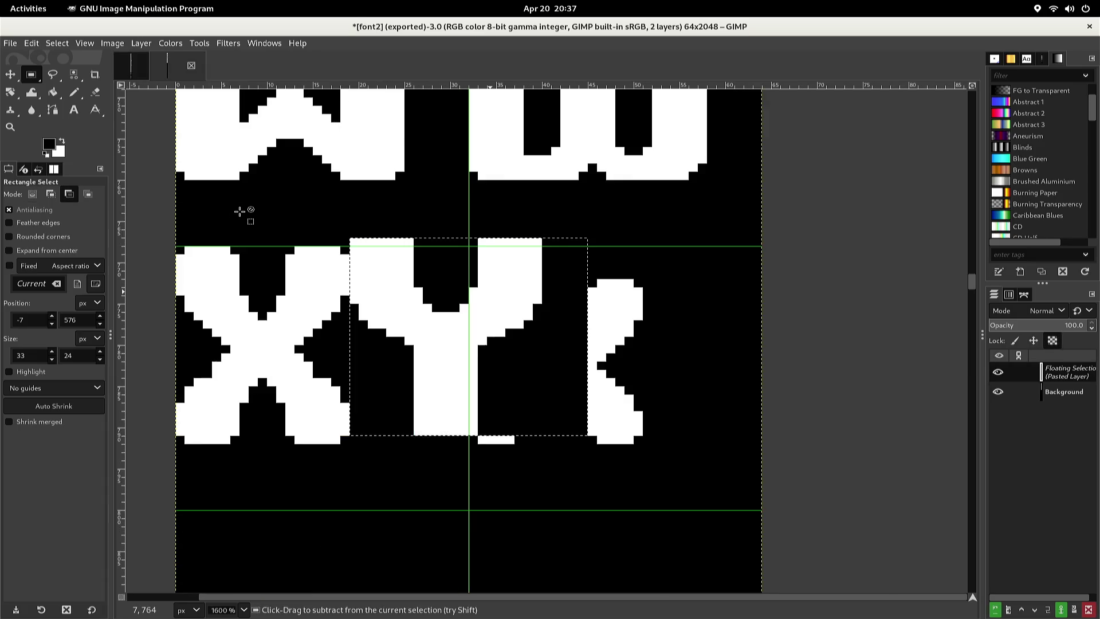
{"action": "key", "text": "Down"}
{"action": "key", "text": "Down"}
{"action": "key", "text": "Down"}
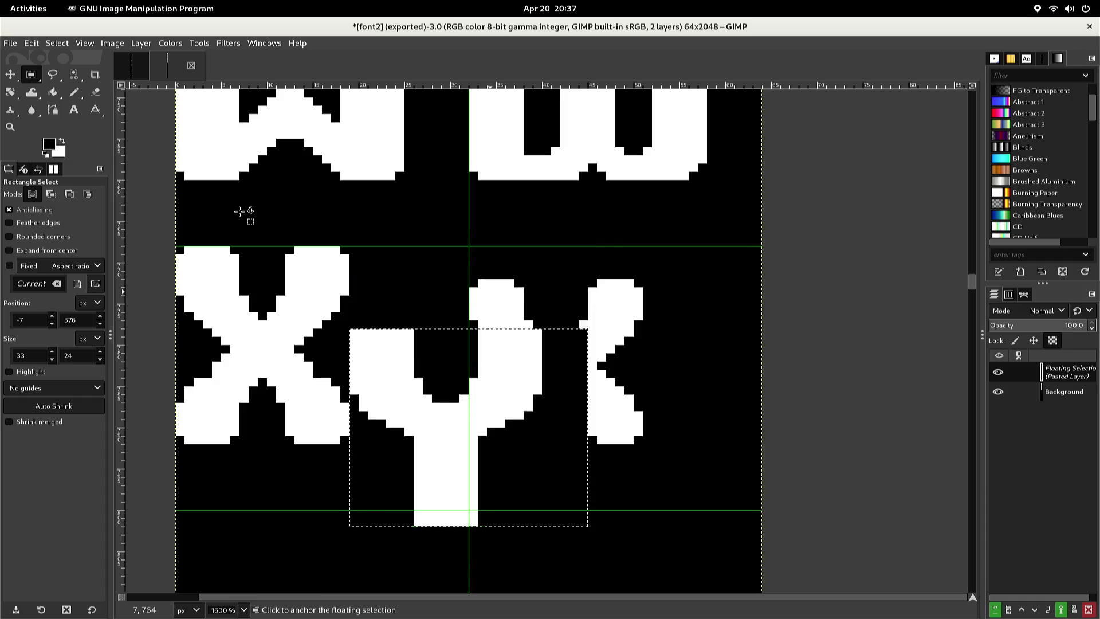
{"action": "key", "text": "Left"}
{"action": "key", "text": "Left"}
{"action": "key", "text": "Left"}
{"action": "key", "text": "Left"}
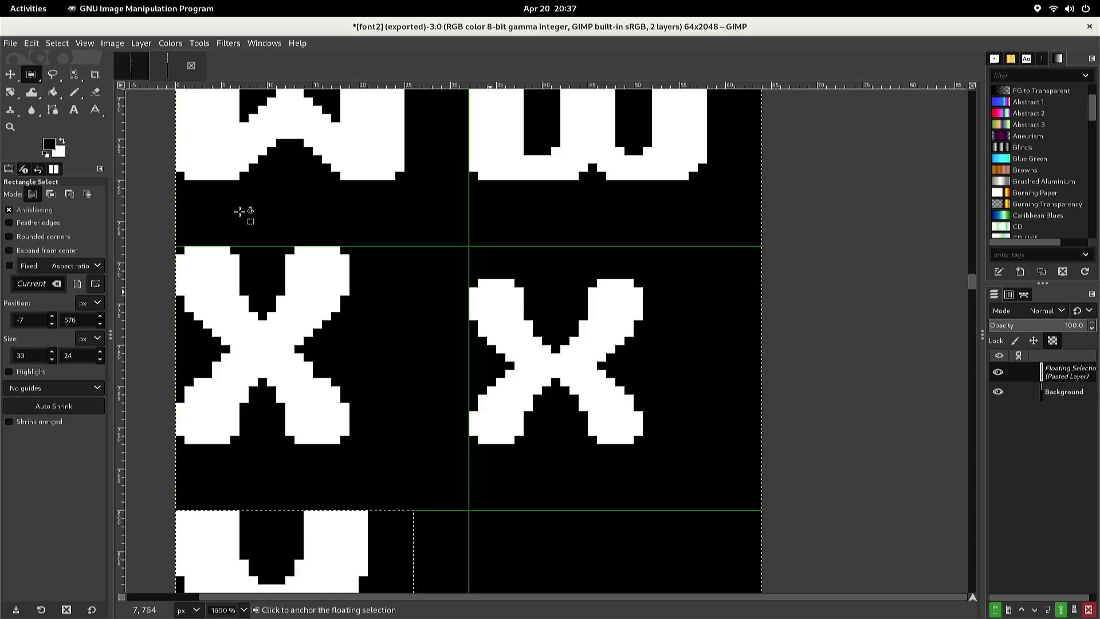
{"action": "left_click", "coordinate": [248, 227]}
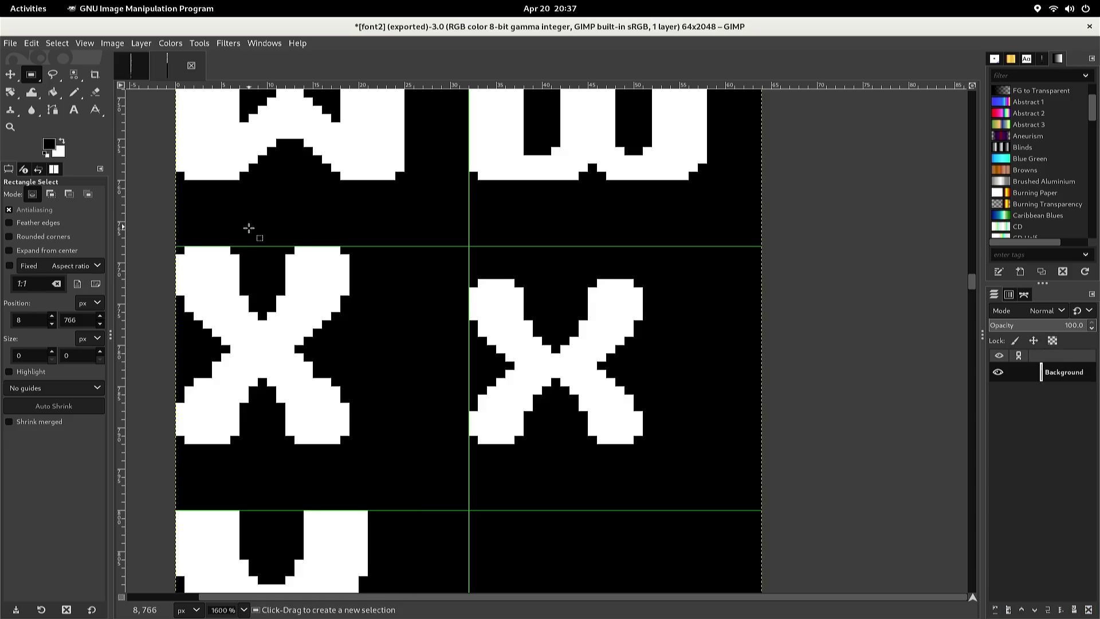
{"action": "scroll", "coordinate": [247, 240], "scroll_direction": "down", "scroll_amount": 4}
{"action": "key", "text": "n"}
{"action": "left_click", "coordinate": [180, 263]}
Blacken corner pixels on the y's arm tops, right arm, and the bottom-left of its stem
{"action": "left_click", "coordinate": [235, 263]}
{"action": "left_click", "coordinate": [308, 263]}
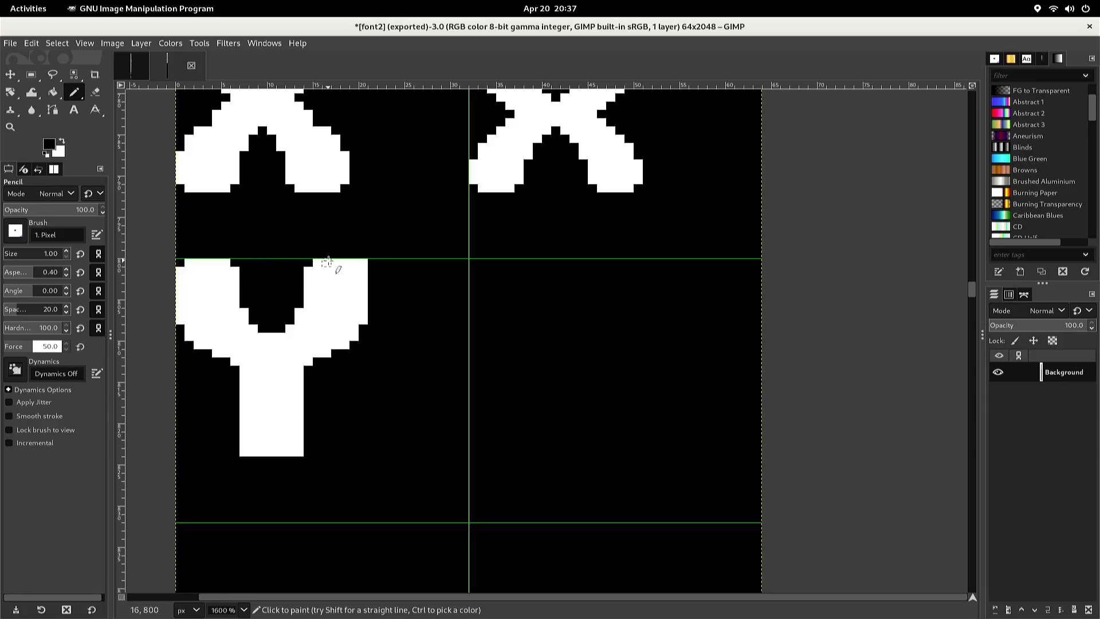
{"action": "left_click", "coordinate": [361, 263]}
{"action": "left_click", "coordinate": [245, 451]}
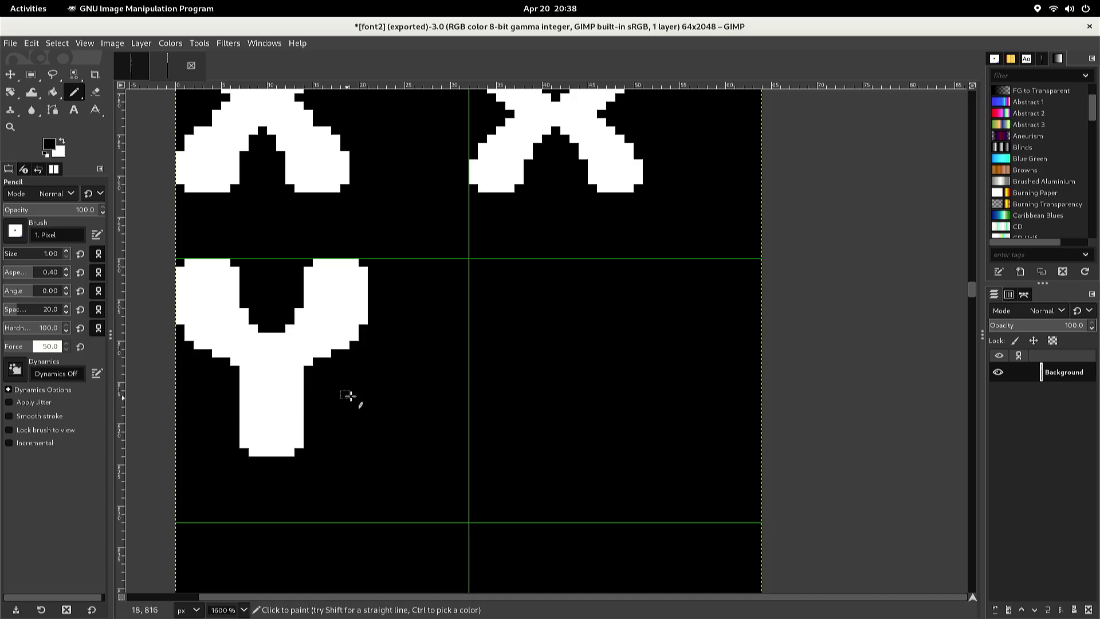
Select the lowercase u glyph in the U/u row and copy it
{"action": "scroll", "coordinate": [347, 396], "scroll_direction": "up", "scroll_amount": 15}
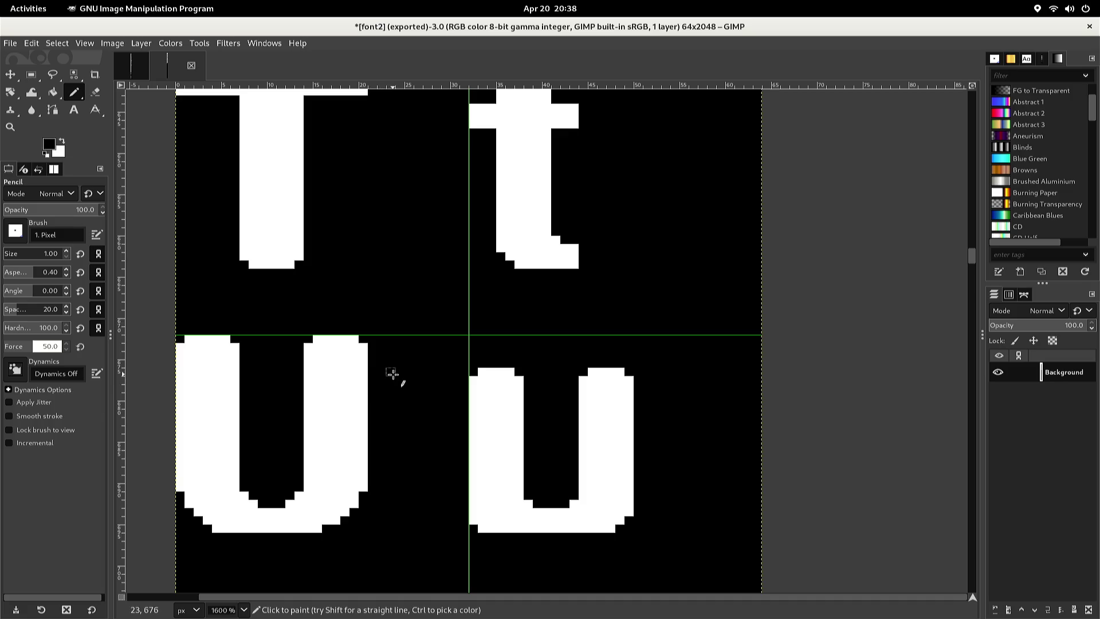
{"action": "key", "text": "r"}
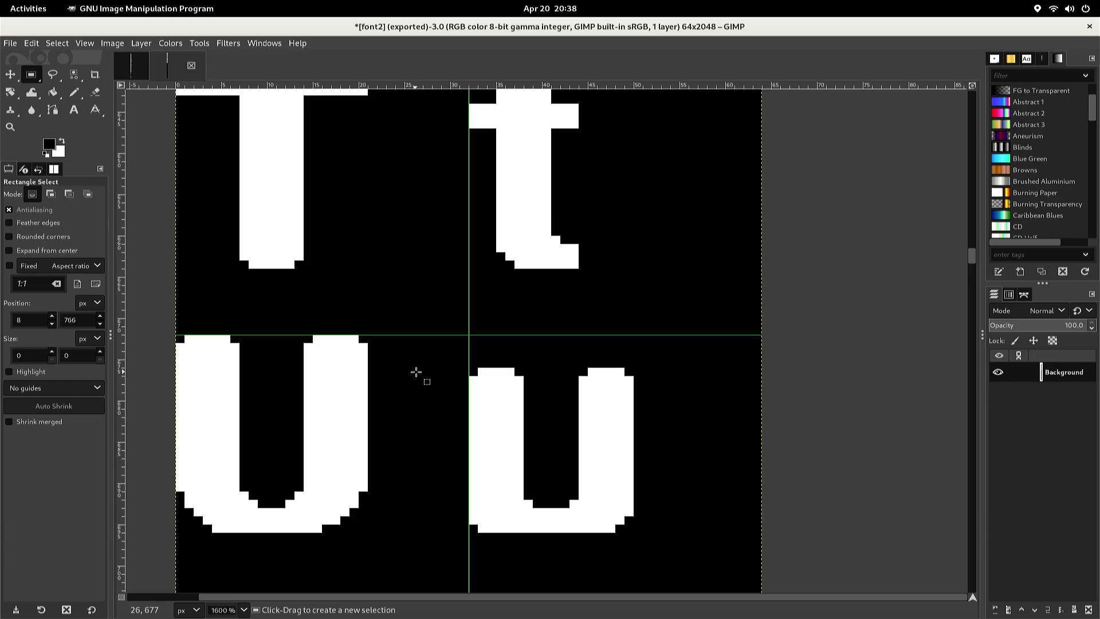
{"action": "mouse_move", "coordinate": [441, 368]}
{"action": "left_mouse_down"}
{"action": "mouse_move", "coordinate": [438, 394]}
{"action": "mouse_move", "coordinate": [472, 452]}
{"action": "mouse_move", "coordinate": [559, 533]}
{"action": "mouse_move", "coordinate": [624, 536]}
{"action": "mouse_move", "coordinate": [625, 525]}
{"action": "left_mouse_up"}
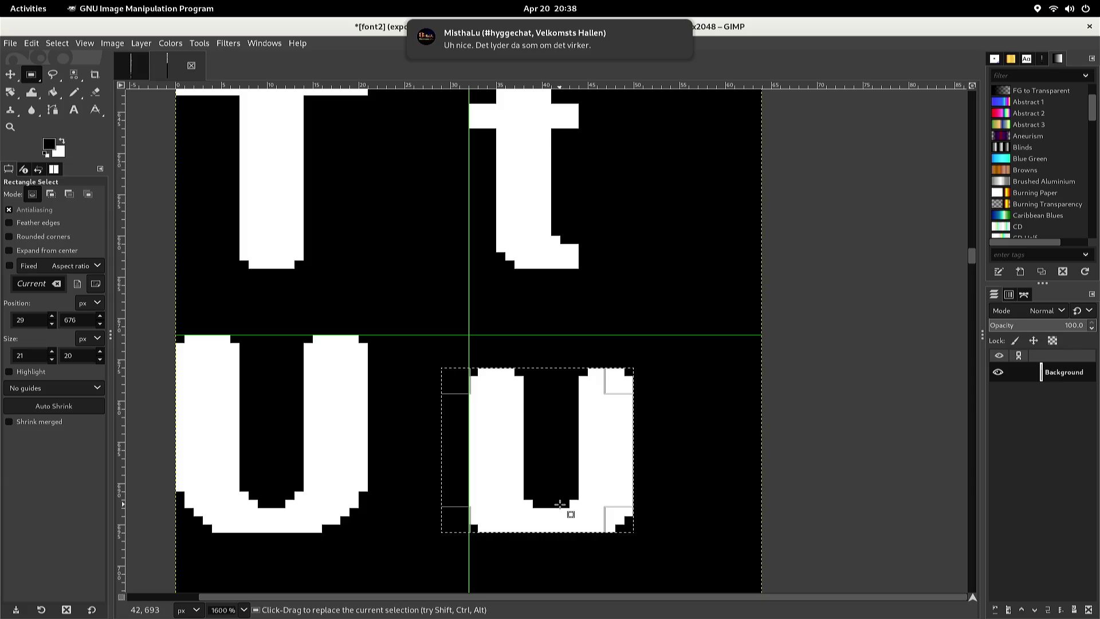
{"action": "key", "text": "ctrl+c"}
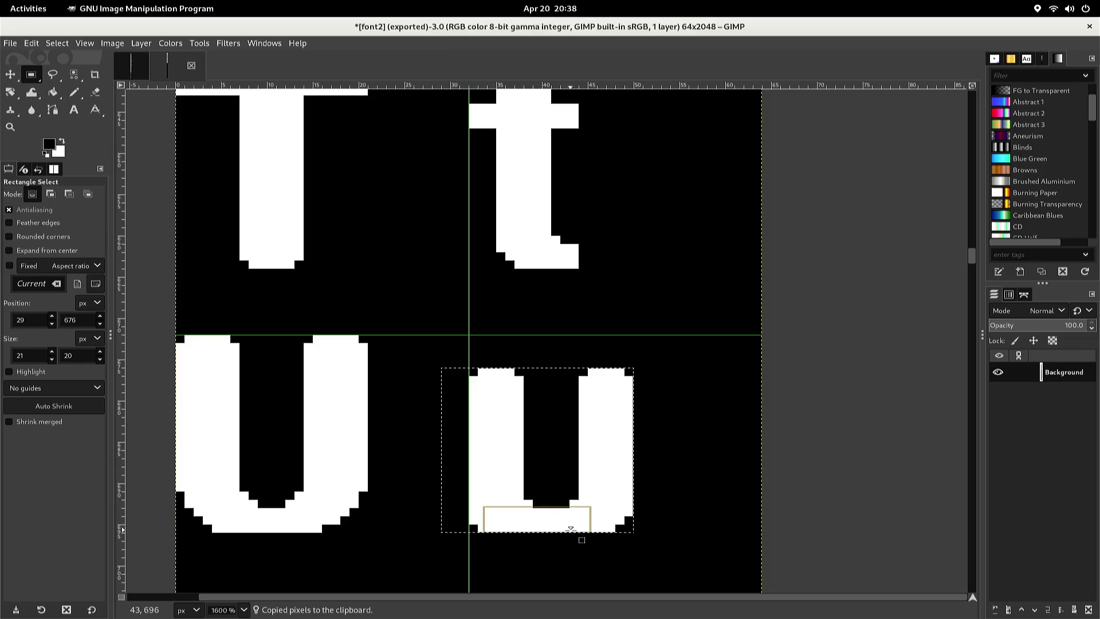
Deselect, then touch the u's bottom-left corner pixel with the Pencil
{"action": "key", "text": "shift+ctrl+a"}
{"action": "key", "text": "n"}
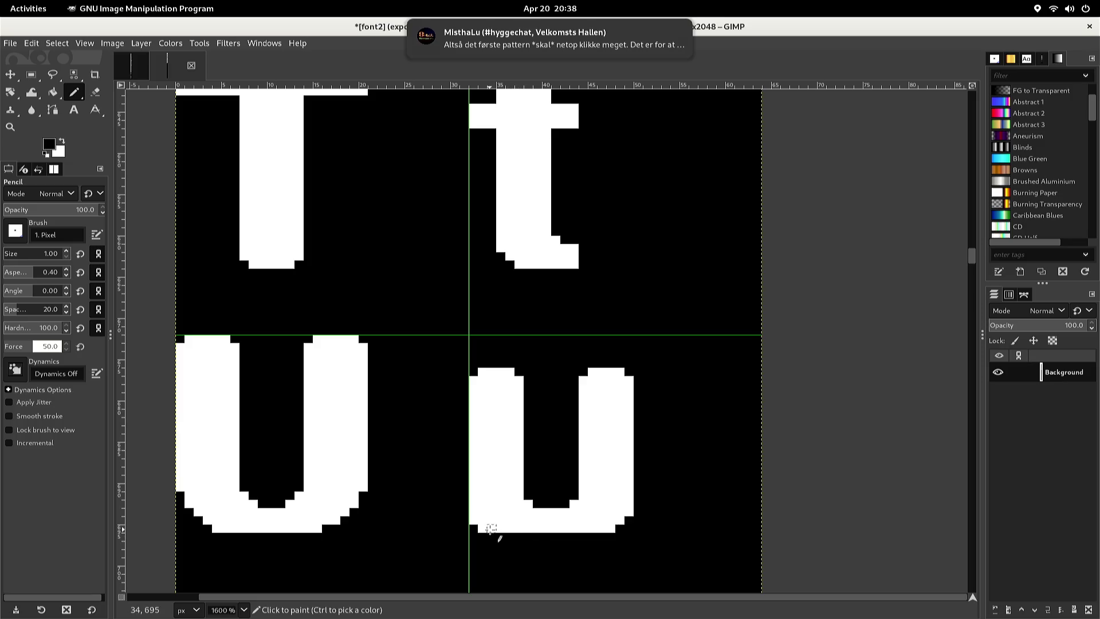
{"action": "left_click", "coordinate": [478, 530]}
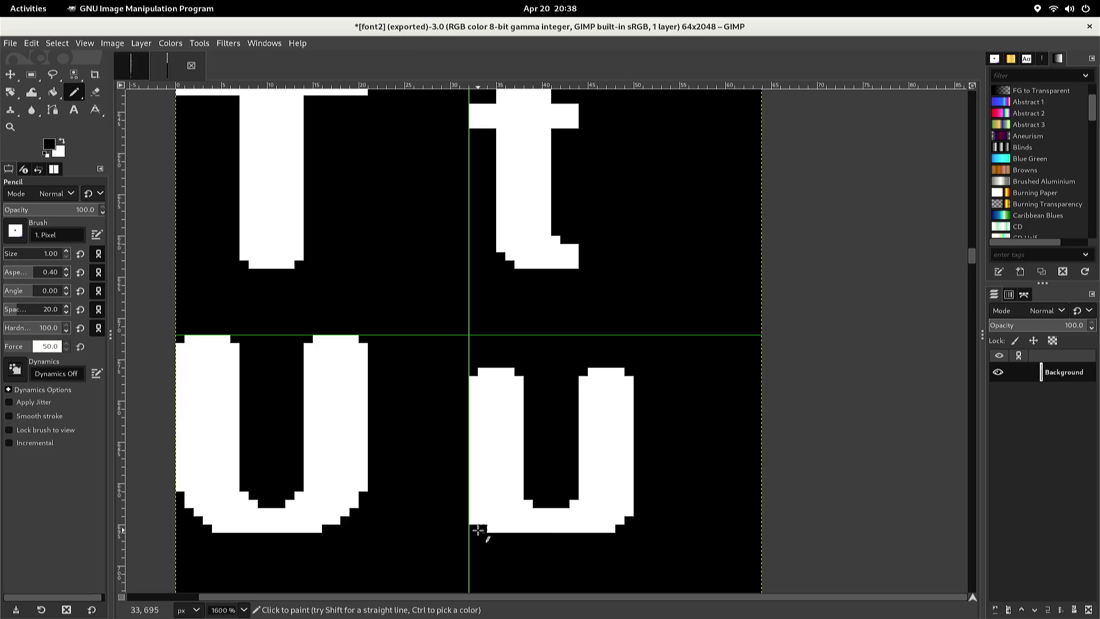
{"action": "right_click", "coordinate": [476, 528]}
{"action": "key", "text": "Escape"}
Scroll down to the Y row and paste the copied u
{"action": "scroll", "coordinate": [481, 528], "scroll_direction": "down", "scroll_amount": 2}
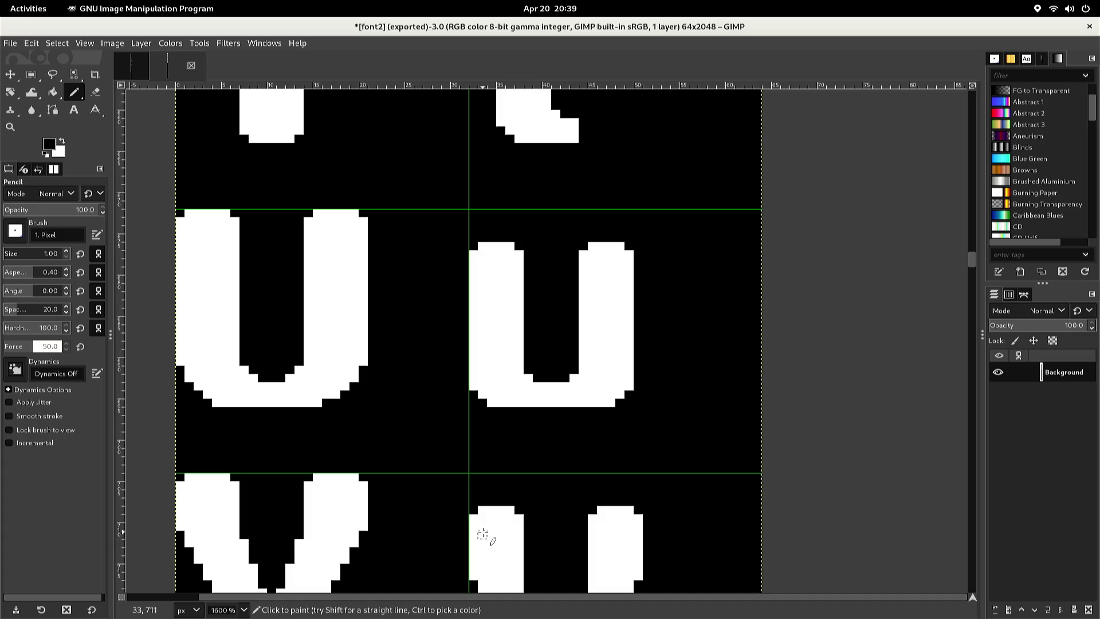
{"action": "scroll", "coordinate": [482, 534], "scroll_direction": "down", "scroll_amount": 2}
{"action": "scroll", "coordinate": [484, 525], "scroll_direction": "down", "scroll_amount": 2}
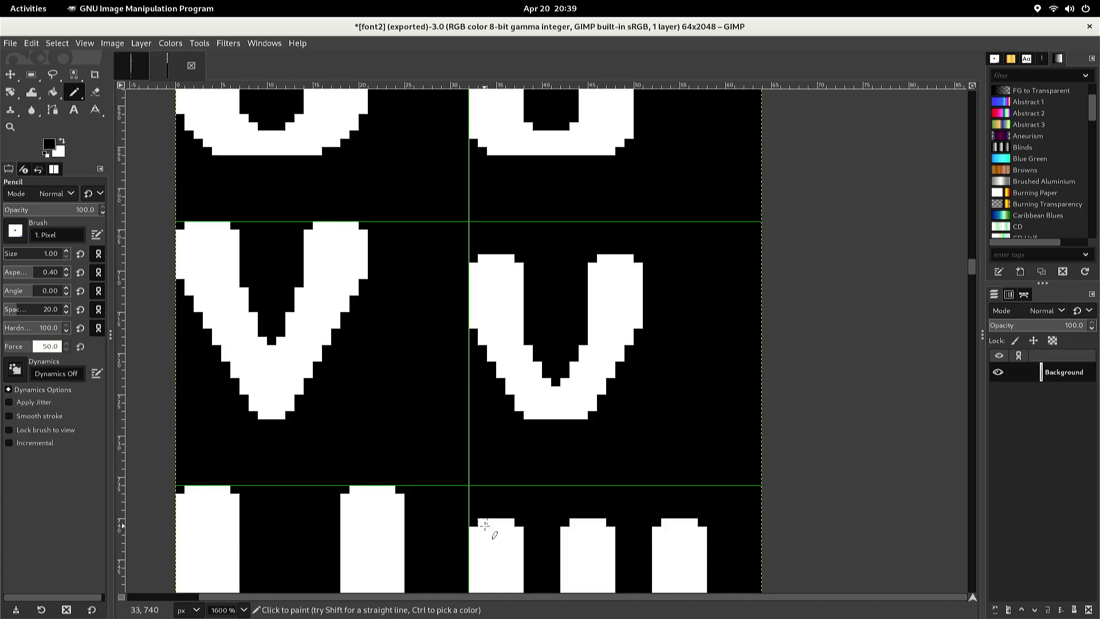
{"action": "scroll", "coordinate": [484, 525], "scroll_direction": "down", "scroll_amount": 12}
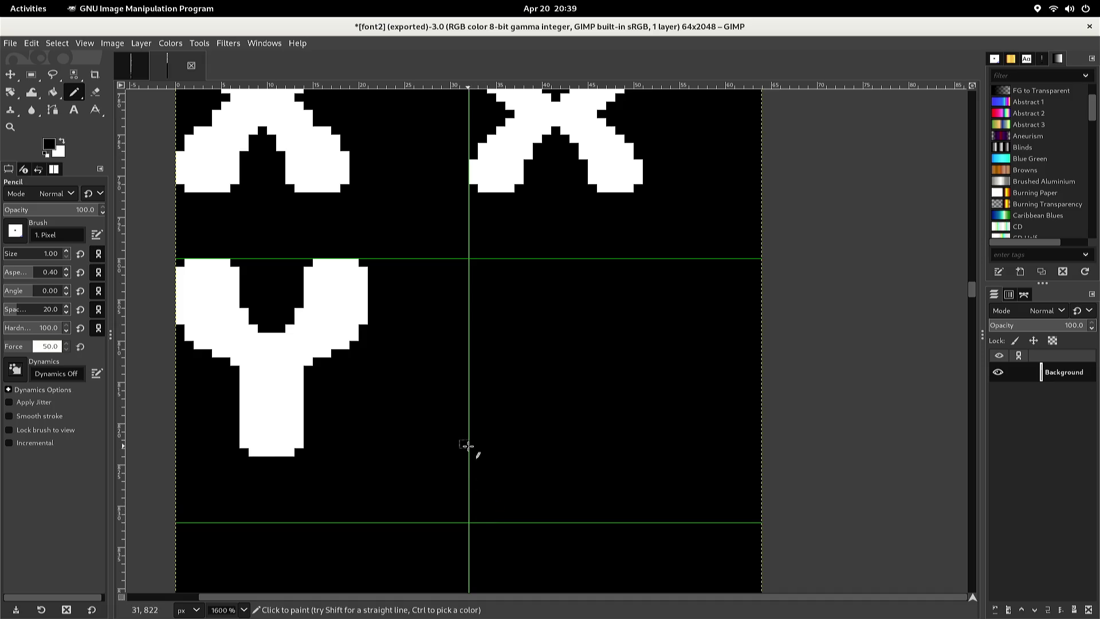
{"action": "key", "text": "ctrl+v"}
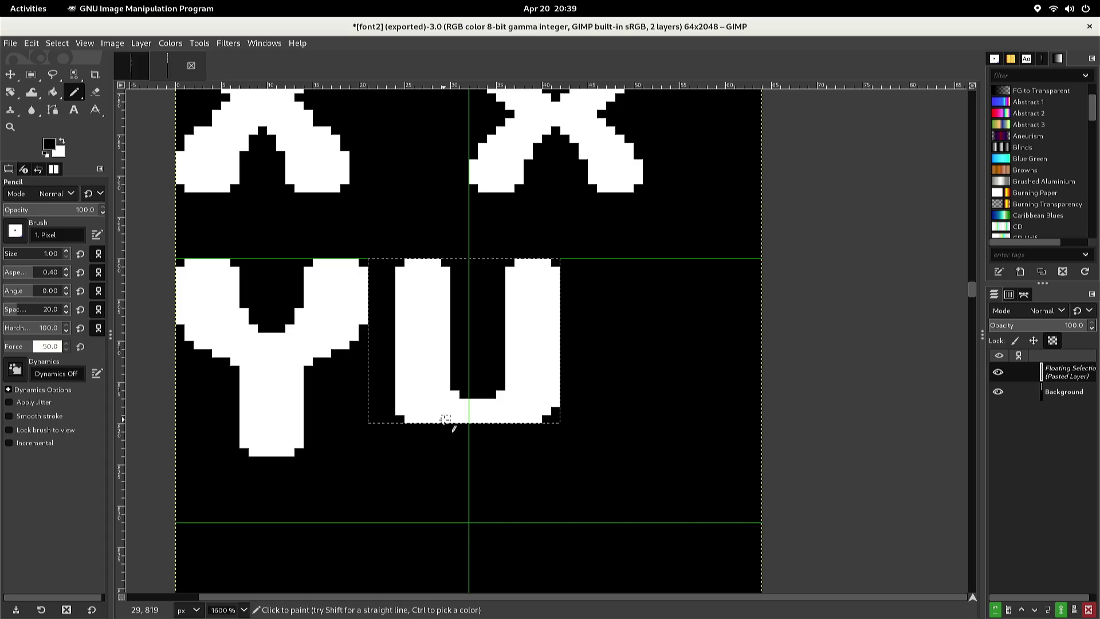
Nudge the pasted u pixel by pixel into the lowercase y cell and anchor it
{"action": "key", "text": "r"}
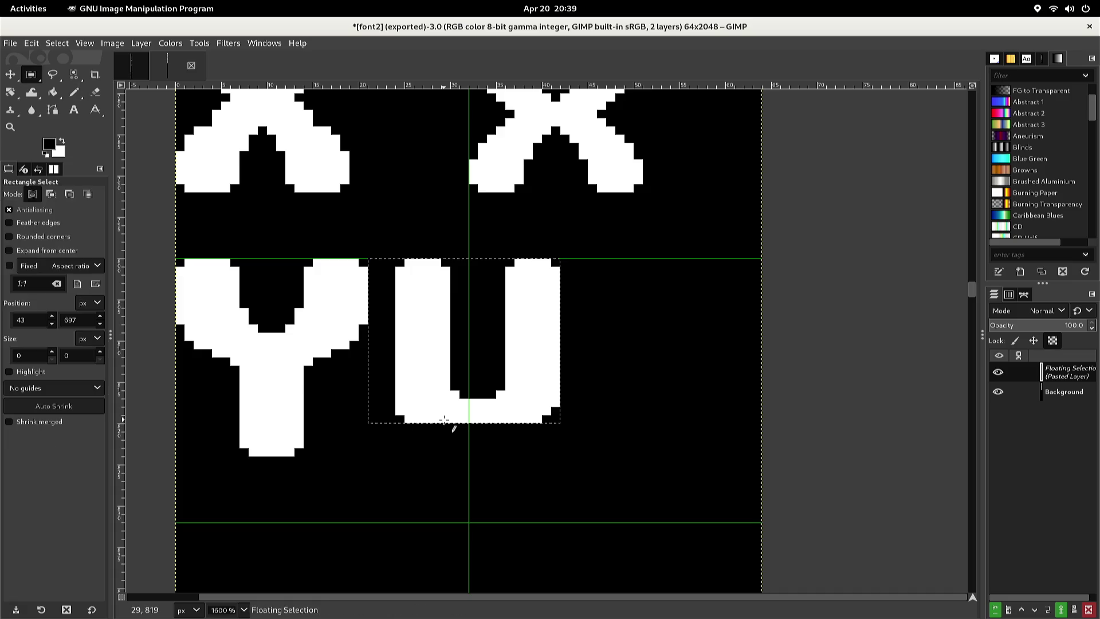
{"action": "key", "text": "Down"}
{"action": "key", "text": "Down"}
{"action": "key", "text": "Down"}
{"action": "key", "text": "Down"}
{"action": "key", "text": "Down"}
{"action": "key", "text": "Up"}
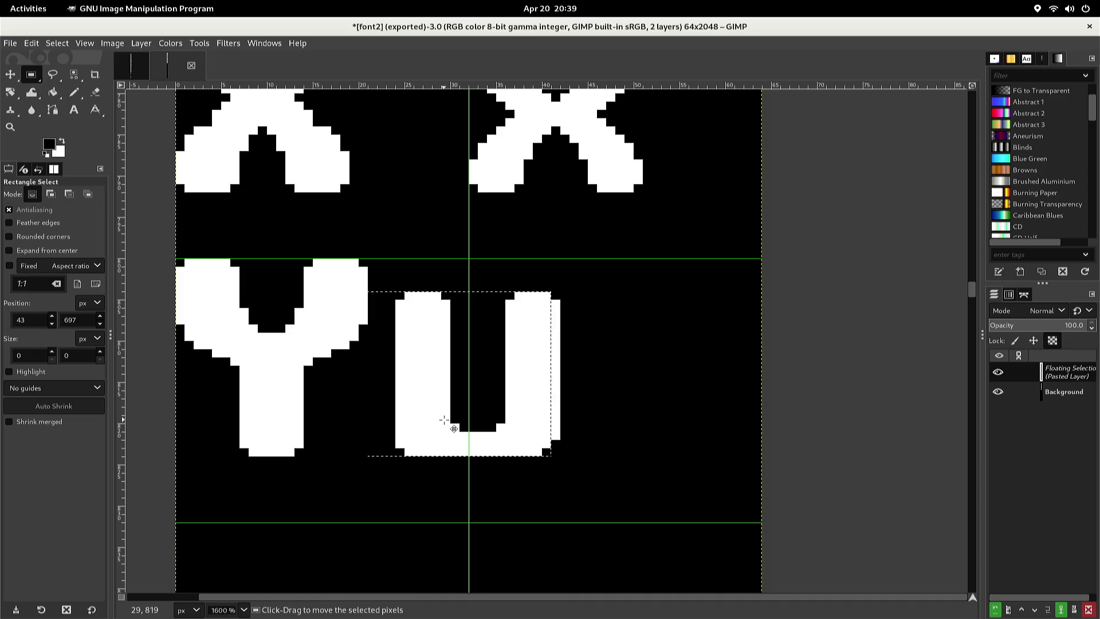
{"action": "key", "text": "Left"}
{"action": "key", "text": "Left"}
{"action": "key", "text": "Left"}
{"action": "key", "text": "Left"}
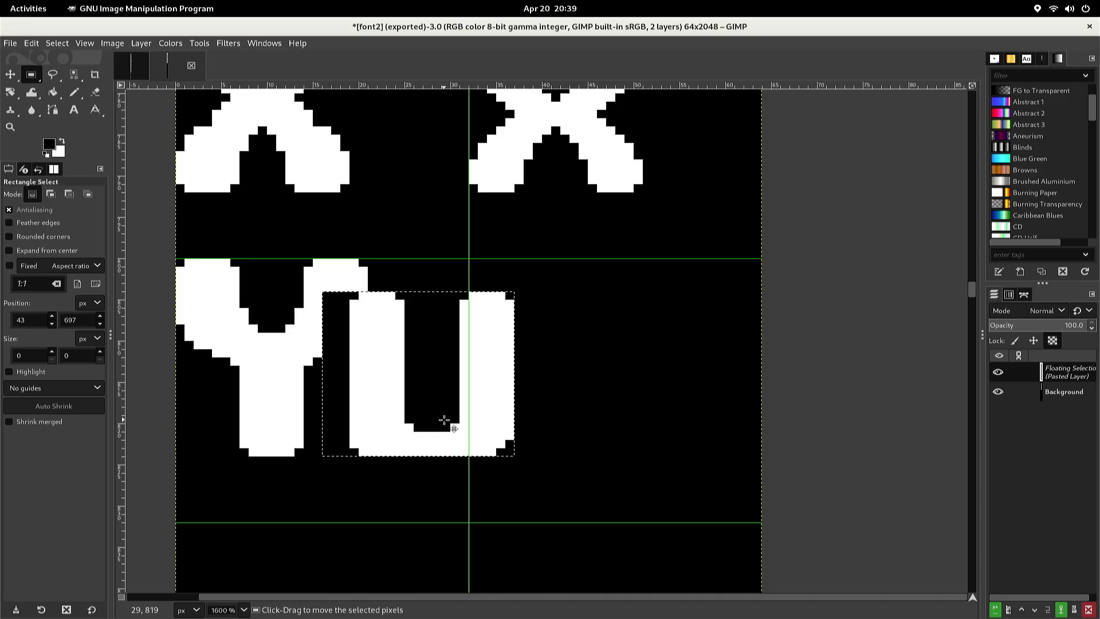
{"action": "key", "text": "Left"}
{"action": "key", "text": "Left"}
{"action": "key", "text": "Right"}
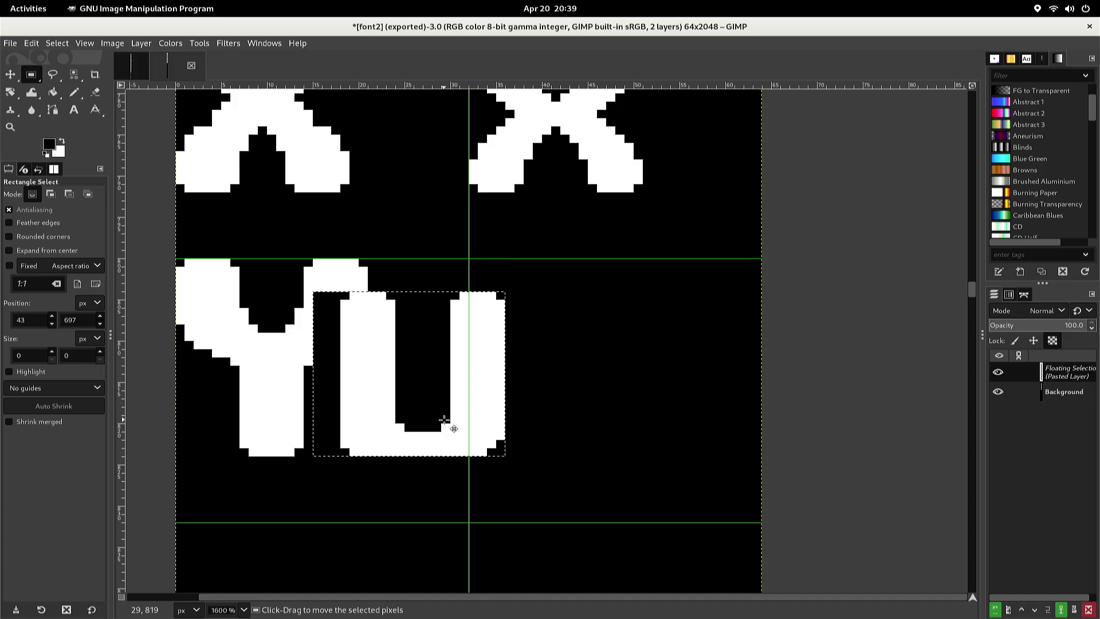
{"action": "key", "text": "Right"}
{"action": "key", "text": "Right"}
{"action": "key", "text": "Right"}
{"action": "key", "text": "Left"}
{"action": "key", "text": "Left"}
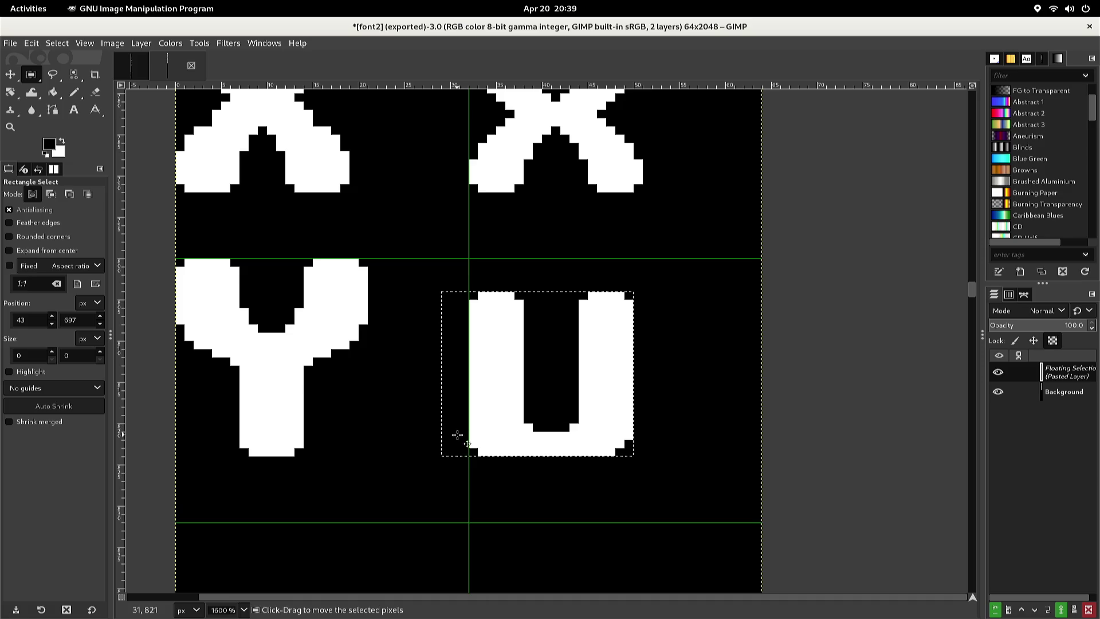
{"action": "left_click", "coordinate": [425, 442]}
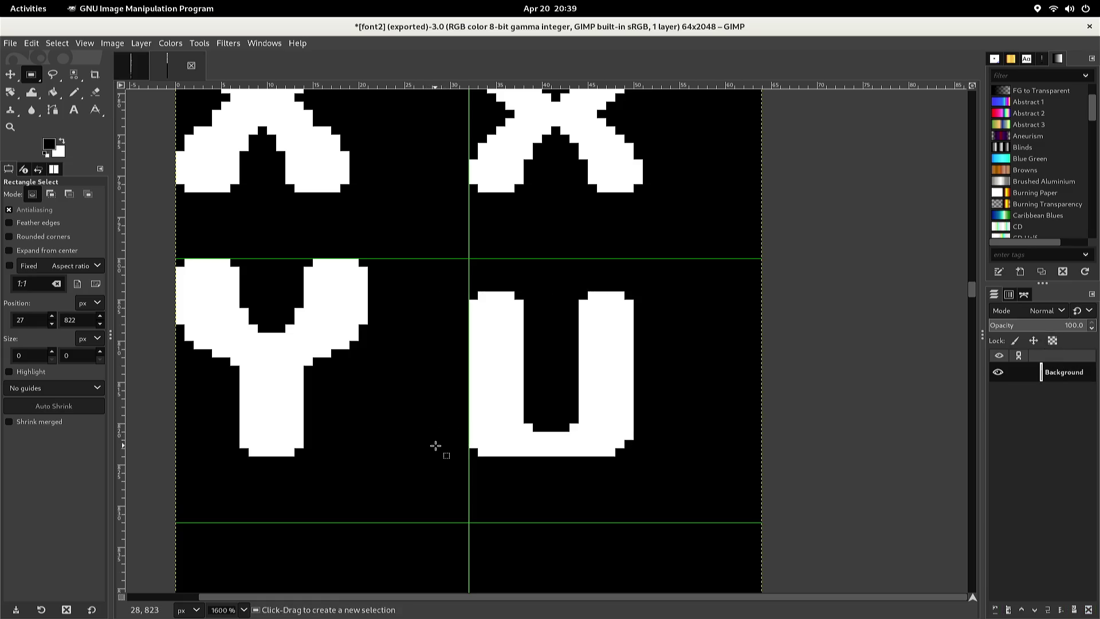
Duplicate the u's bottom curve just below it and anchor it to start the descender
{"action": "mouse_move", "coordinate": [449, 454]}
{"action": "left_mouse_down"}
{"action": "mouse_move", "coordinate": [616, 443]}
{"action": "mouse_move", "coordinate": [637, 406]}
{"action": "left_mouse_up"}
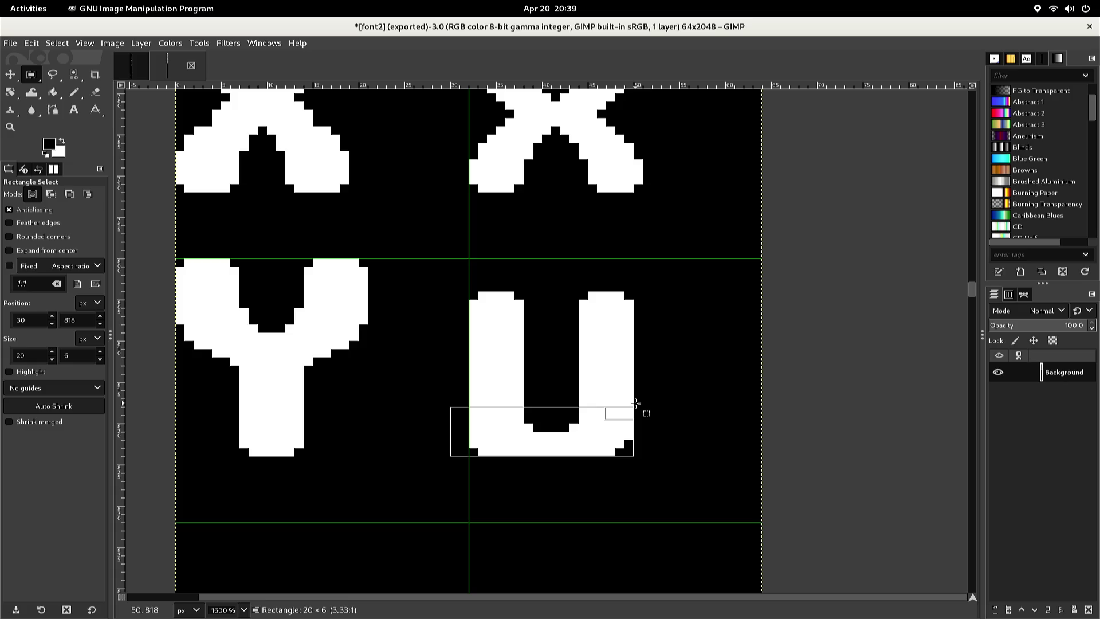
{"action": "left_click_drag", "start_coordinate": [636, 403], "coordinate": [636, 404]}
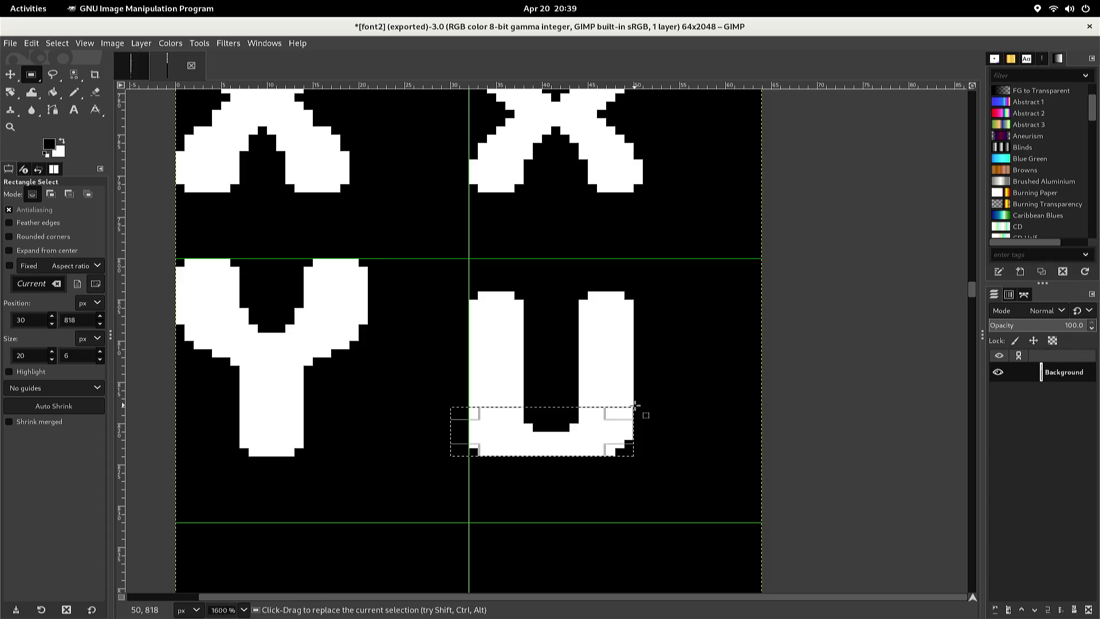
{"action": "key", "text": "ctrl+c"}
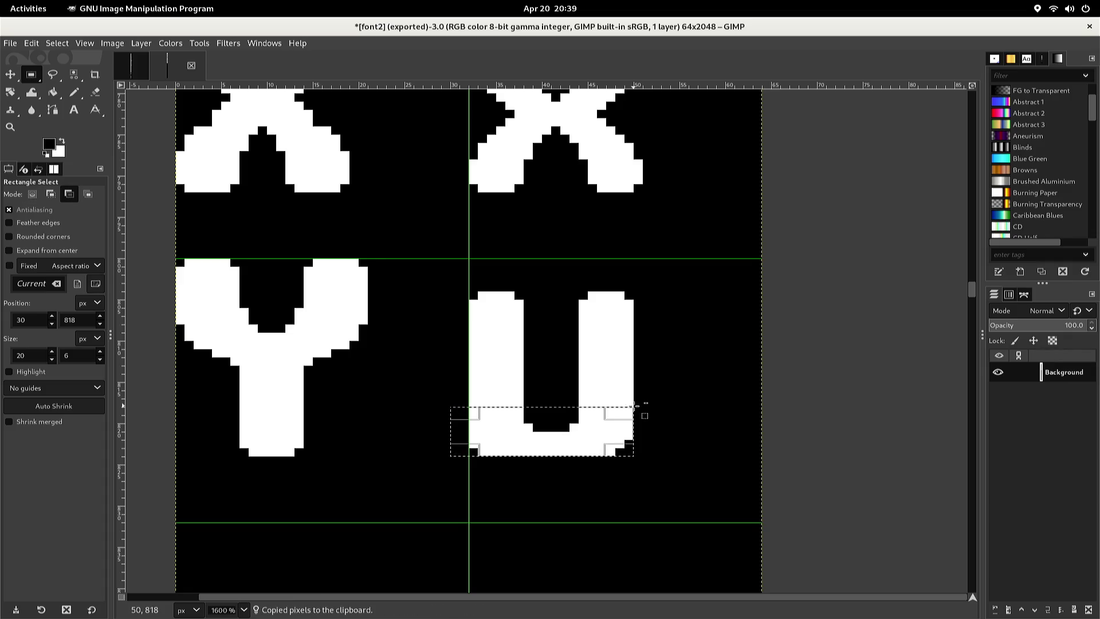
{"action": "key", "text": "ctrl+v"}
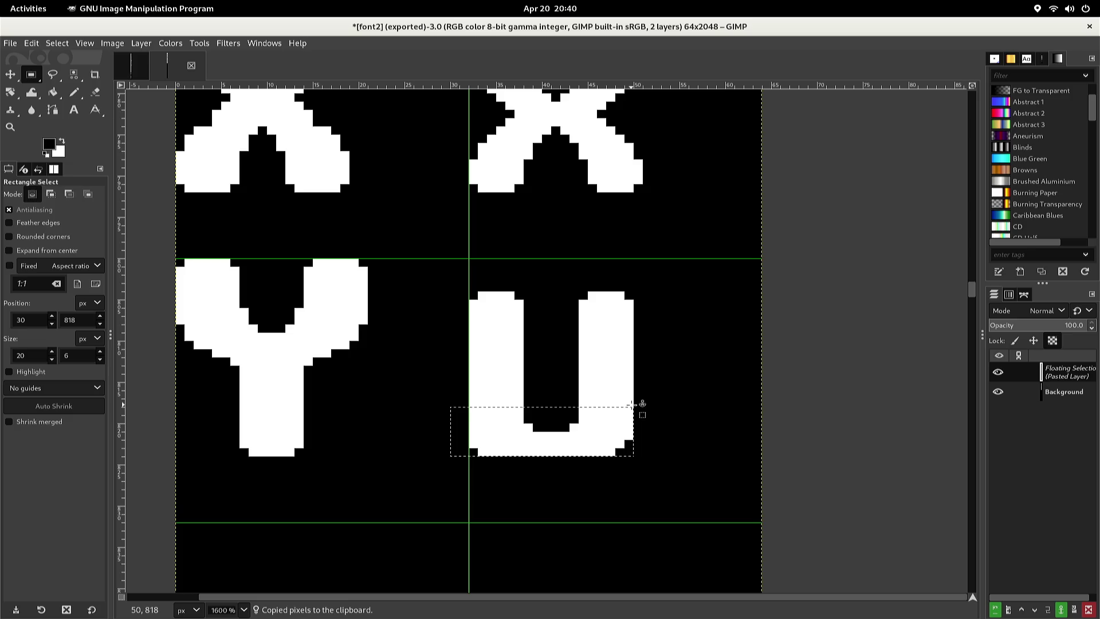
{"action": "key", "text": "Down"}
{"action": "key", "text": "Down"}
{"action": "key", "text": "Down"}
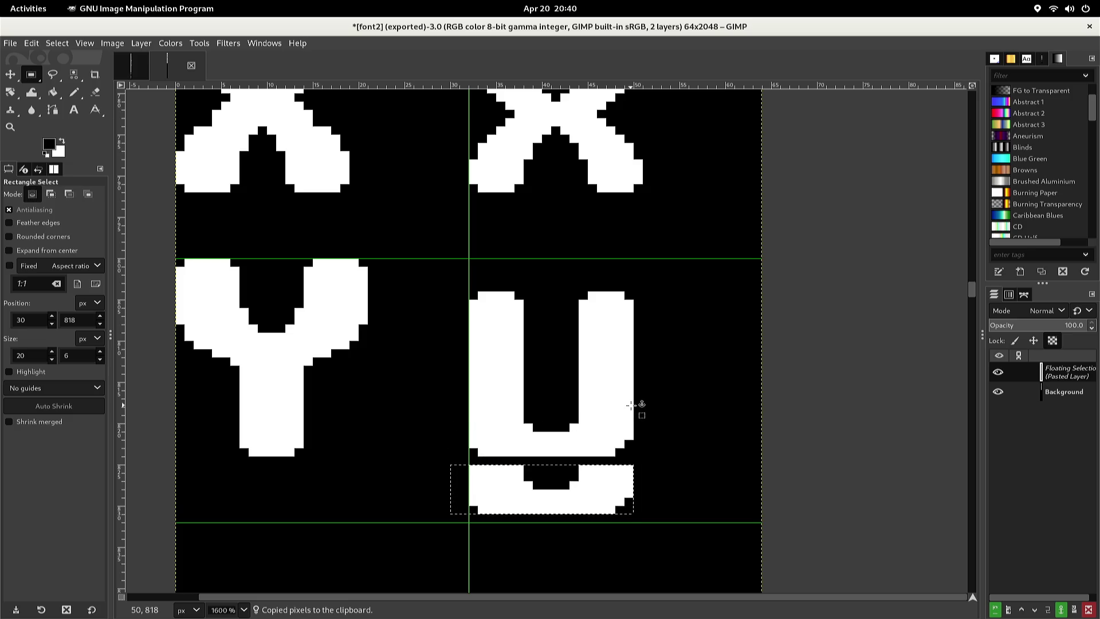
{"action": "key", "text": "Up"}
{"action": "left_click", "coordinate": [632, 405]}
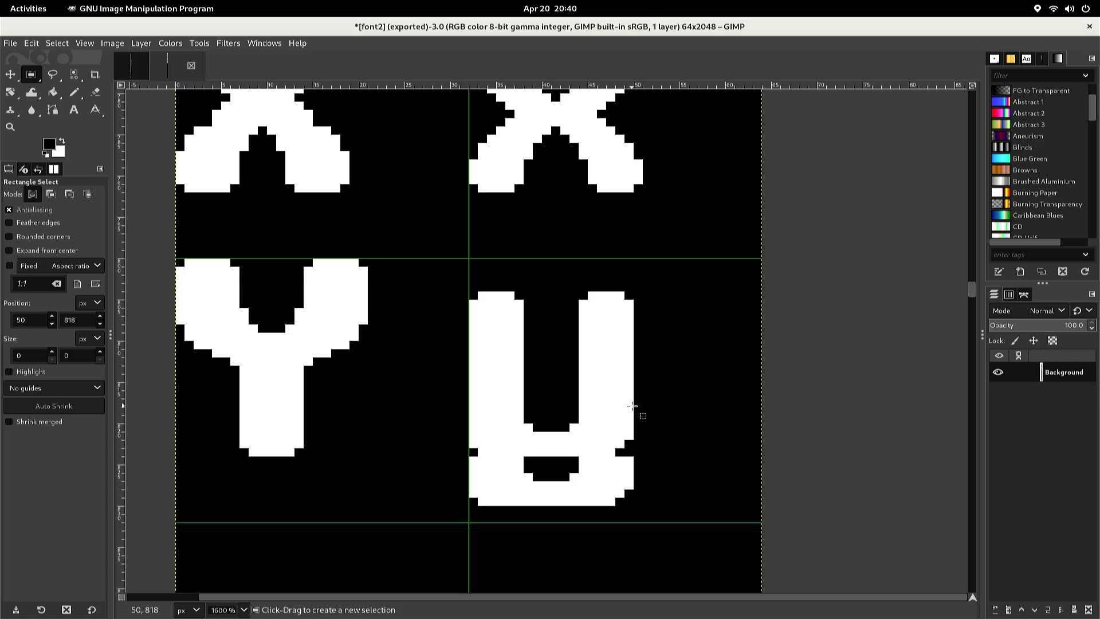
Paint the stray pixel and notch on the glyph's right edge white
{"action": "key", "text": "n"}
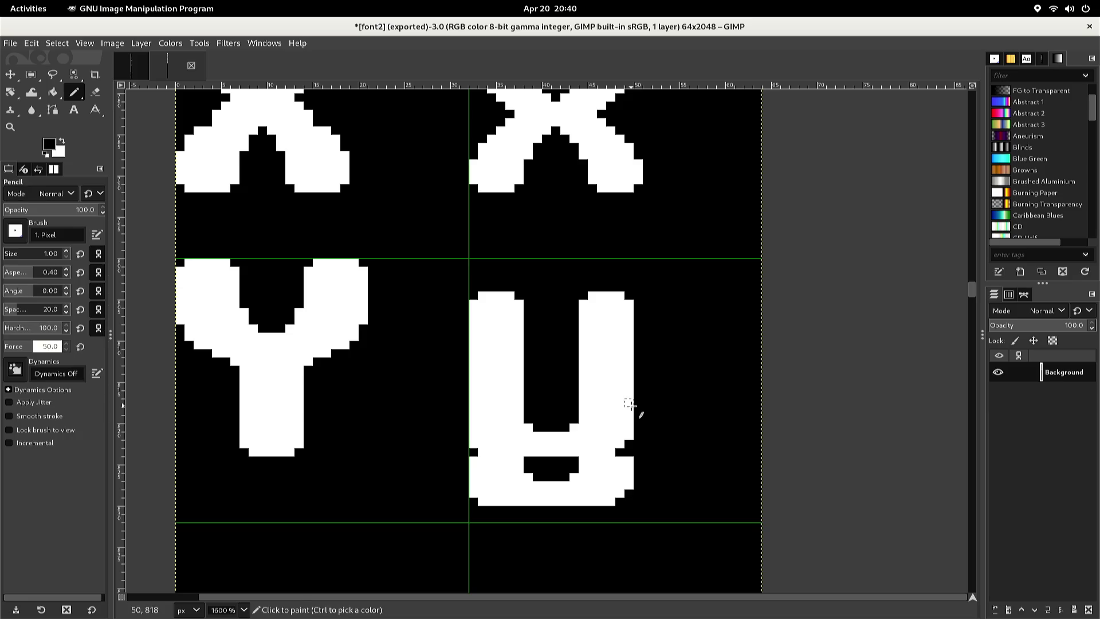
{"action": "left_click", "coordinate": [628, 419]}
{"action": "key", "text": "x"}
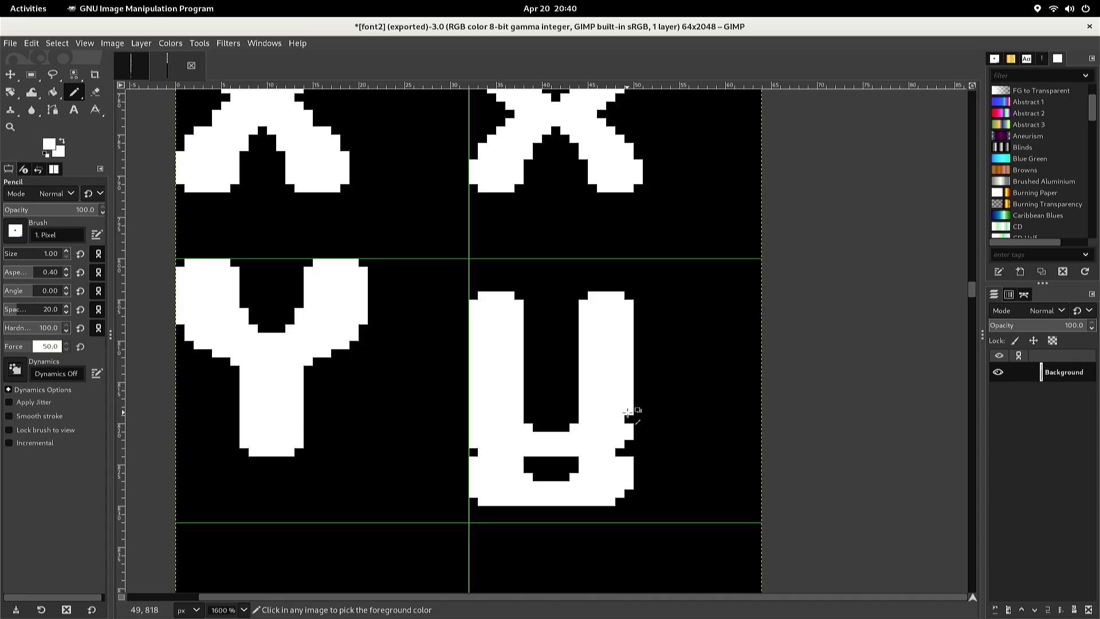
{"action": "left_click", "coordinate": [628, 418]}
{"action": "left_click_drag", "start_coordinate": [629, 427], "coordinate": [621, 452]}
Black out rows across the lower curve to separate the descender tail
{"action": "left_click", "coordinate": [574, 425], "text": "ctrl"}
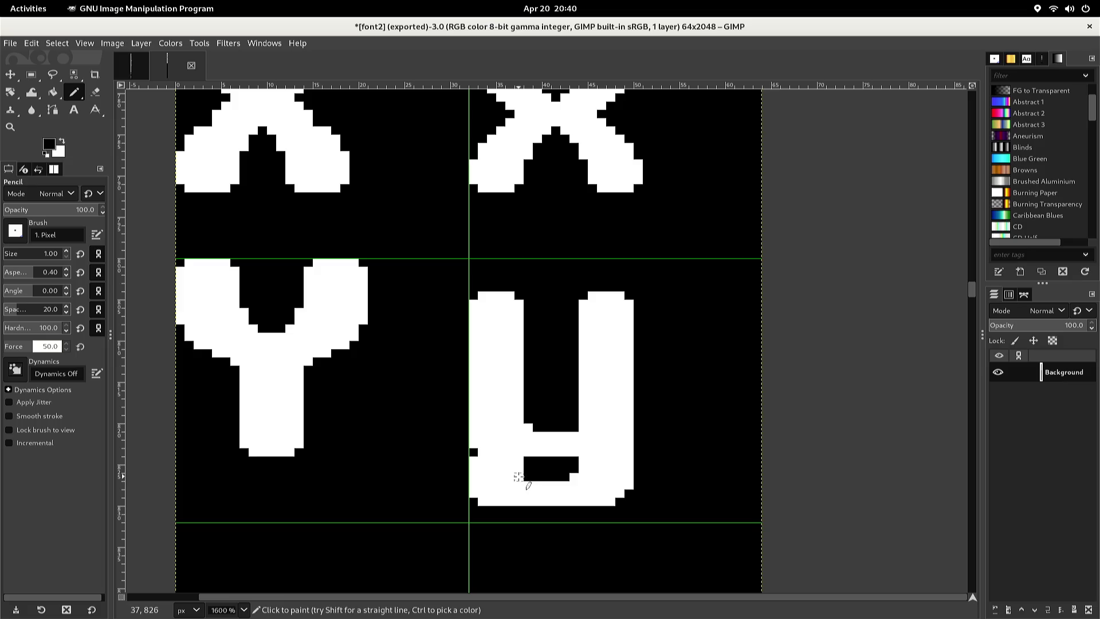
{"action": "left_click", "coordinate": [473, 476], "text": "shift"}
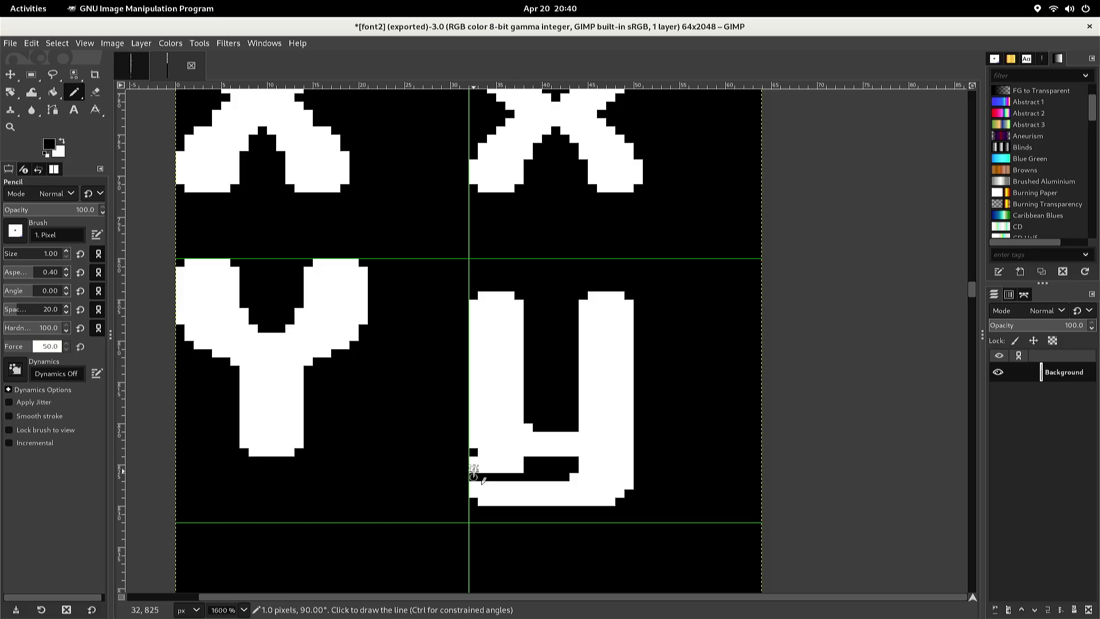
{"action": "left_click", "coordinate": [473, 463], "text": "shift"}
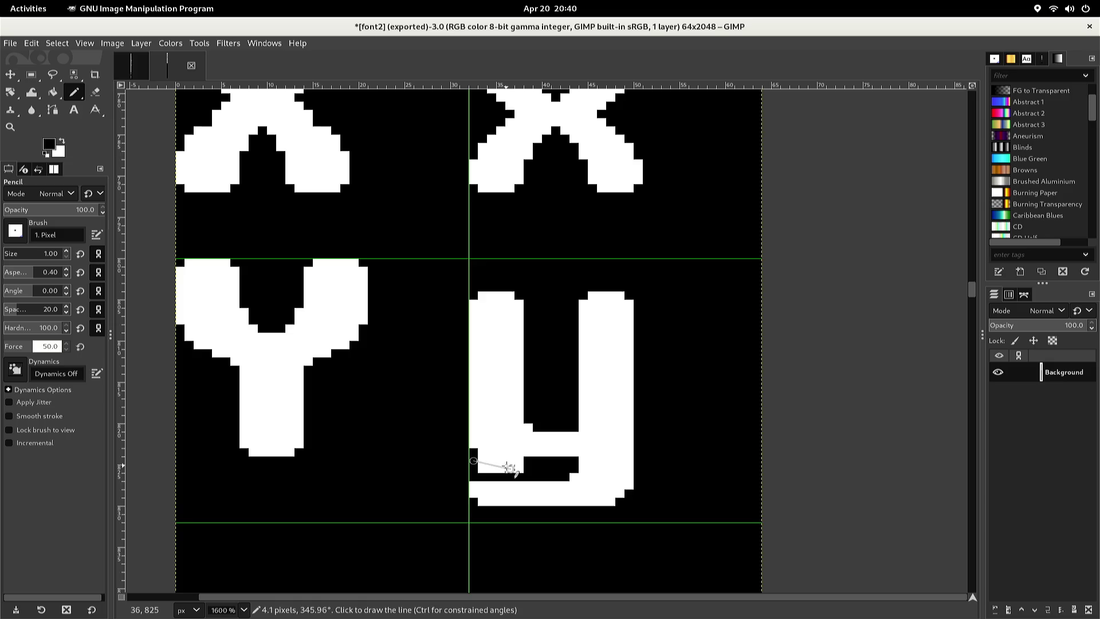
{"action": "left_click", "coordinate": [519, 460], "text": "shift"}
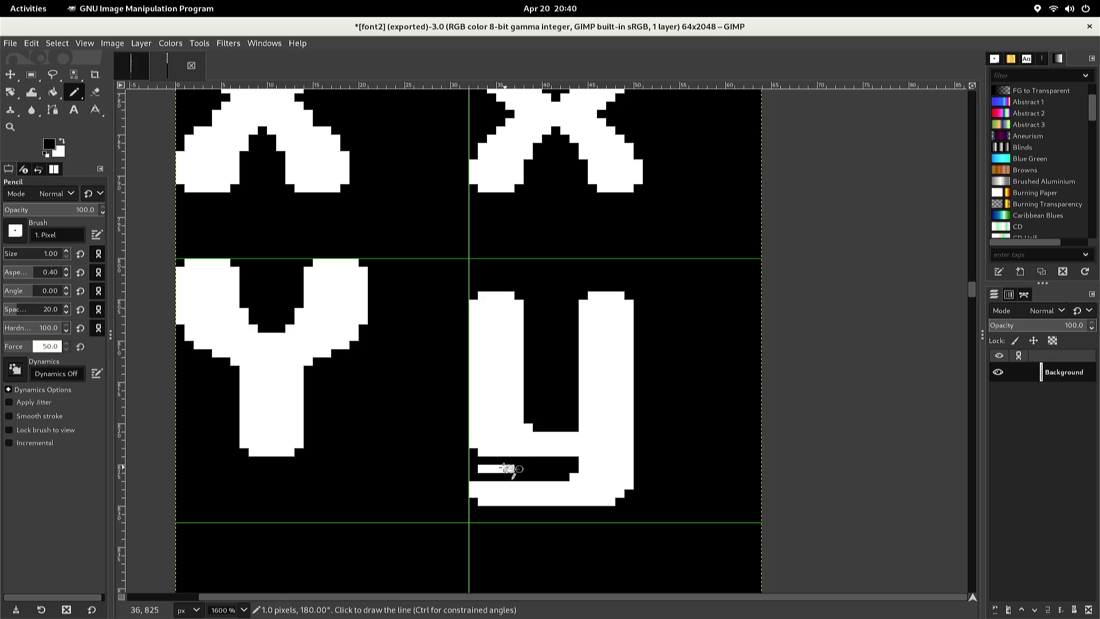
{"action": "left_click", "coordinate": [491, 469], "text": "shift"}
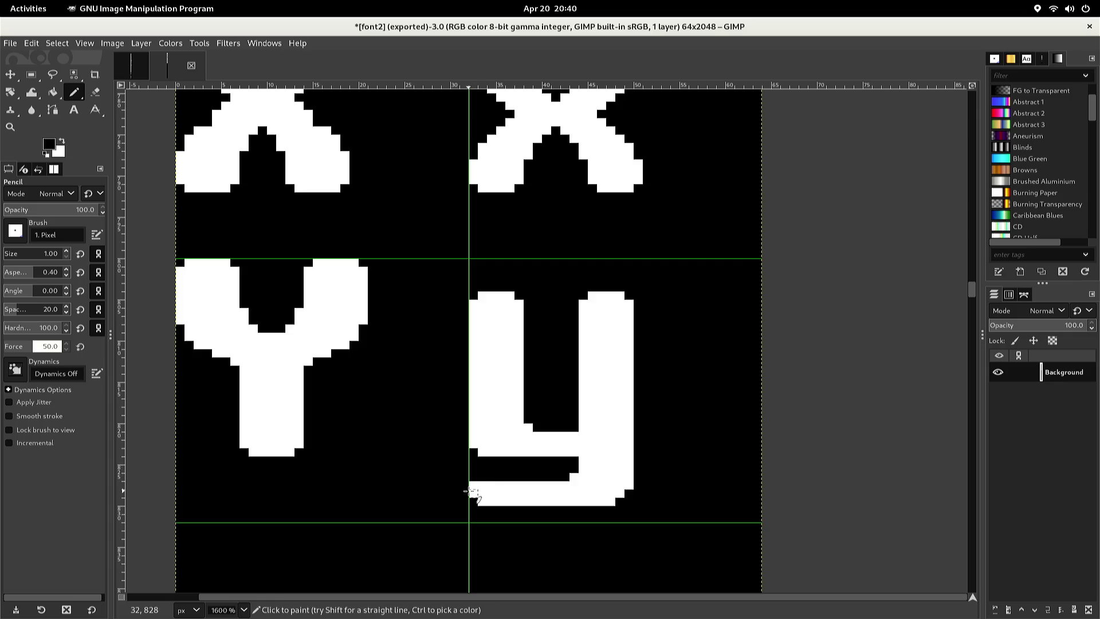
{"action": "left_click", "coordinate": [476, 487], "text": "ctrl"}
Blacken a pixel on the y's left edge and export the sheet to font2.png
{"action": "left_click", "coordinate": [473, 463], "text": "ctrl"}
{"action": "left_click", "coordinate": [471, 445]}
{"action": "key", "text": "ctrl"}
{"action": "key", "text": "ctrl+e"}
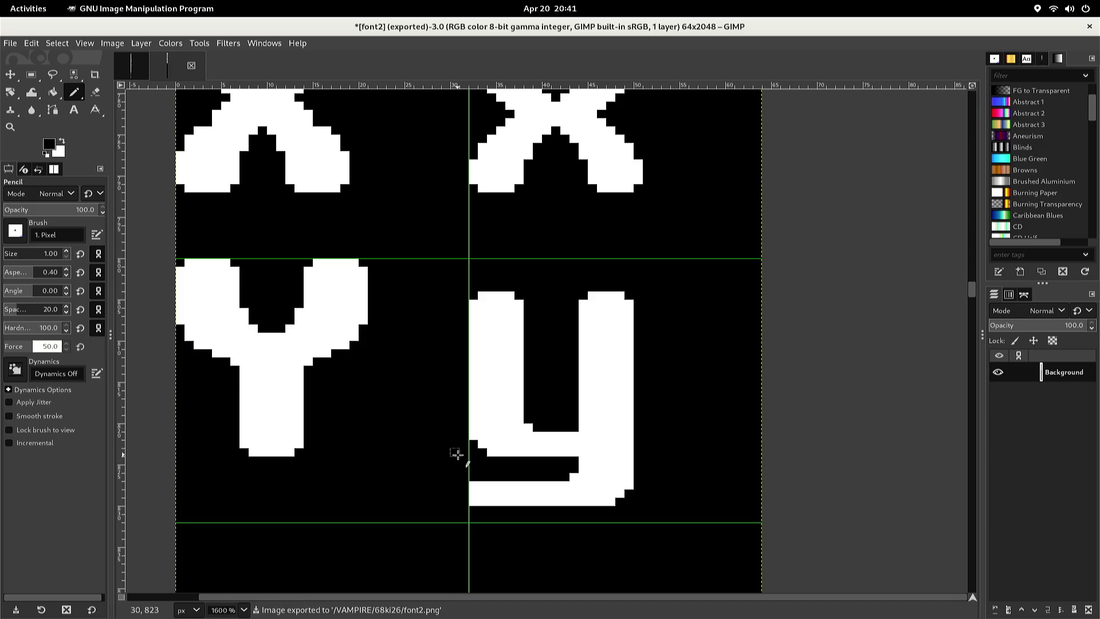
In the font image, select the Z glyph's cell and copy it
{"action": "key", "text": "ctrl+Page_Up"}
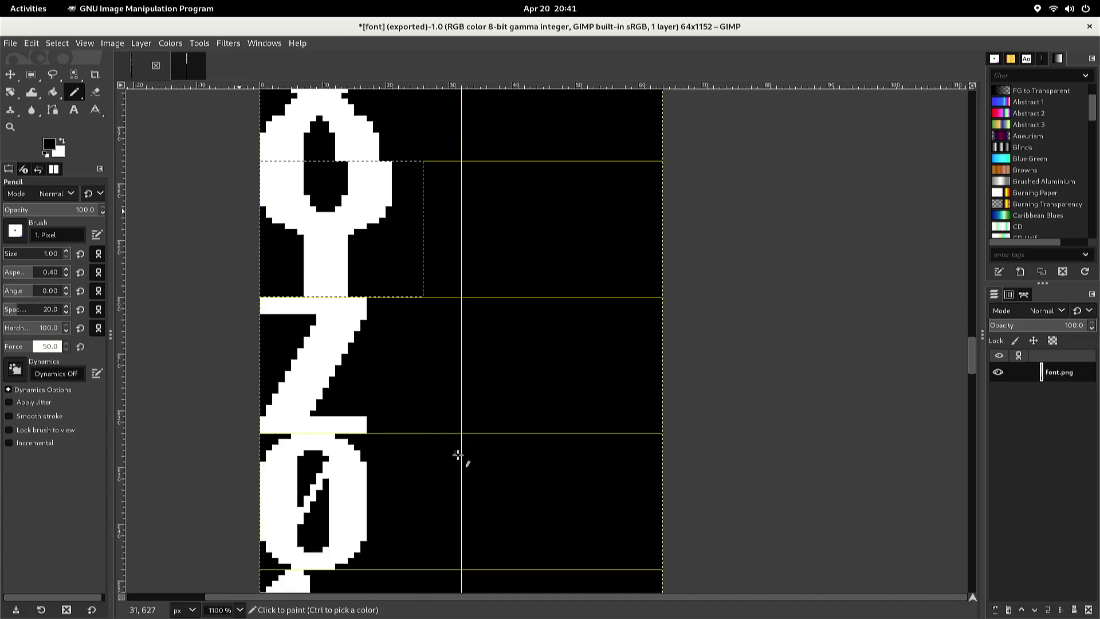
{"action": "key", "text": "r"}
{"action": "left_click", "coordinate": [458, 455]}
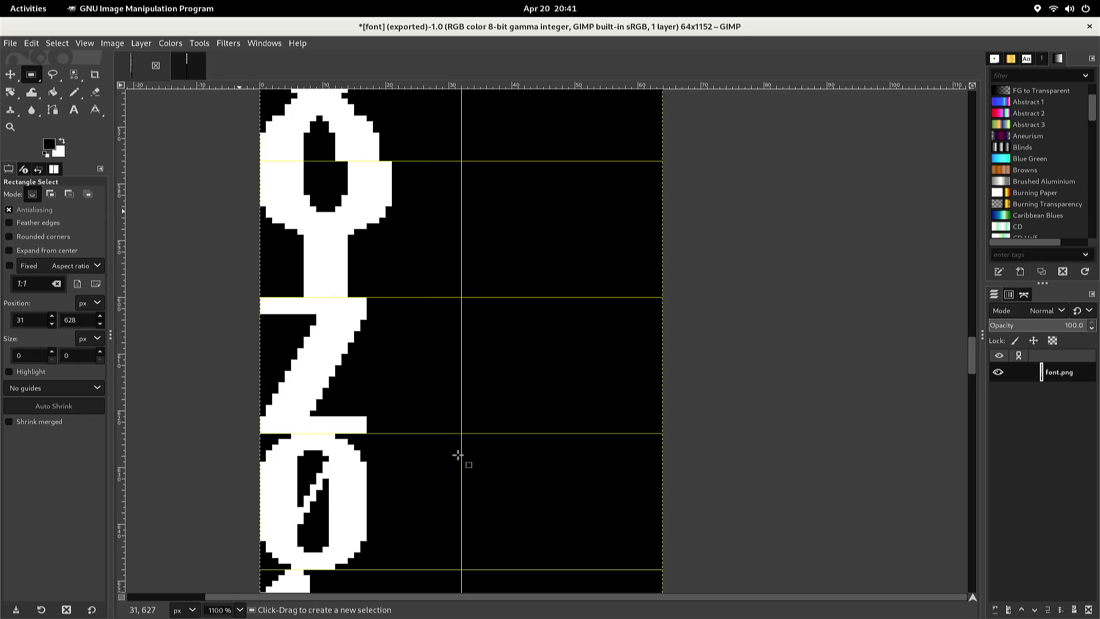
{"action": "left_click", "coordinate": [457, 435]}
{"action": "mouse_move", "coordinate": [456, 435]}
{"action": "left_mouse_down"}
{"action": "mouse_move", "coordinate": [440, 411]}
{"action": "mouse_move", "coordinate": [473, 417]}
{"action": "mouse_move", "coordinate": [262, 352]}
{"action": "mouse_move", "coordinate": [244, 299]}
{"action": "left_mouse_up"}
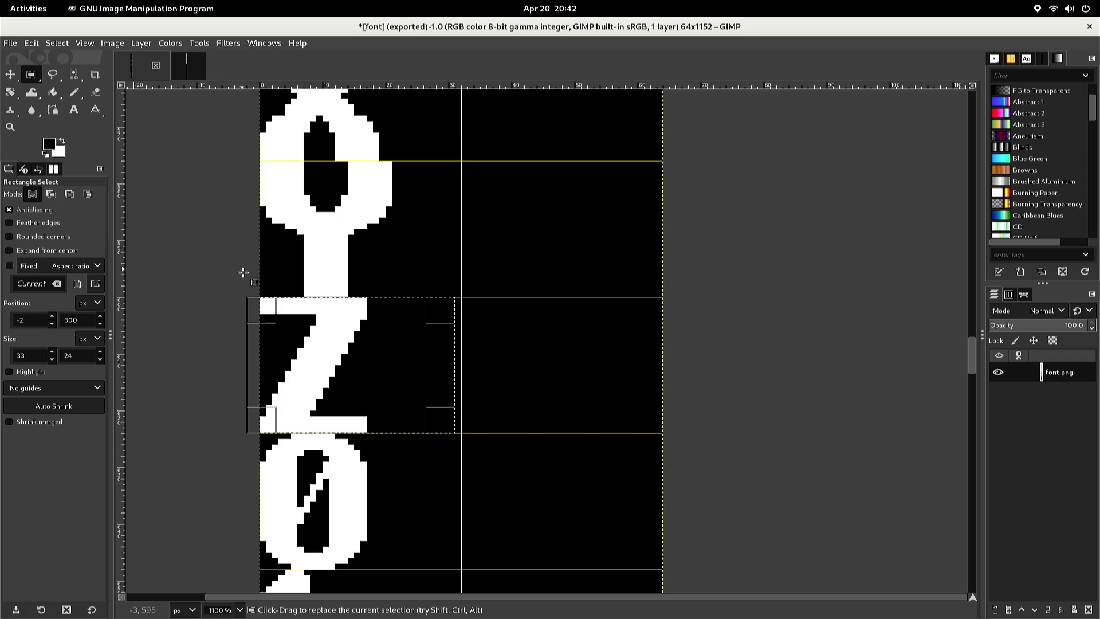
{"action": "key", "text": "ctrl+c"}
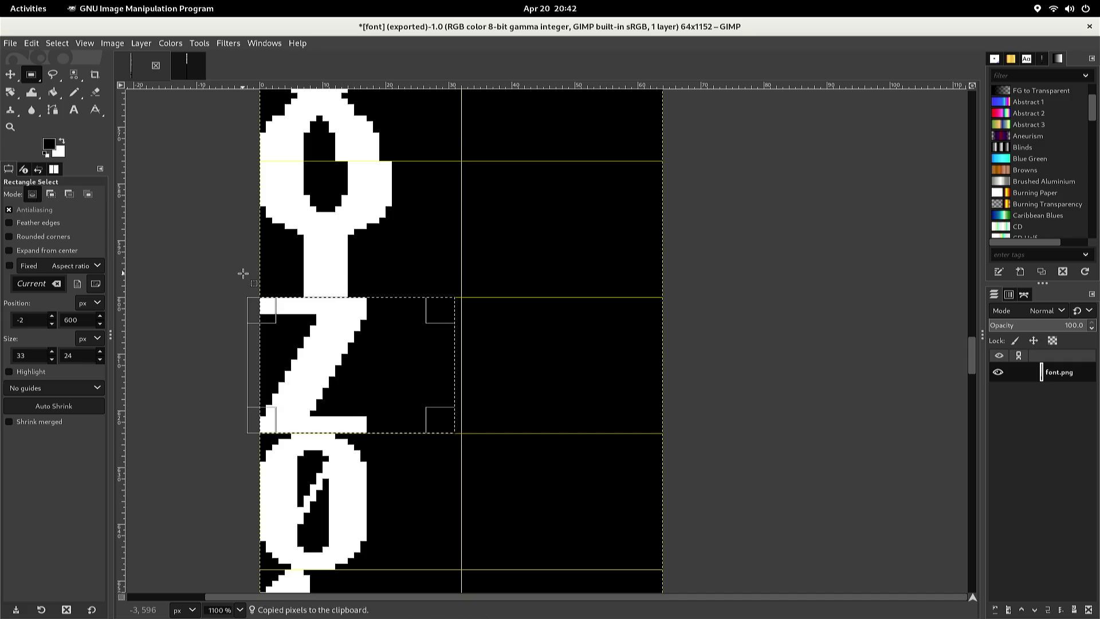
Paste the Z into font2 at the left edge below Y and anchor it
{"action": "key", "text": "alt+2"}
{"action": "key", "text": "ctrl+v"}
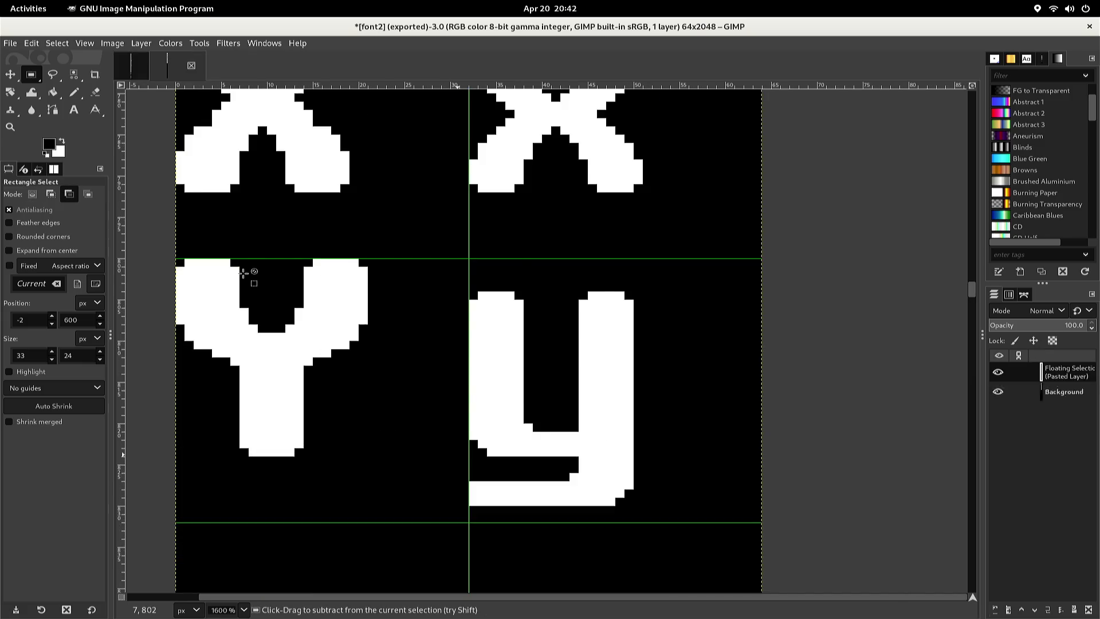
{"action": "key", "text": "Down"}
{"action": "key", "text": "Down"}
{"action": "key", "text": "Down"}
{"action": "key", "text": "Down"}
{"action": "key", "text": "Down"}
{"action": "key", "text": "Down"}
{"action": "key", "text": "Left"}
{"action": "key", "text": "Left"}
{"action": "key", "text": "Left"}
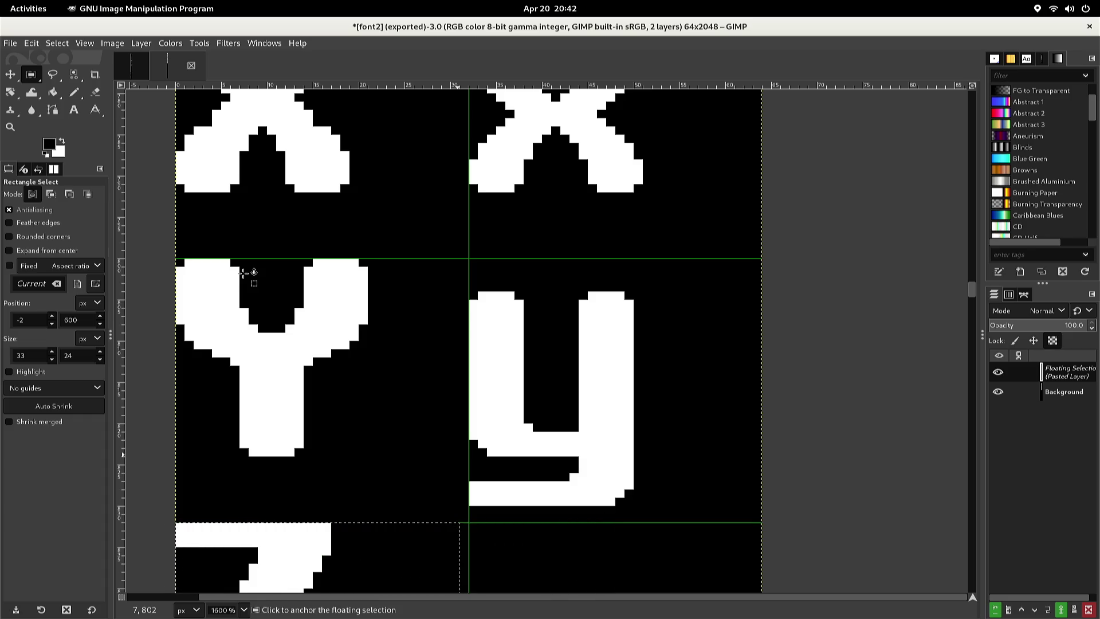
{"action": "left_click", "coordinate": [323, 269]}
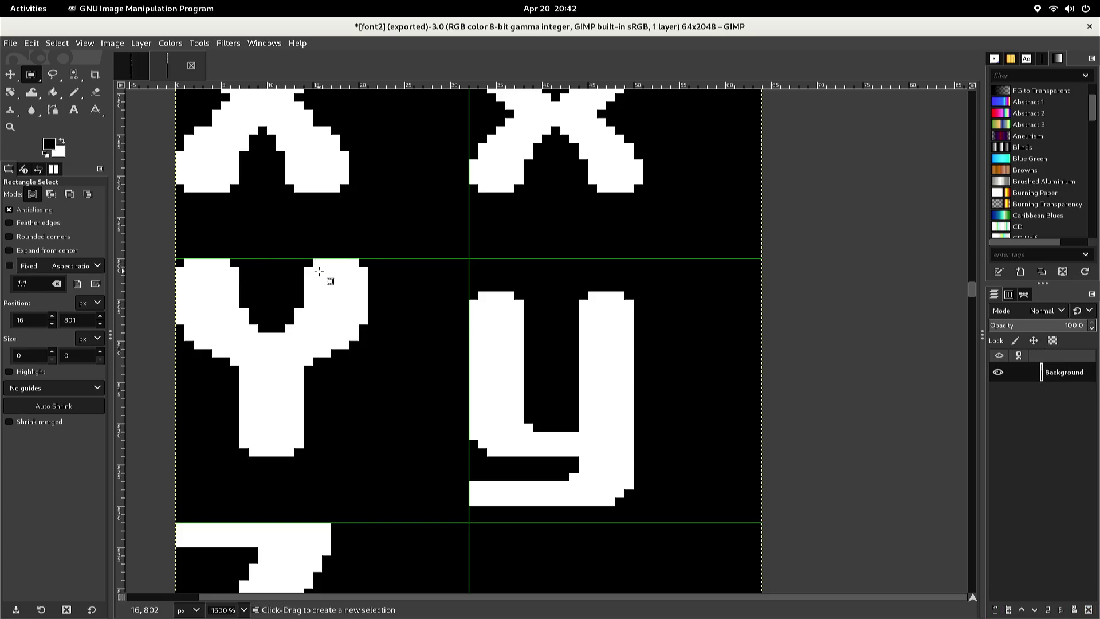
Blacken the Z's top-right and bottom-left corner pixels with the Pencil
{"action": "scroll", "coordinate": [307, 303], "scroll_direction": "down", "scroll_amount": 1}
{"action": "scroll", "coordinate": [307, 303], "scroll_direction": "down", "scroll_amount": 1}
{"action": "scroll", "coordinate": [305, 305], "scroll_direction": "up", "scroll_amount": 1}
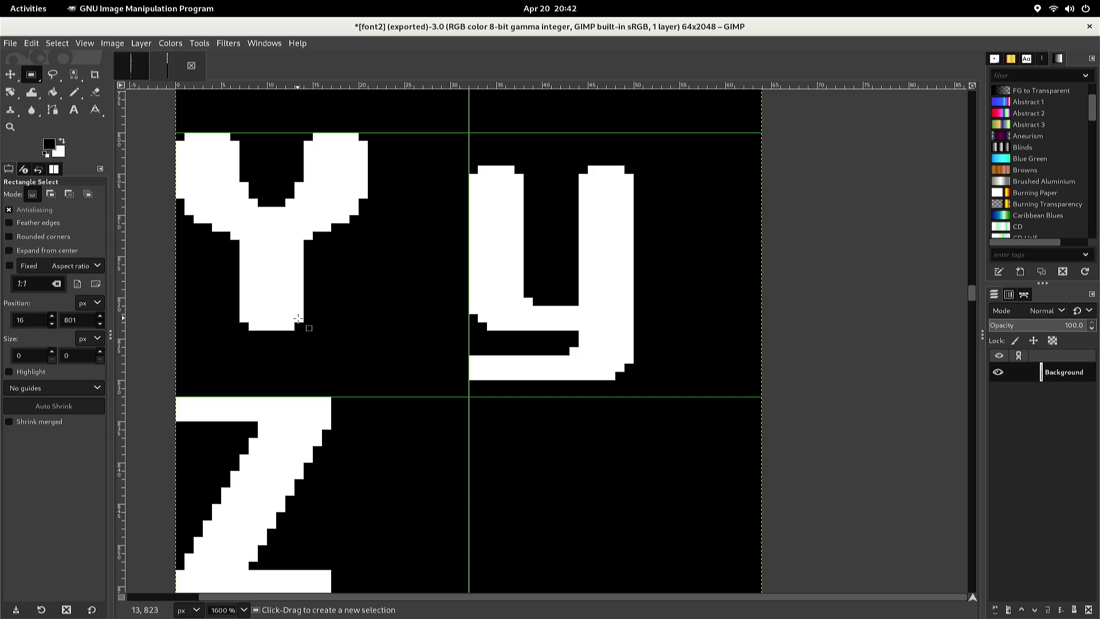
{"action": "key", "text": "n"}
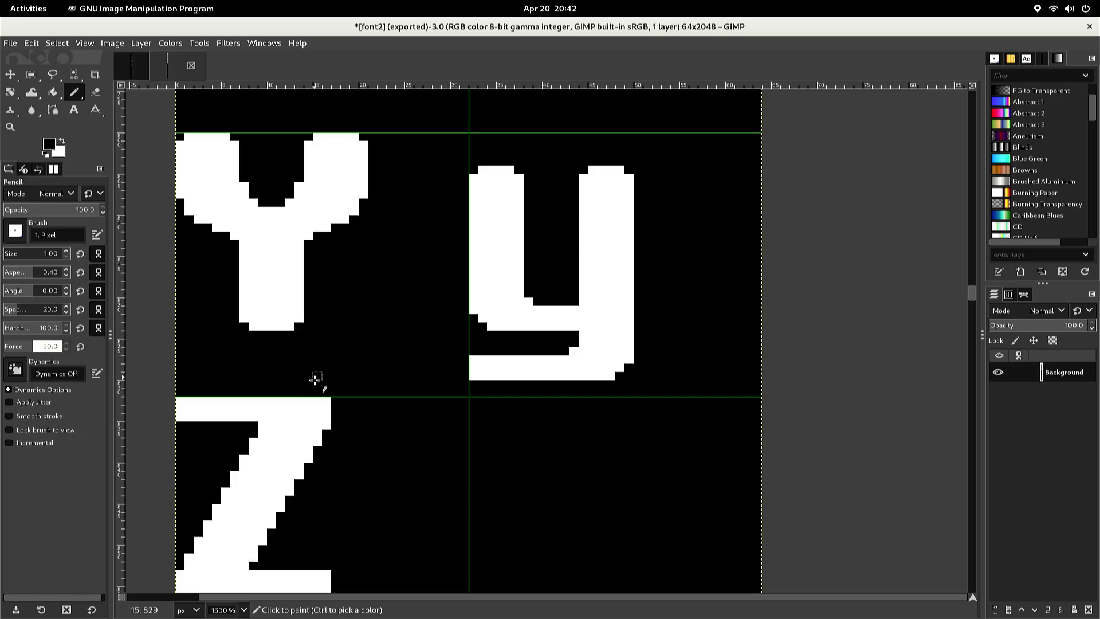
{"action": "left_click", "coordinate": [327, 402]}
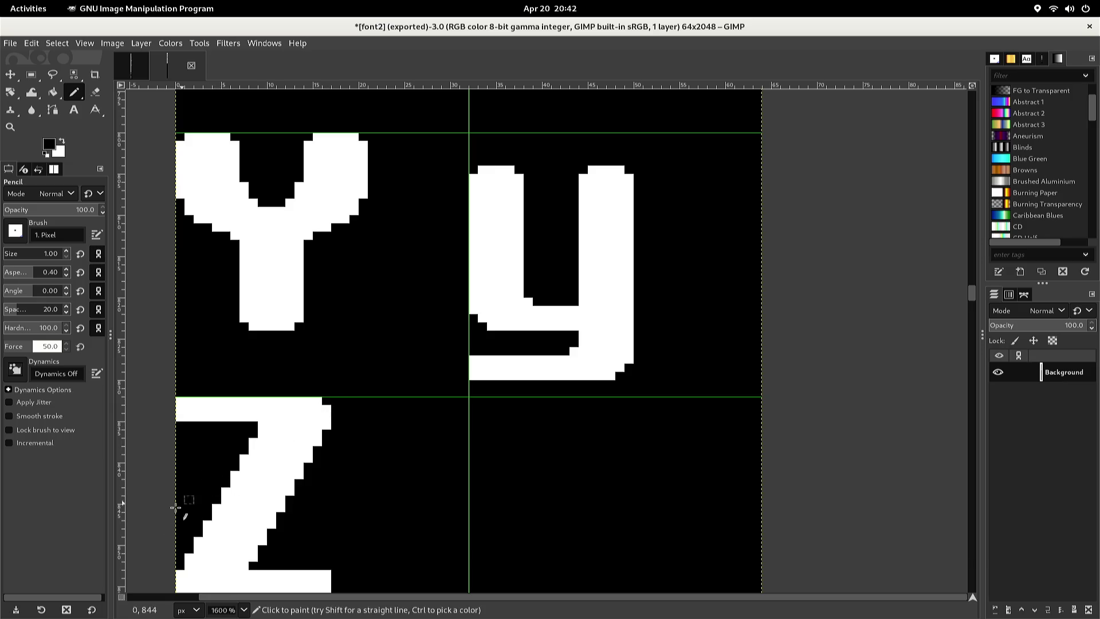
{"action": "left_click", "coordinate": [180, 587]}
Scroll back up the sheet, dismissing the canvas context menu twice
{"action": "scroll", "coordinate": [184, 582], "scroll_direction": "down", "scroll_amount": 3}
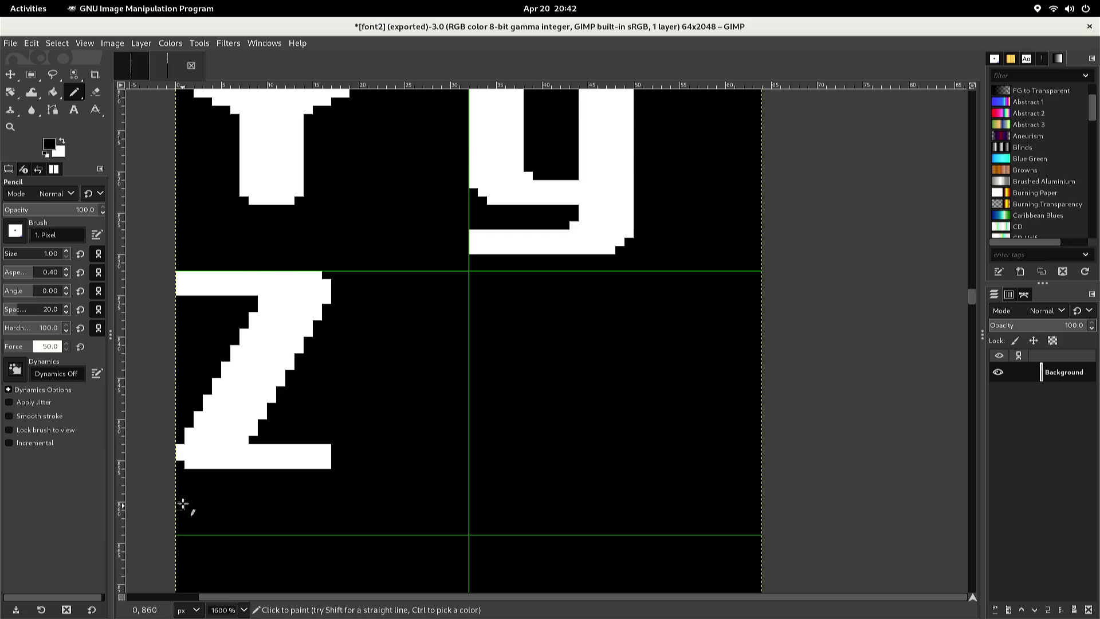
{"action": "scroll", "coordinate": [180, 492], "scroll_direction": "up", "scroll_amount": 2}
{"action": "right_click", "coordinate": [193, 481]}
{"action": "mouse_move", "coordinate": [196, 472]}
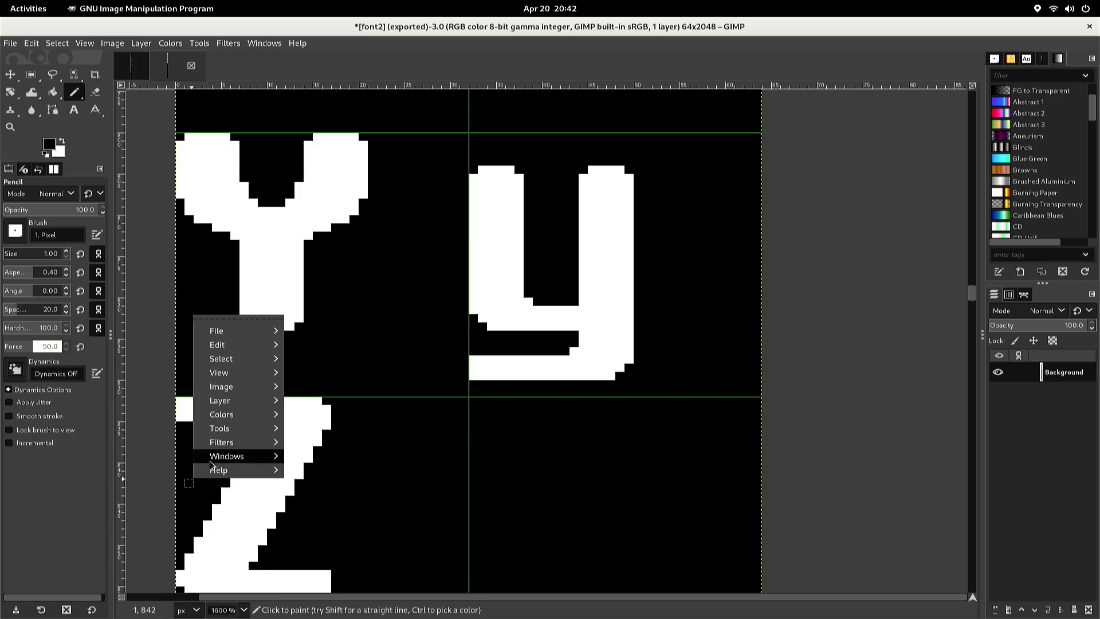
{"action": "left_click", "coordinate": [308, 440]}
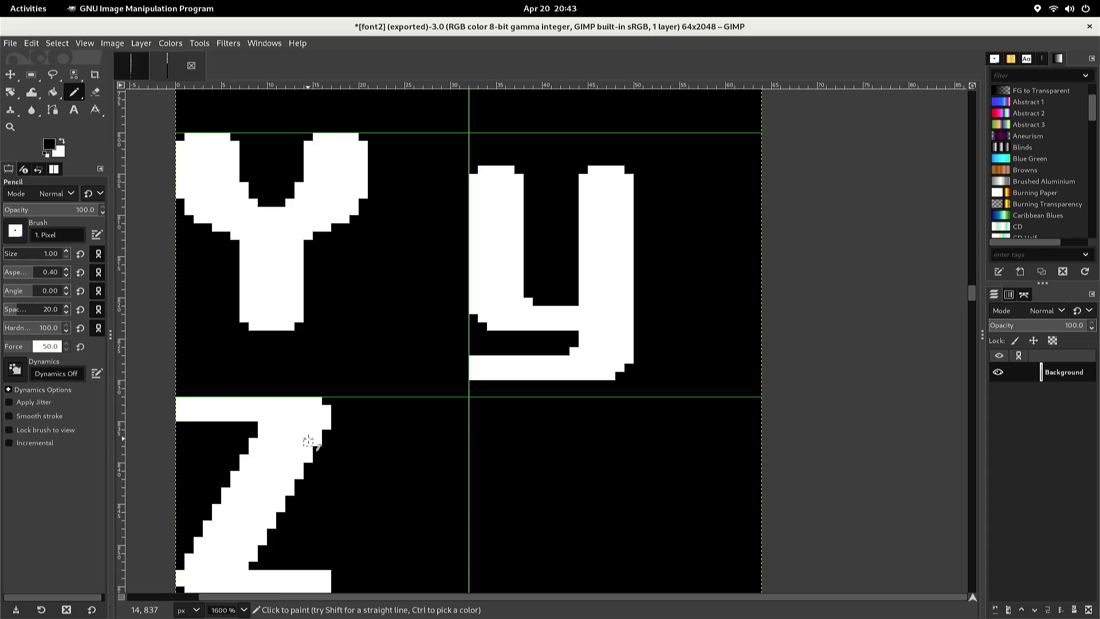
{"action": "scroll", "coordinate": [308, 440], "scroll_direction": "up", "scroll_amount": 2}
{"action": "right_click", "coordinate": [309, 442]}
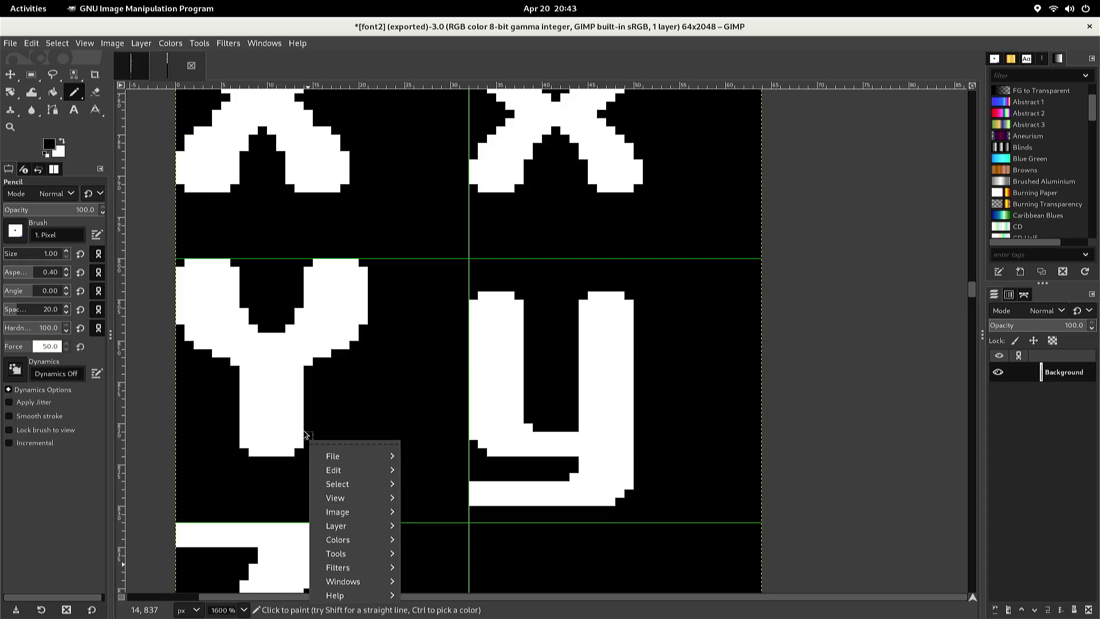
{"action": "left_click", "coordinate": [307, 433]}
{"action": "scroll", "coordinate": [307, 431], "scroll_direction": "up", "scroll_amount": 2}
{"action": "scroll", "coordinate": [308, 431], "scroll_direction": "up", "scroll_amount": 2}
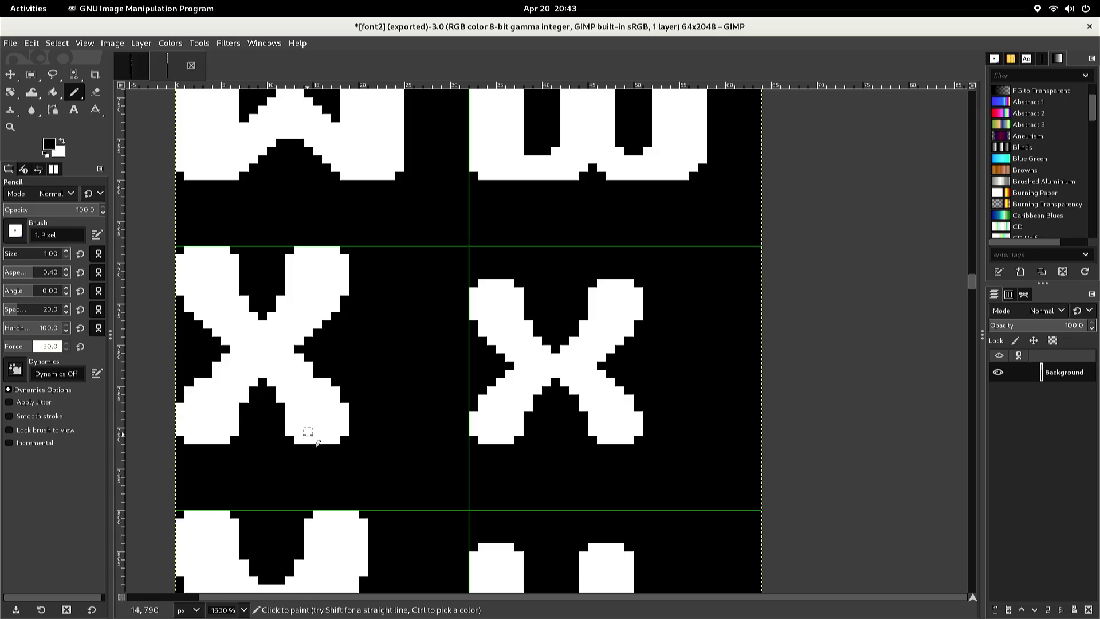
Select the lowercase x glyph, copy it, and paste a duplicate
{"action": "key", "text": "r"}
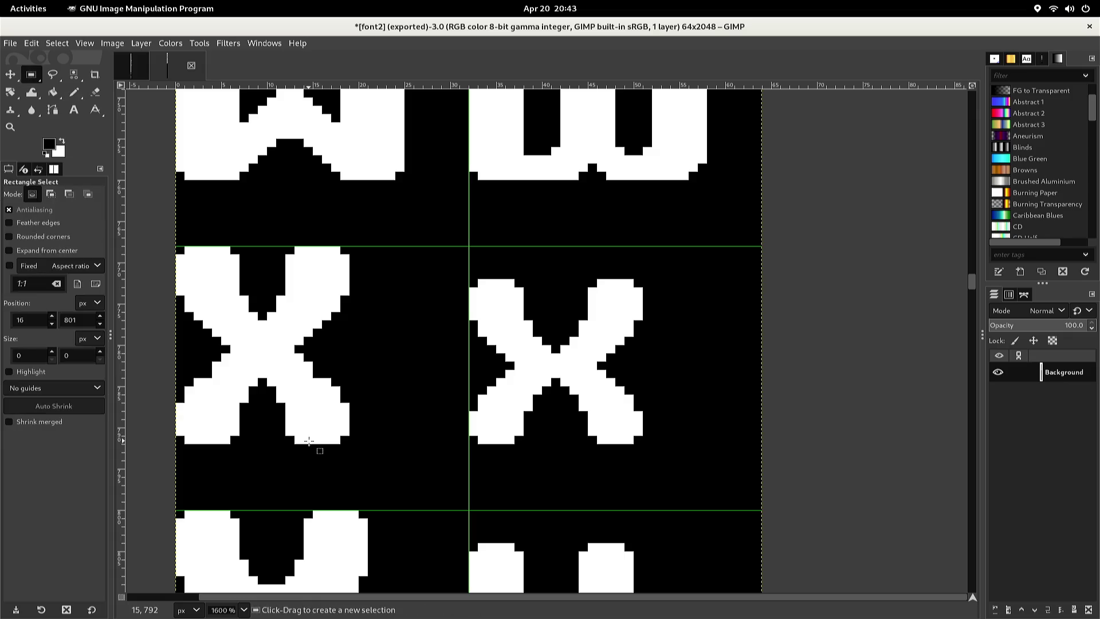
{"action": "mouse_move", "coordinate": [460, 279]}
{"action": "left_mouse_down"}
{"action": "mouse_move", "coordinate": [585, 451]}
{"action": "mouse_move", "coordinate": [643, 450]}
{"action": "left_mouse_up"}
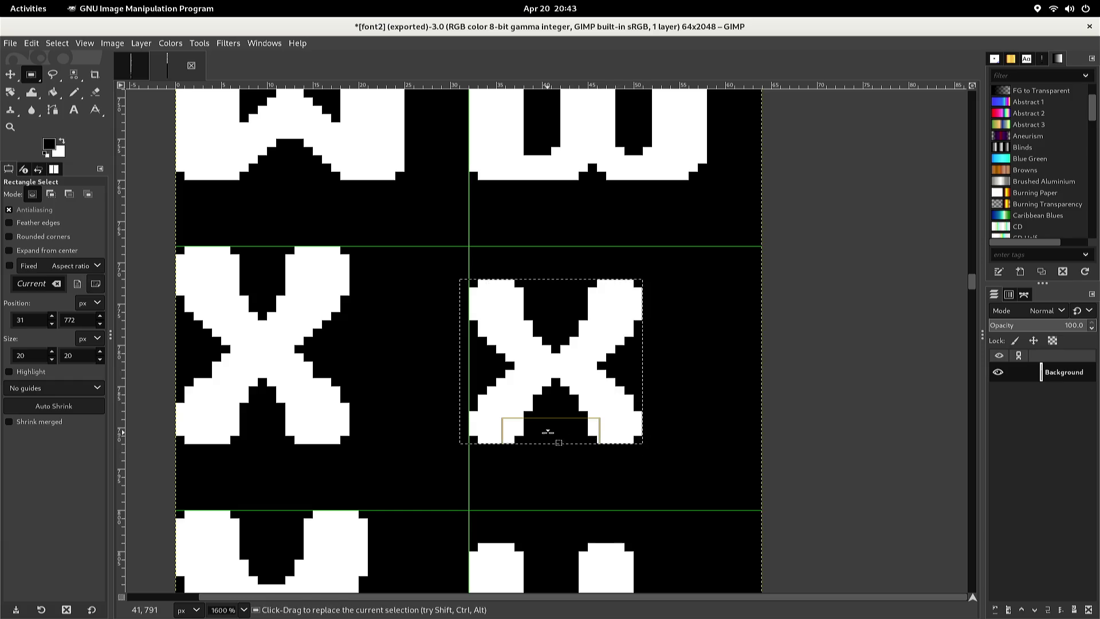
{"action": "key", "text": "ctrl"}
{"action": "key", "text": "ctrl+c"}
{"action": "key", "text": "ctrl+v"}
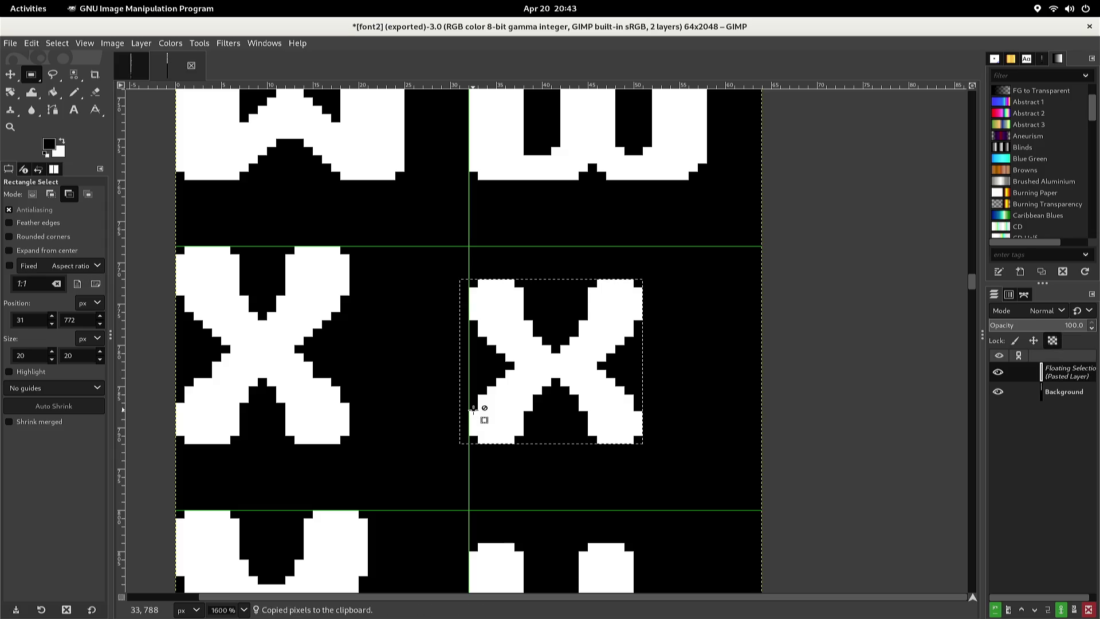
Move the pasted x into the empty cell beside Z and anchor it
{"action": "key", "text": "Down"}
{"action": "key", "text": "Down"}
{"action": "key", "text": "Down"}
{"action": "key", "text": "Down"}
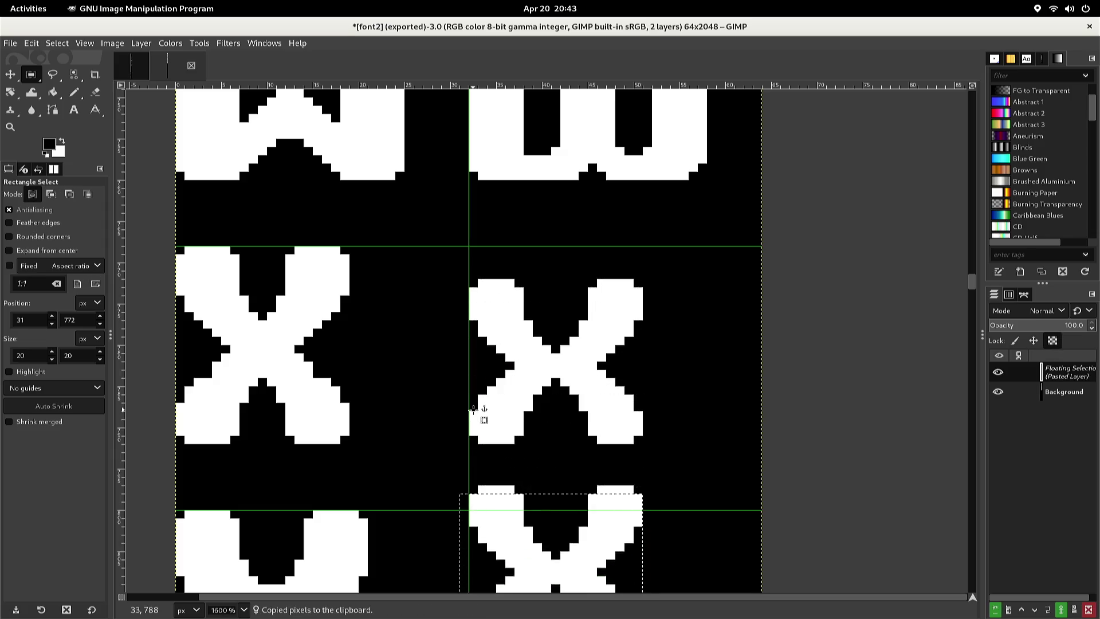
{"action": "key", "text": "ctrl+z"}
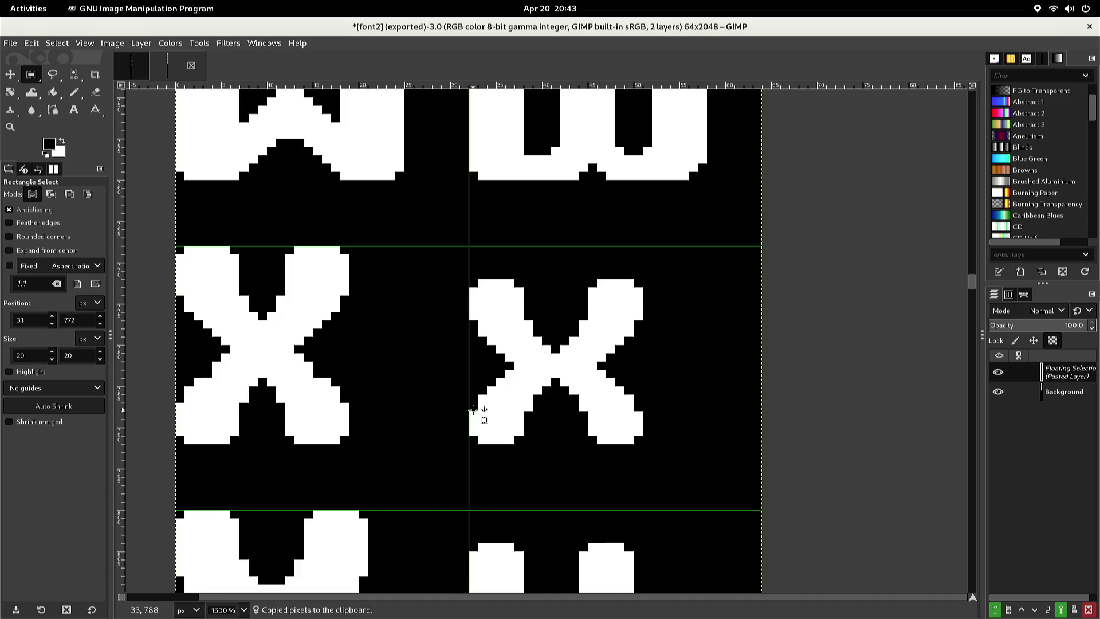
{"action": "key", "text": "shift+Down"}
{"action": "key", "text": "shift+Down"}
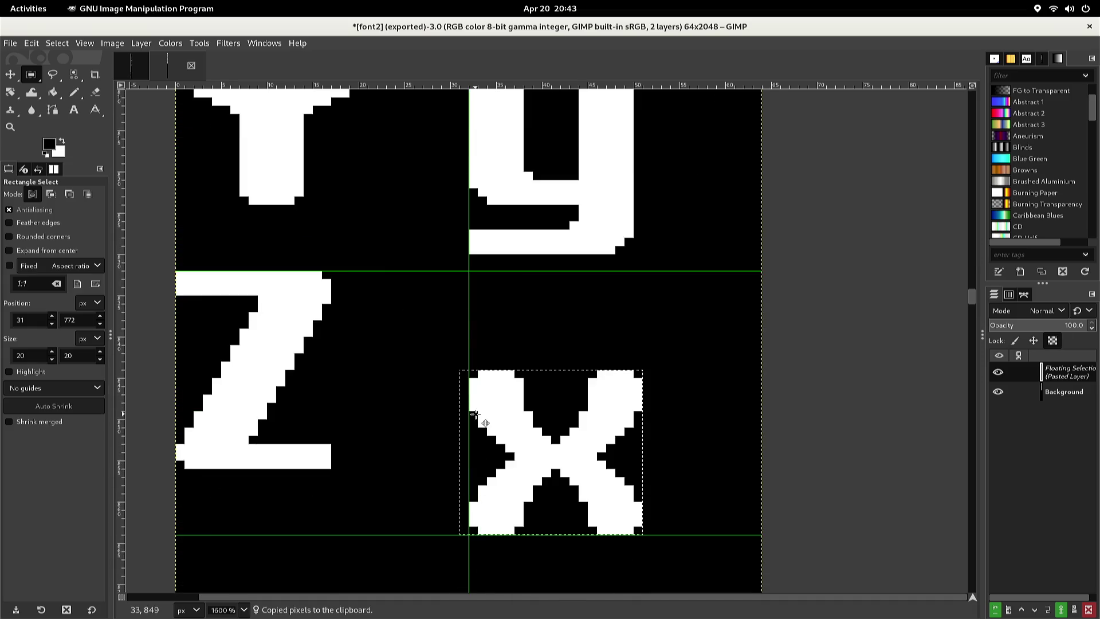
{"action": "key", "text": "Up"}
{"action": "key", "text": "Up"}
{"action": "key", "text": "Up"}
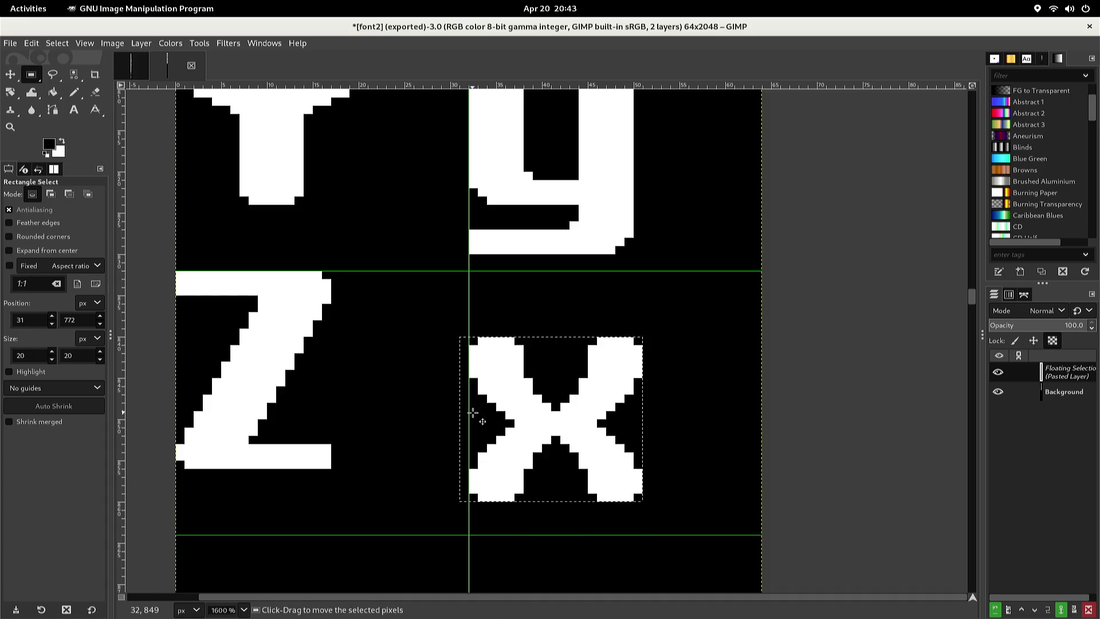
{"action": "key", "text": "Down"}
{"action": "key", "text": "Down"}
{"action": "key", "text": "Up"}
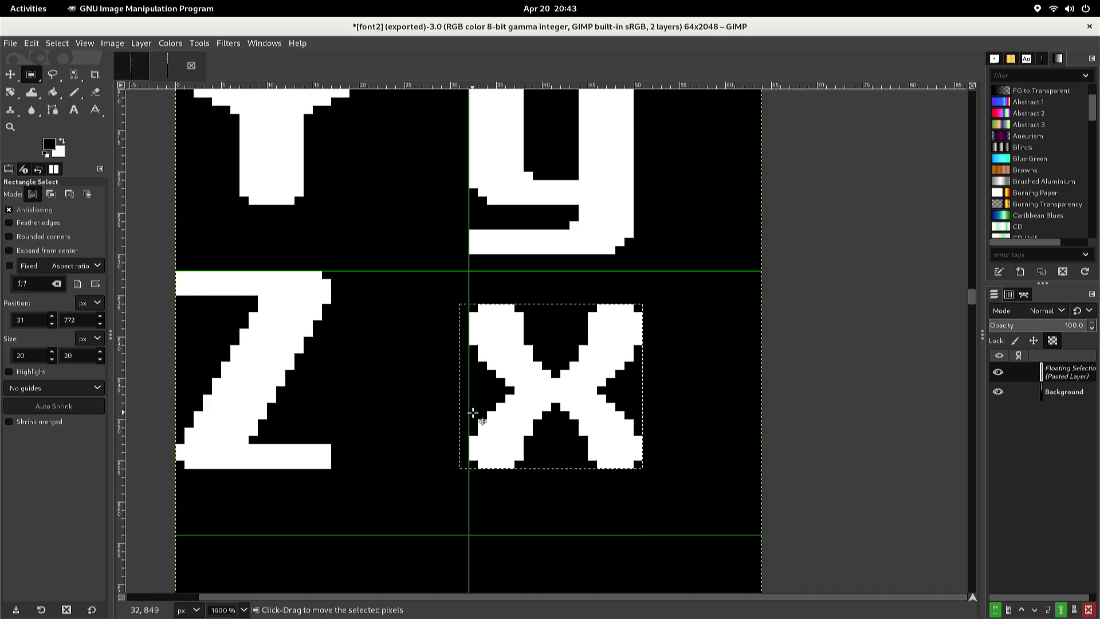
{"action": "key", "text": "Left"}
{"action": "key", "text": "Left"}
{"action": "key", "text": "Left"}
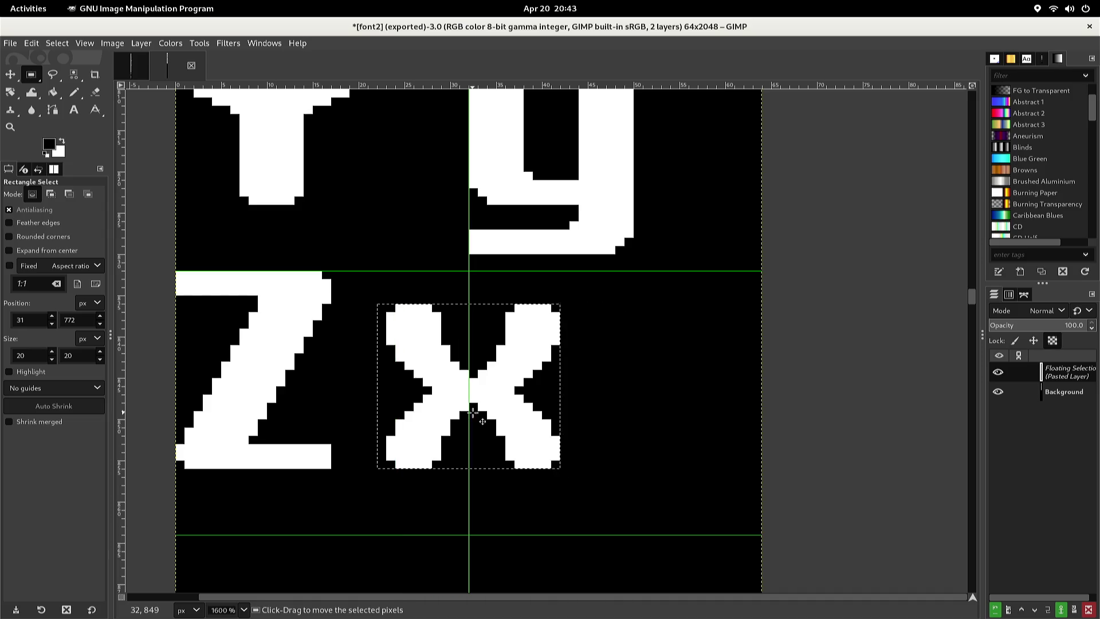
{"action": "key", "text": "Right"}
{"action": "key", "text": "Right"}
{"action": "key", "text": "Right"}
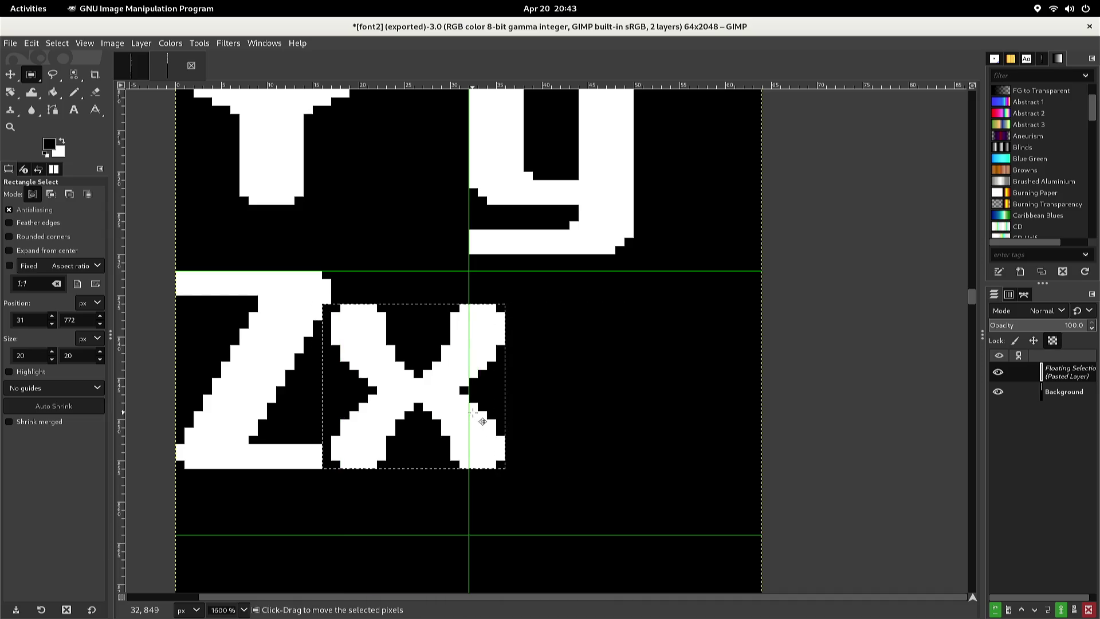
{"action": "key", "text": "Right"}
{"action": "key", "text": "Right"}
{"action": "key", "text": "Right"}
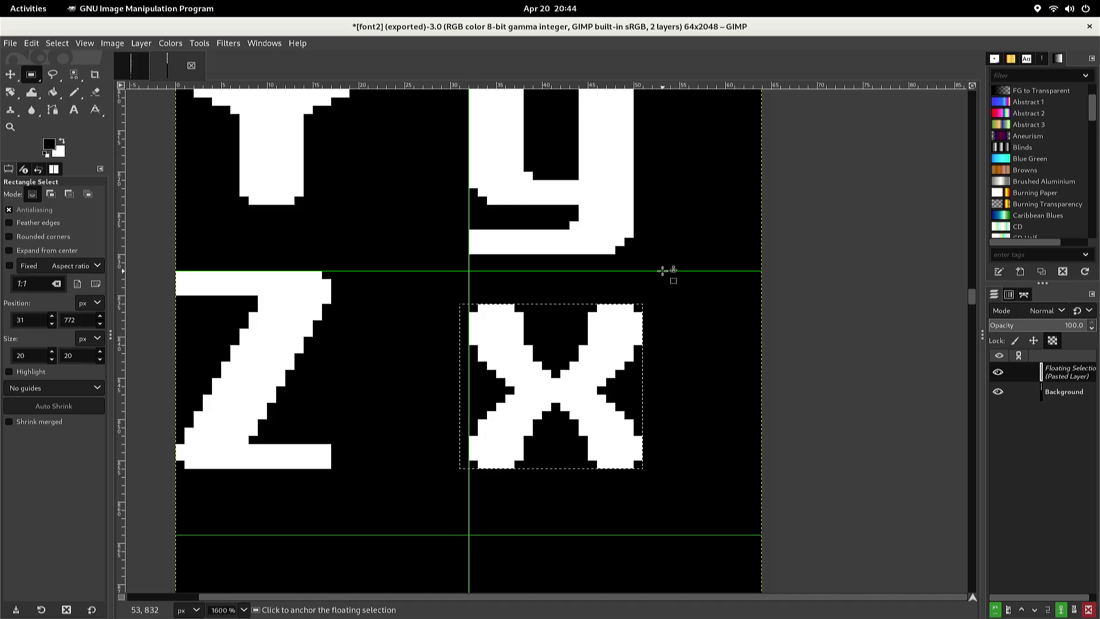
{"action": "left_click", "coordinate": [632, 264]}
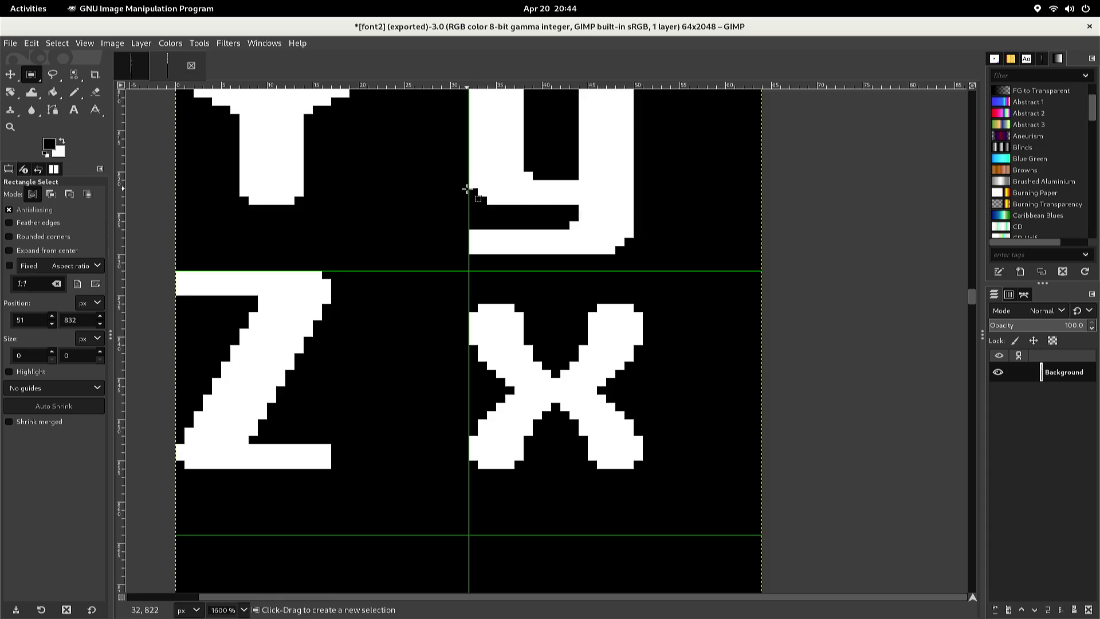
{"action": "key", "text": "n"}
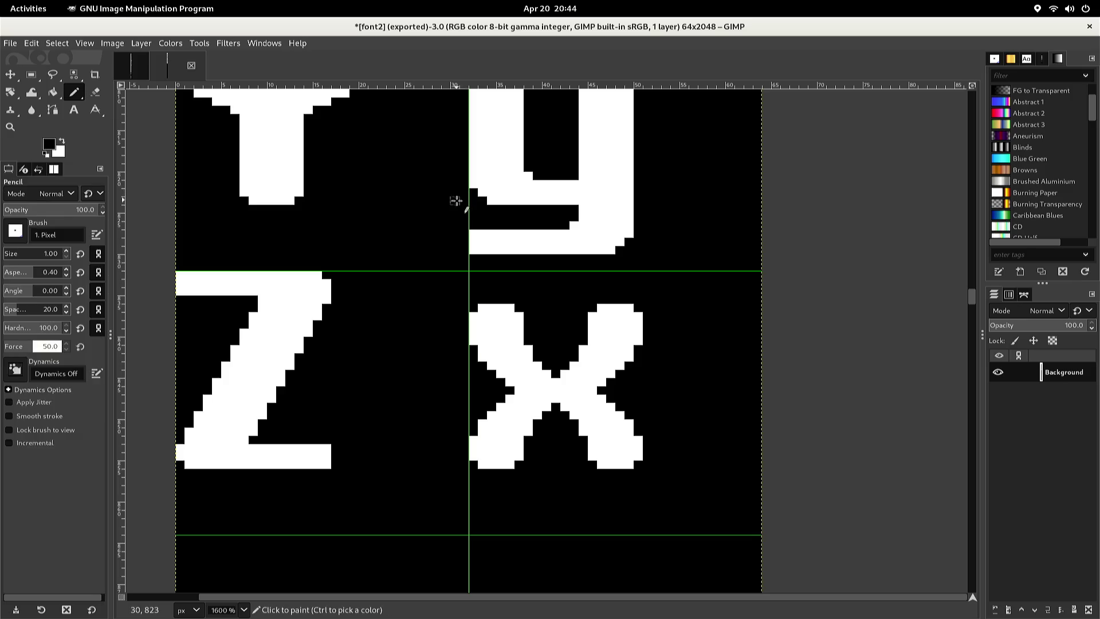
Fill the x's top notch with white lines to form a solid top bar
{"action": "left_click", "coordinate": [491, 308], "text": "ctrl"}
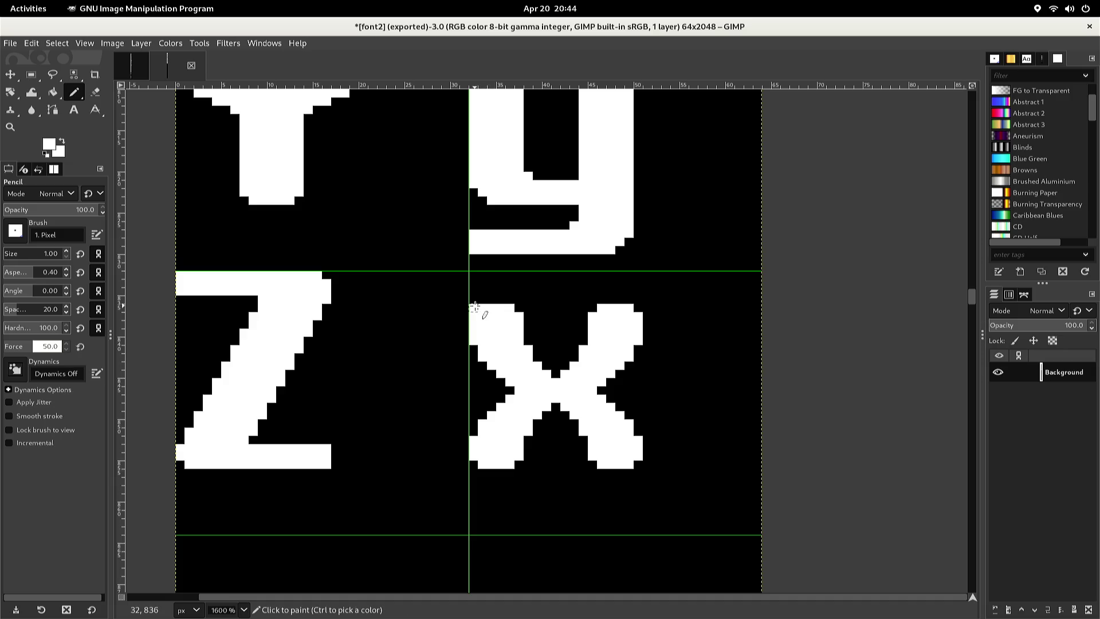
{"action": "left_click", "coordinate": [601, 308], "text": "shift"}
{"action": "left_click", "coordinate": [583, 324], "text": "shift"}
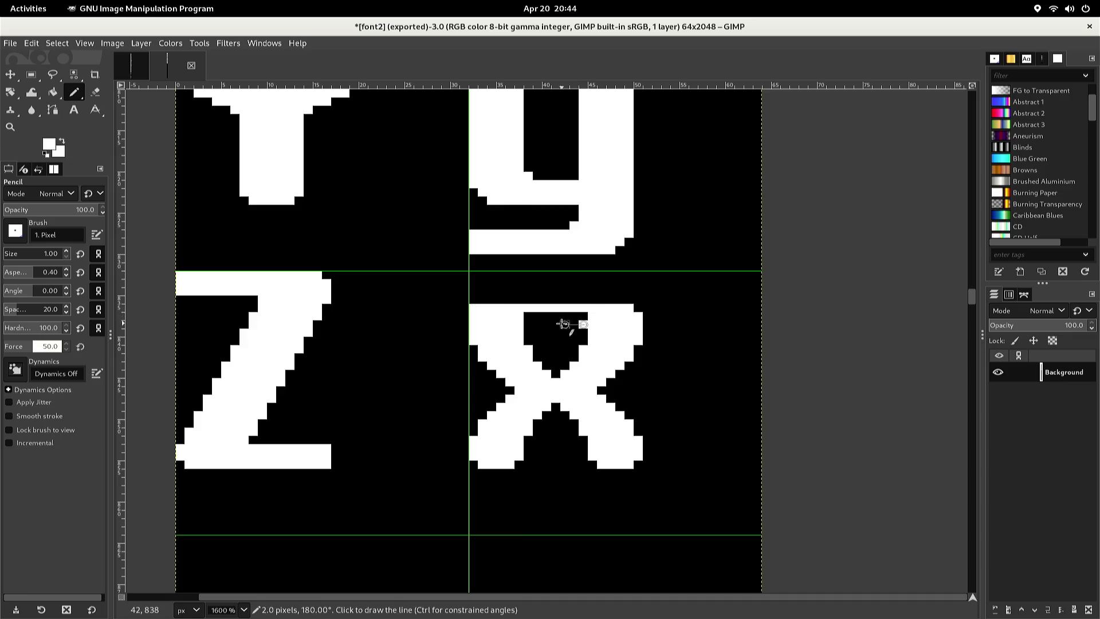
{"action": "left_click", "coordinate": [520, 324], "text": "shift"}
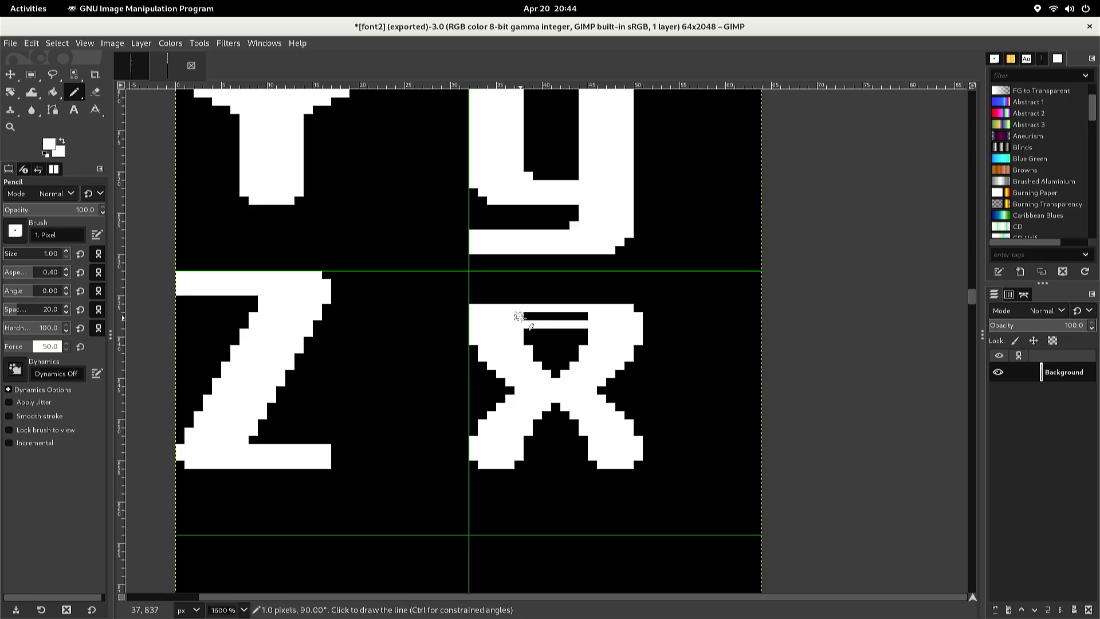
{"action": "left_click", "coordinate": [593, 316], "text": "shift"}
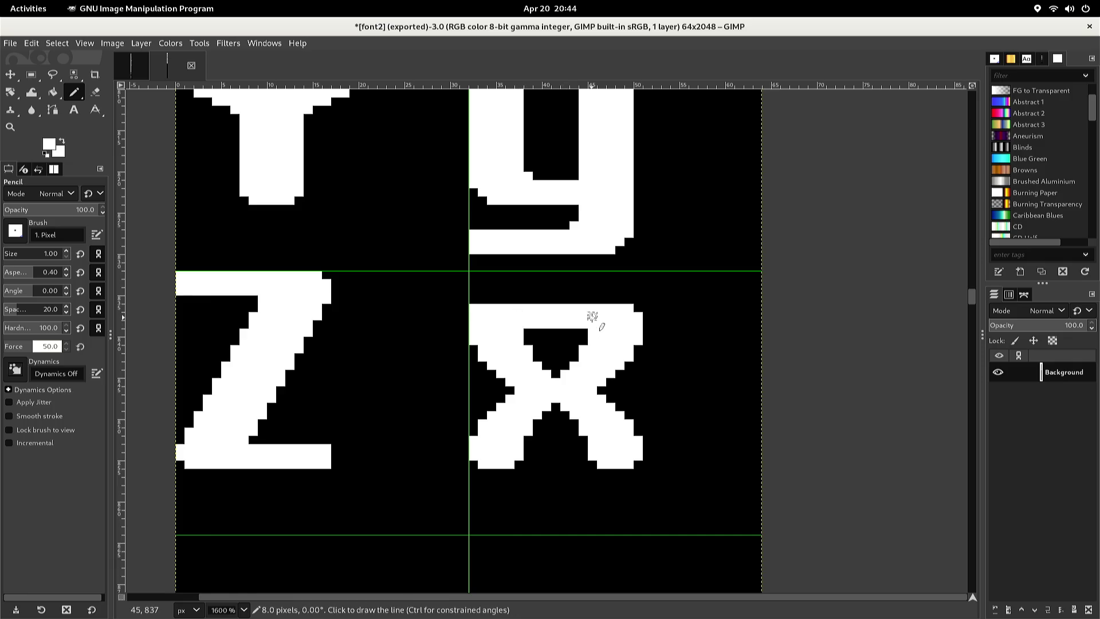
Paint a black row under the top bar and black out the upper-left arm
{"action": "left_click", "coordinate": [580, 330], "text": "ctrl"}
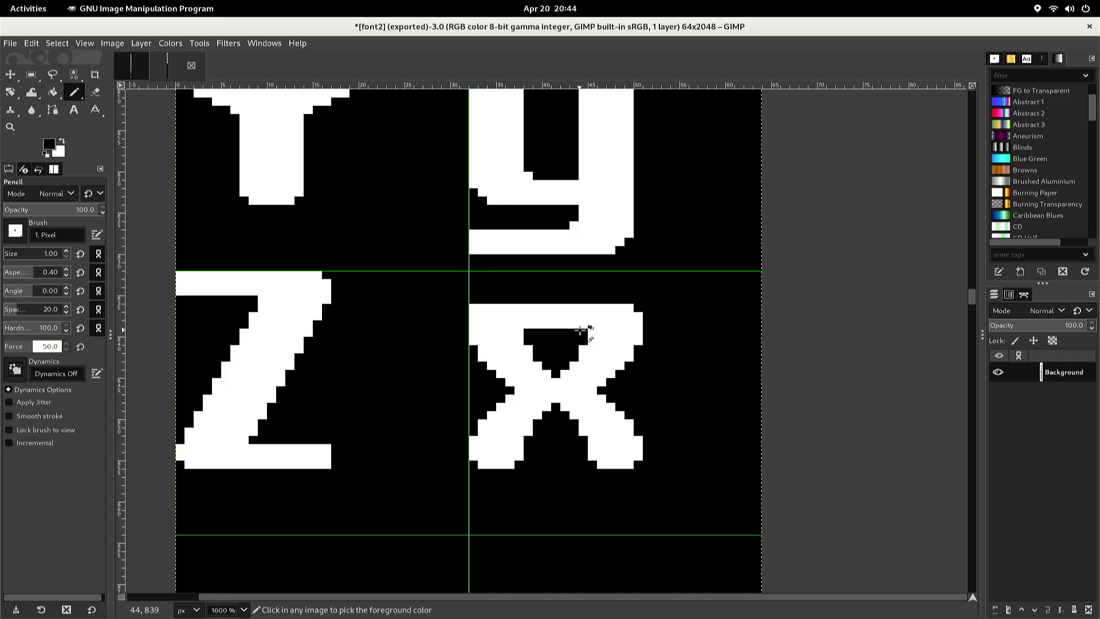
{"action": "left_click", "coordinate": [574, 333]}
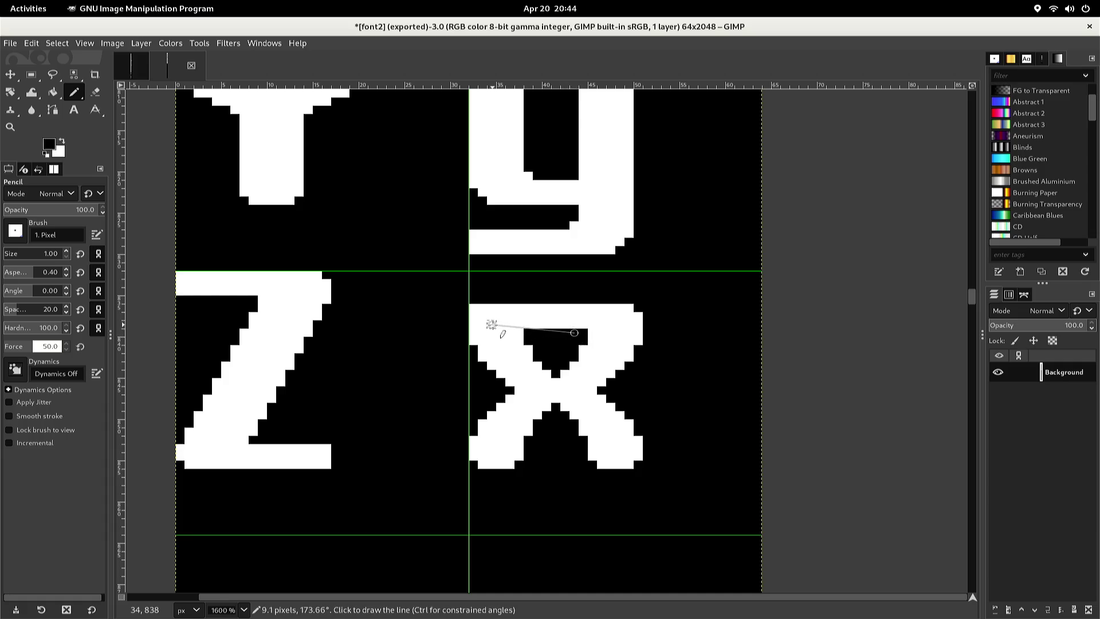
{"action": "left_click", "coordinate": [474, 333], "text": "shift"}
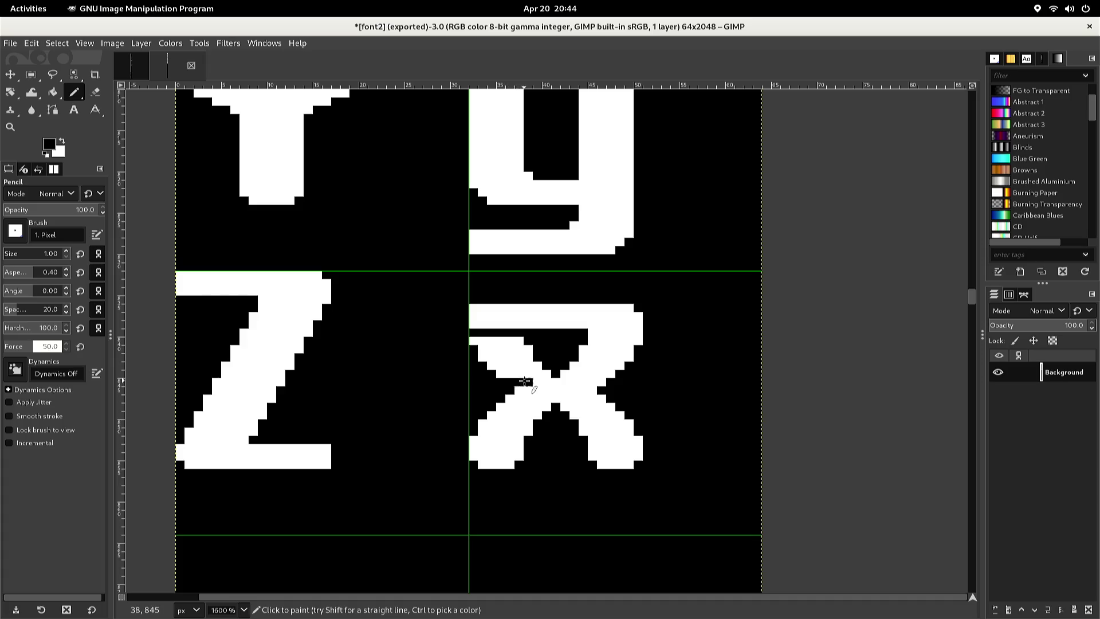
{"action": "left_click_drag", "start_coordinate": [525, 381], "coordinate": [546, 381]}
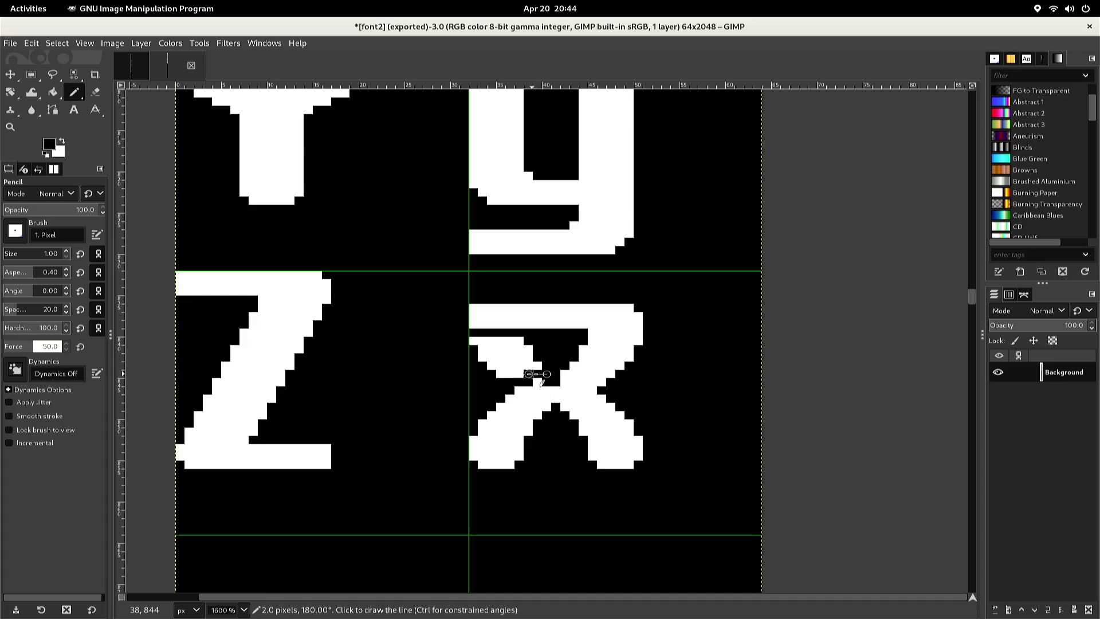
{"action": "key", "text": "shift+b"}
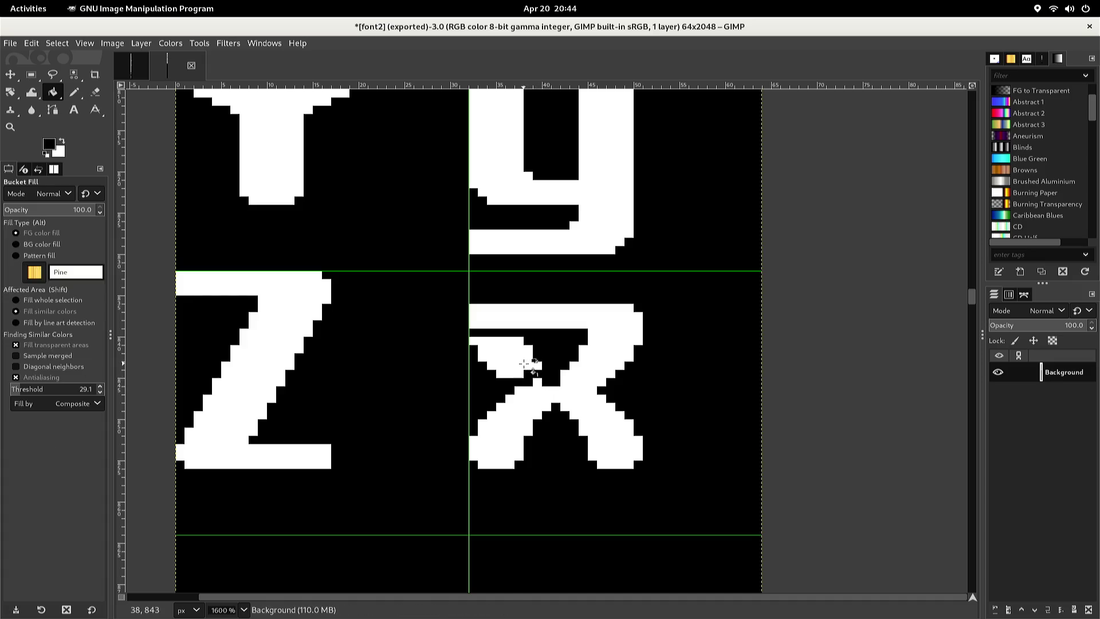
{"action": "left_click", "coordinate": [525, 365]}
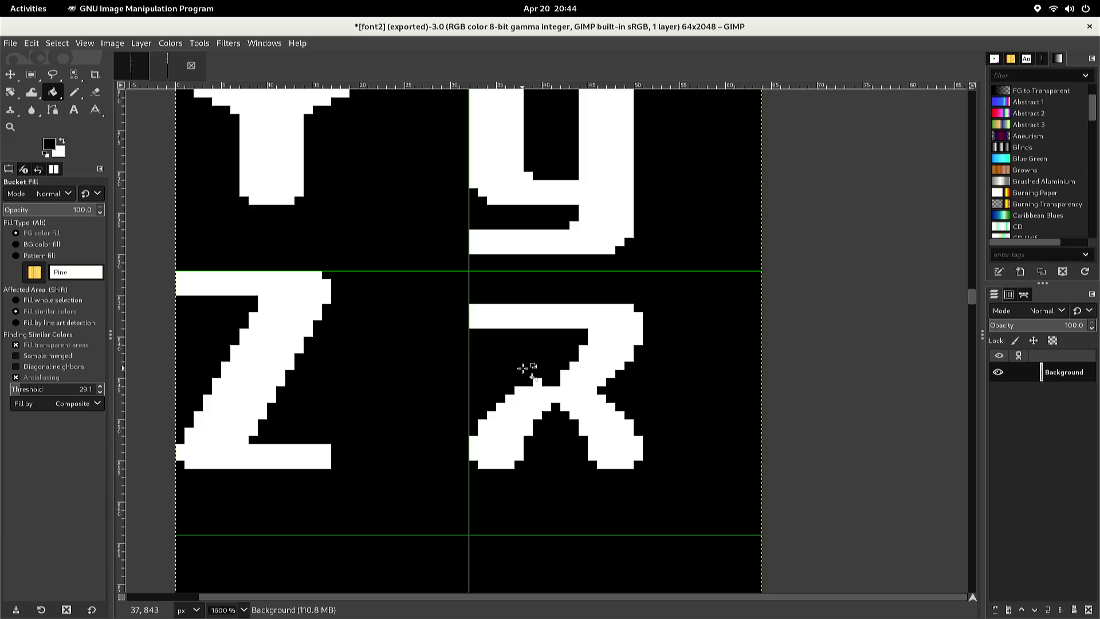
Touch up the glyph's centre with white pixels
{"action": "key", "text": "n"}
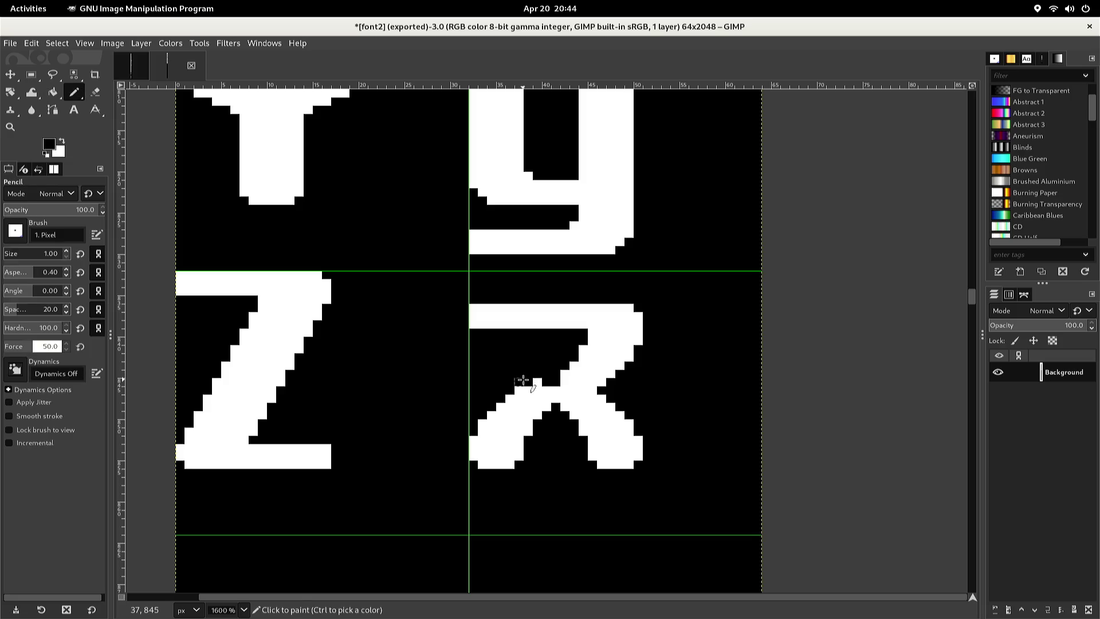
{"action": "left_click", "coordinate": [520, 389], "text": "ctrl"}
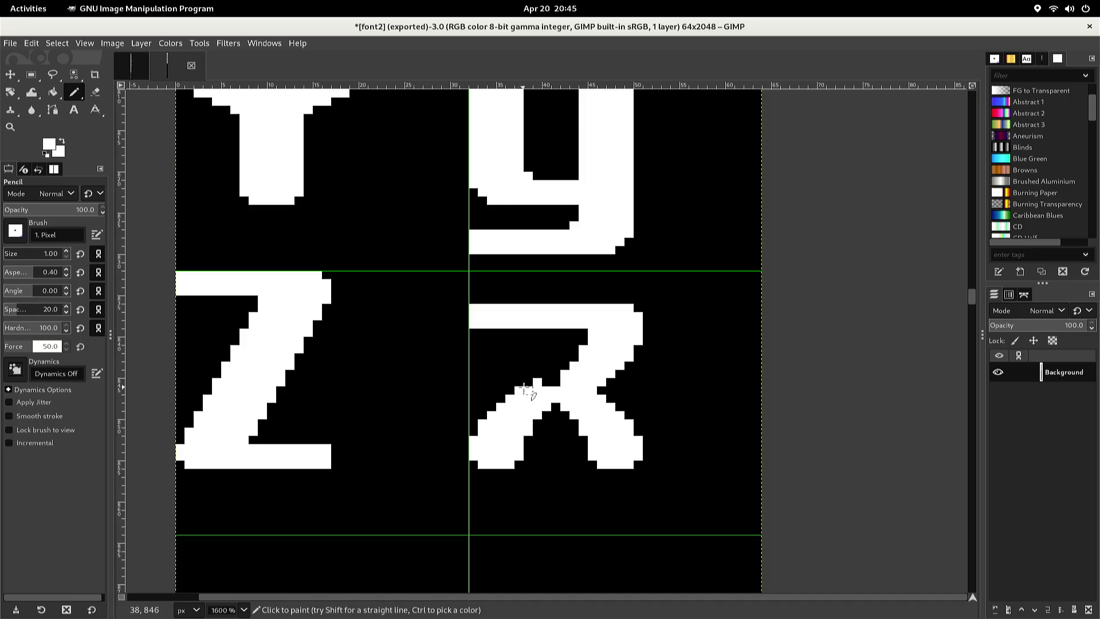
{"action": "left_click", "coordinate": [559, 383]}
Fill the bottom gap and triangle rows white to make a solid bottom bar
{"action": "left_click", "coordinate": [638, 464], "text": "shift"}
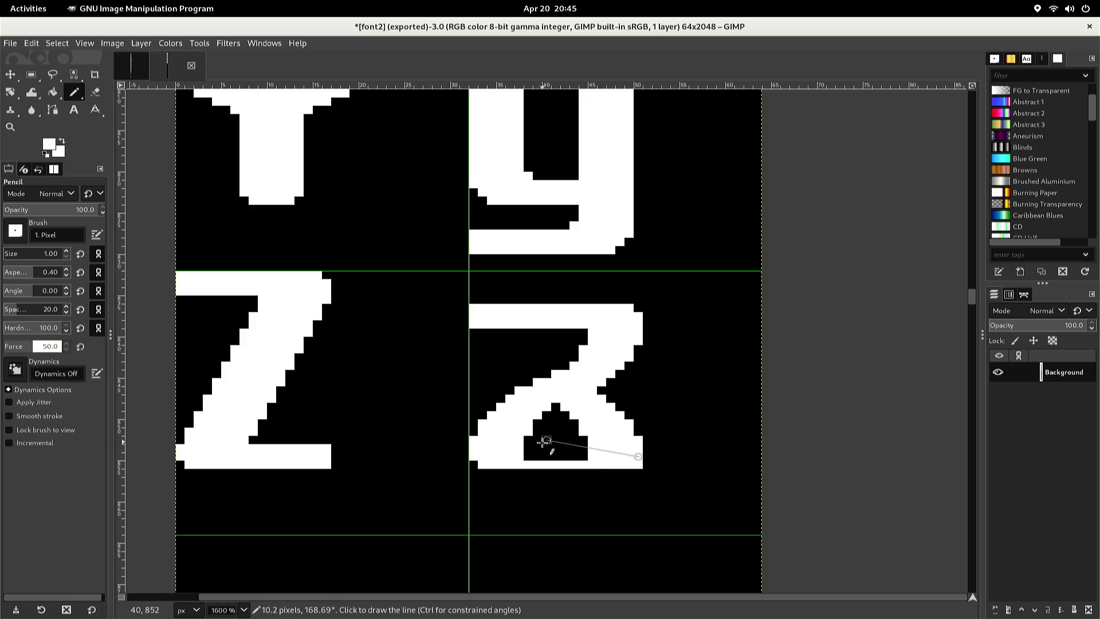
{"action": "left_click", "coordinate": [519, 454], "text": "shift"}
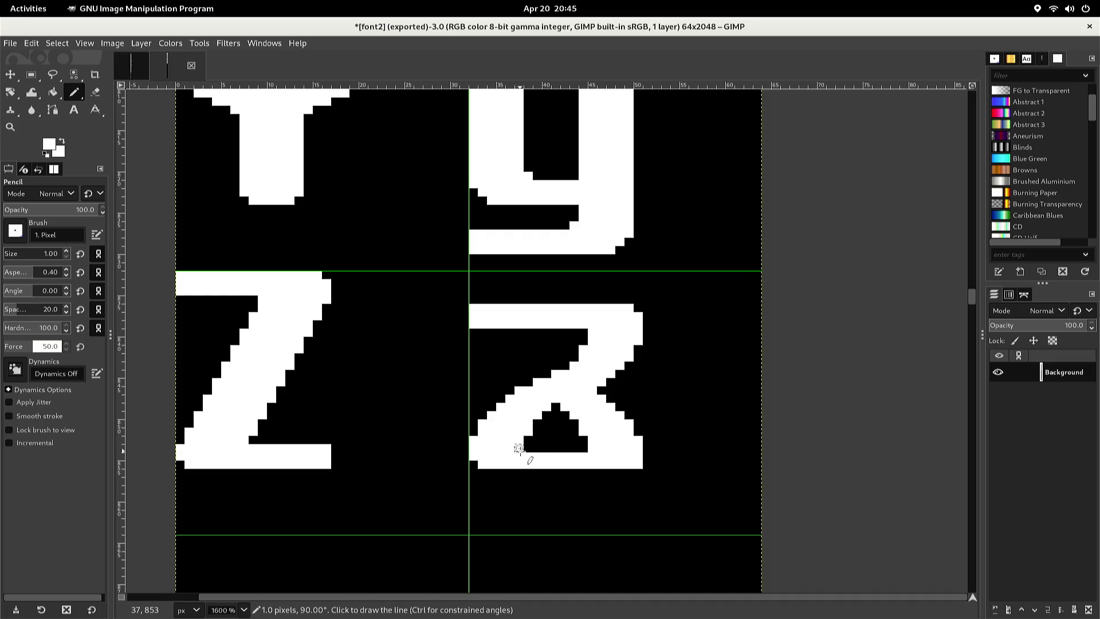
{"action": "left_click", "coordinate": [602, 450], "text": "shift"}
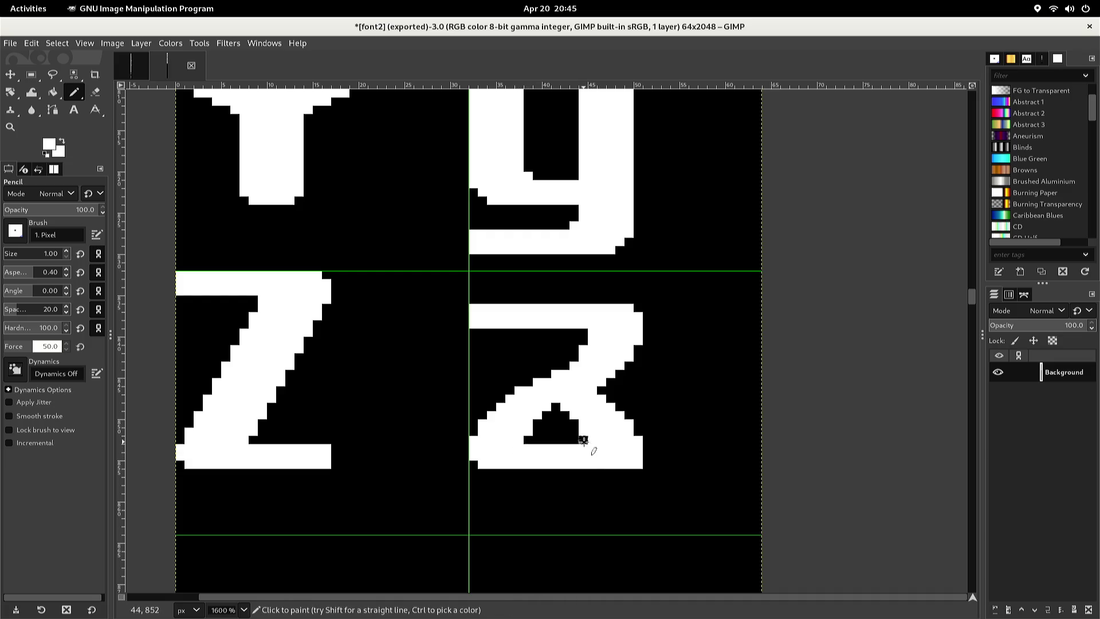
Black out the lower-right leg above the bottom bar, bucket-filling the remainder
{"action": "key", "text": "d"}
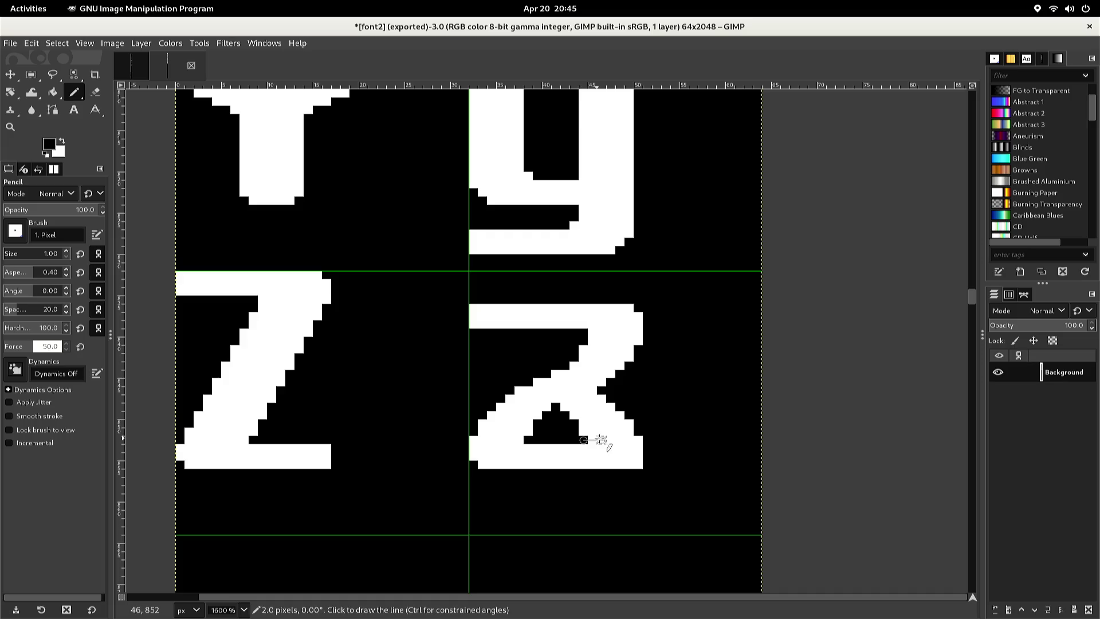
{"action": "left_click", "coordinate": [648, 440], "text": "shift"}
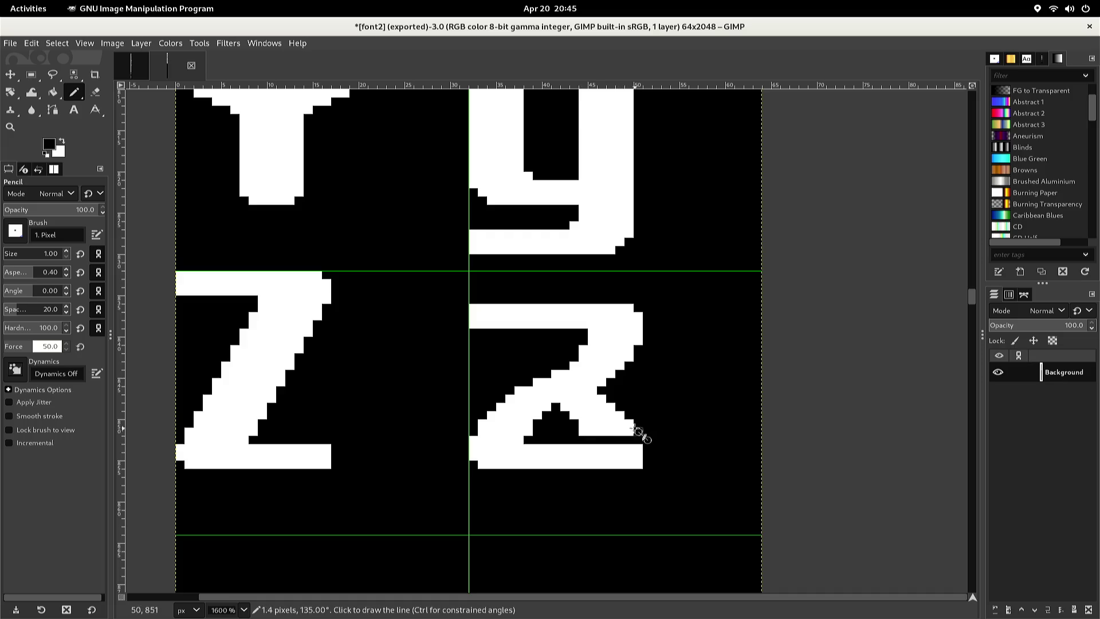
{"action": "left_click", "coordinate": [560, 403]}
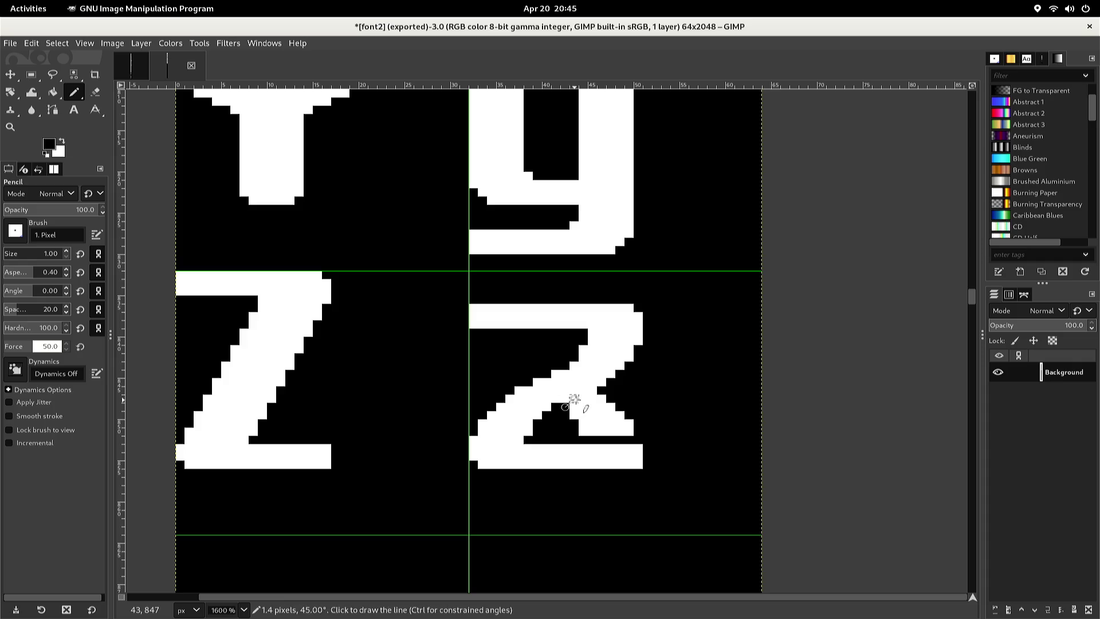
{"action": "left_click", "coordinate": [592, 398], "text": "shift"}
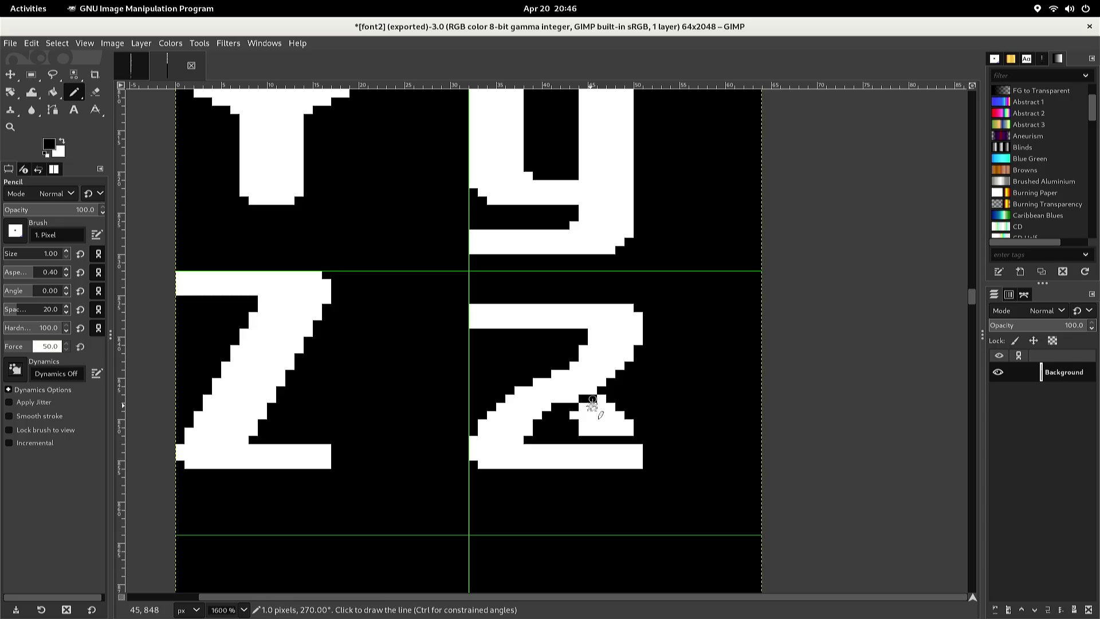
{"action": "key", "text": "shift+b"}
{"action": "left_click", "coordinate": [591, 407]}
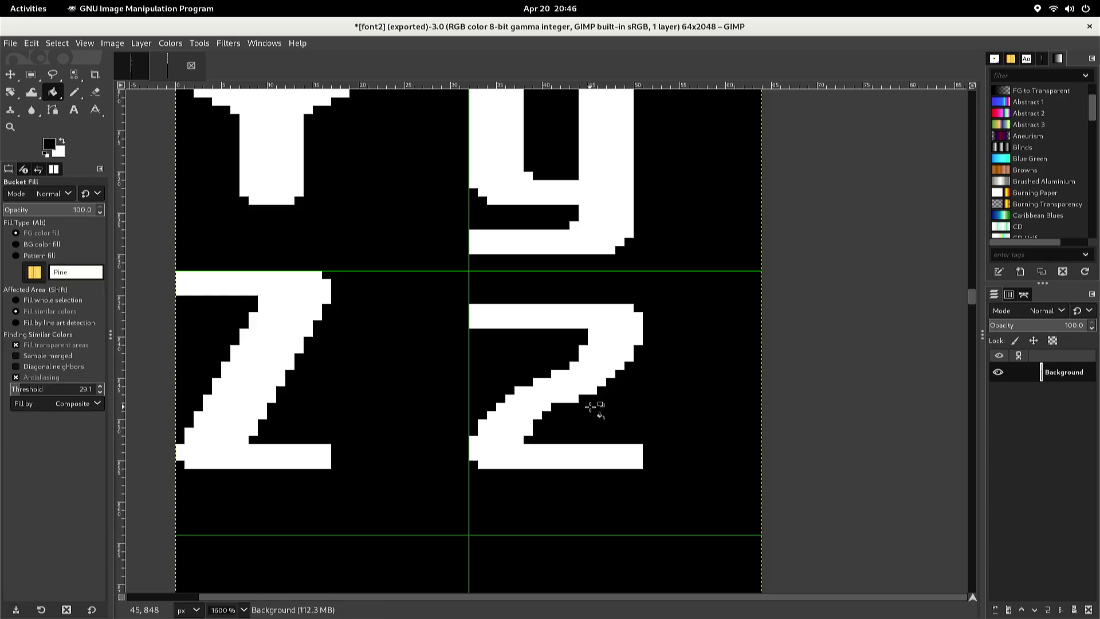
{"action": "key", "text": "n"}
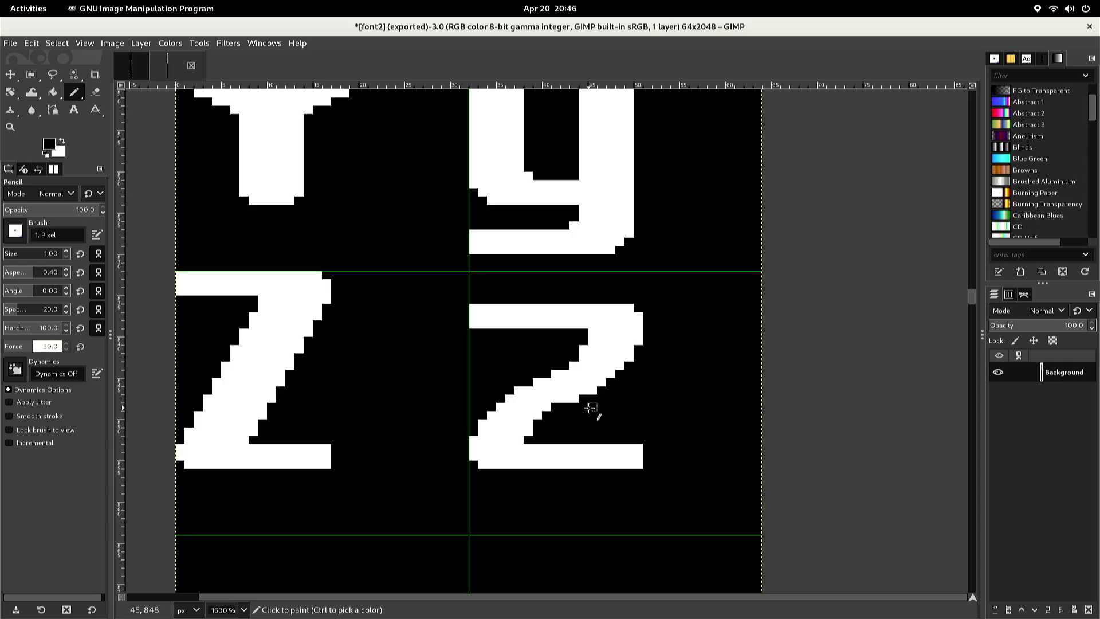
{"action": "key", "text": "x"}
{"action": "left_click", "coordinate": [556, 400]}
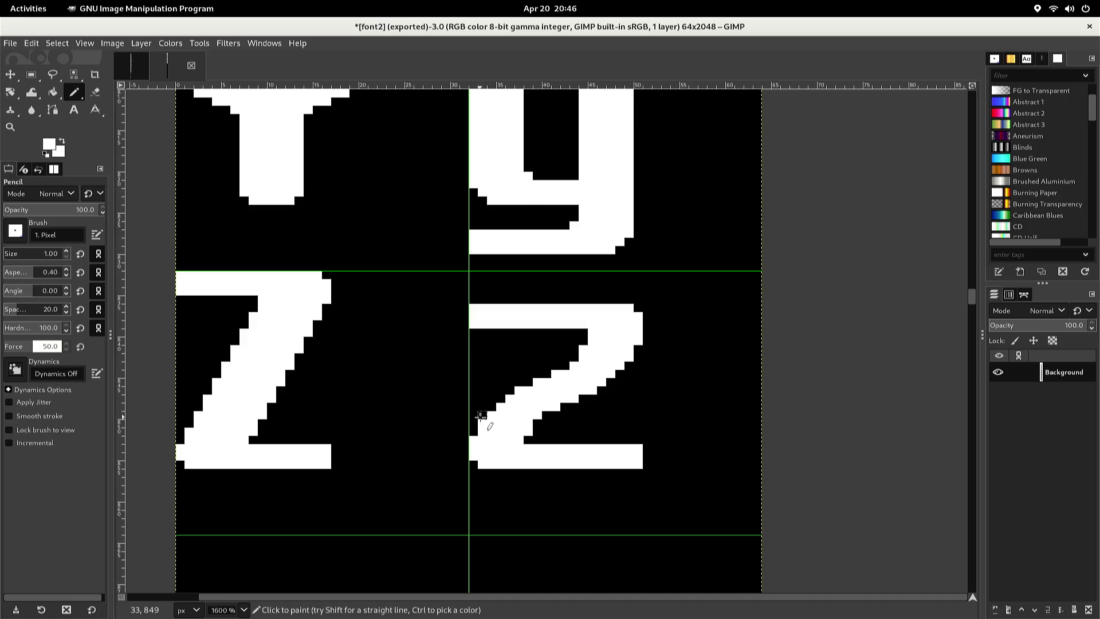
Redraw the z's diagonal as a stepped white line and fill its gaps
{"action": "key", "text": "d"}
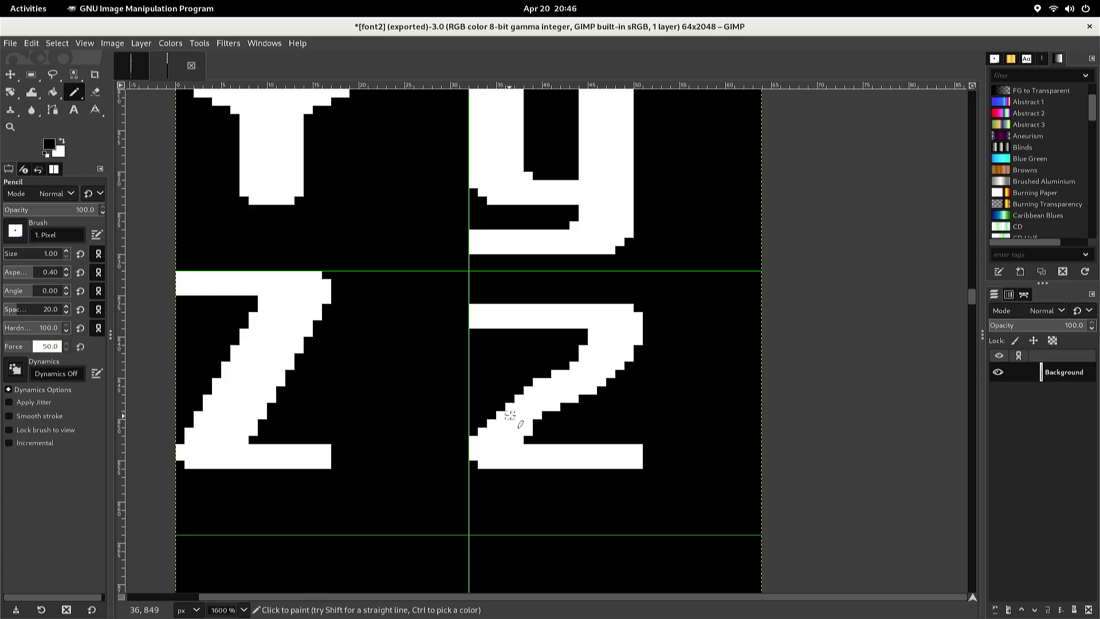
{"action": "left_click", "coordinate": [547, 382], "text": "ctrl"}
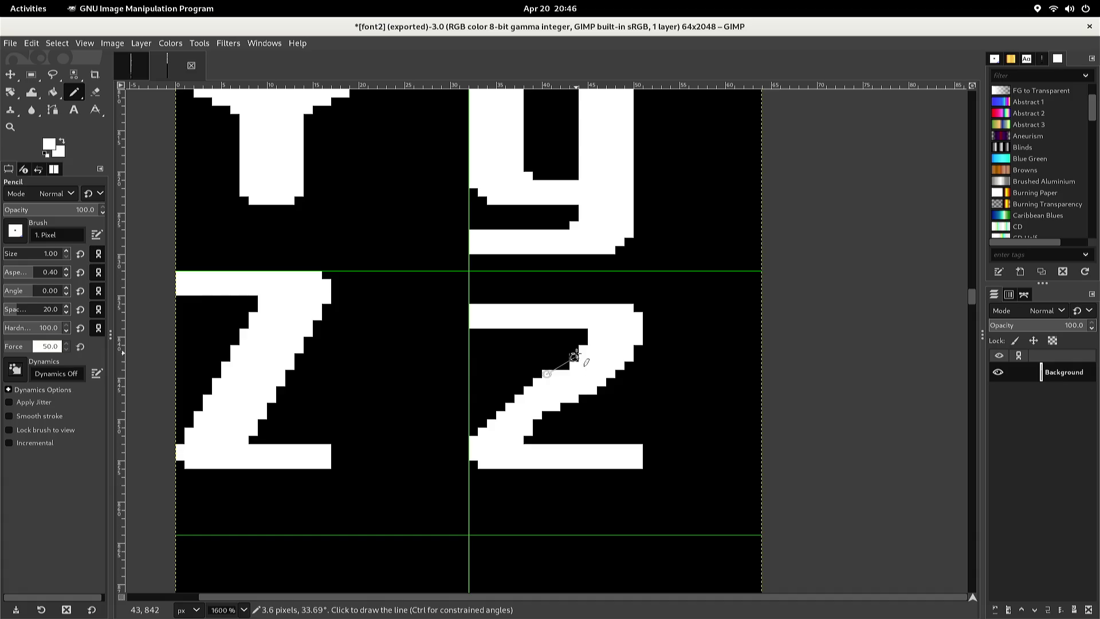
{"action": "left_click", "coordinate": [573, 357], "text": "shift"}
{"action": "left_click", "coordinate": [565, 357]}
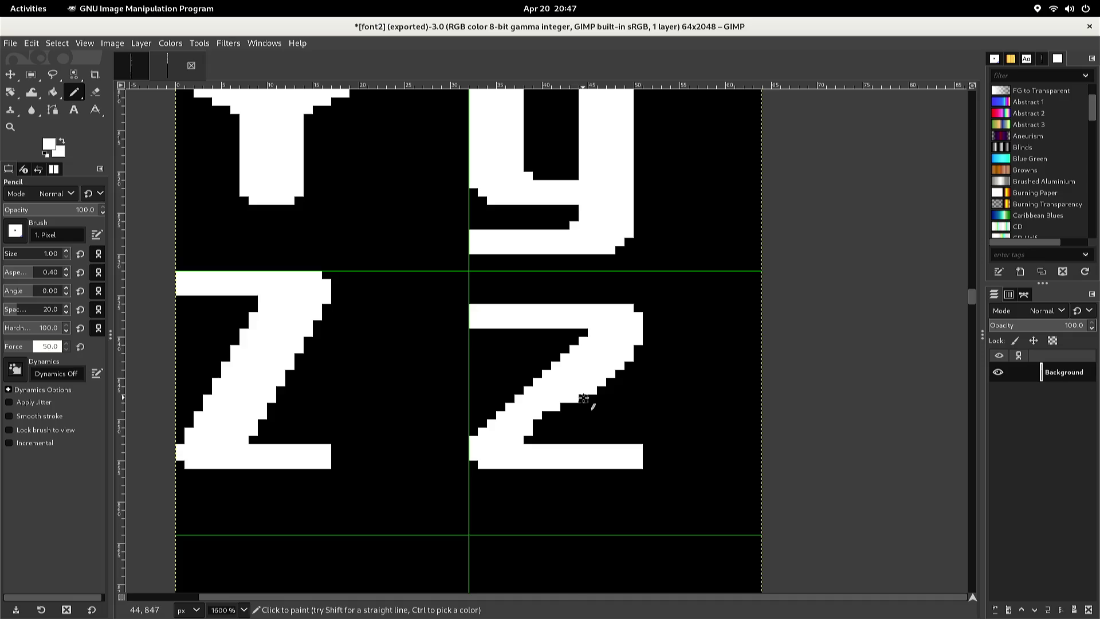
{"action": "key", "text": "shift"}
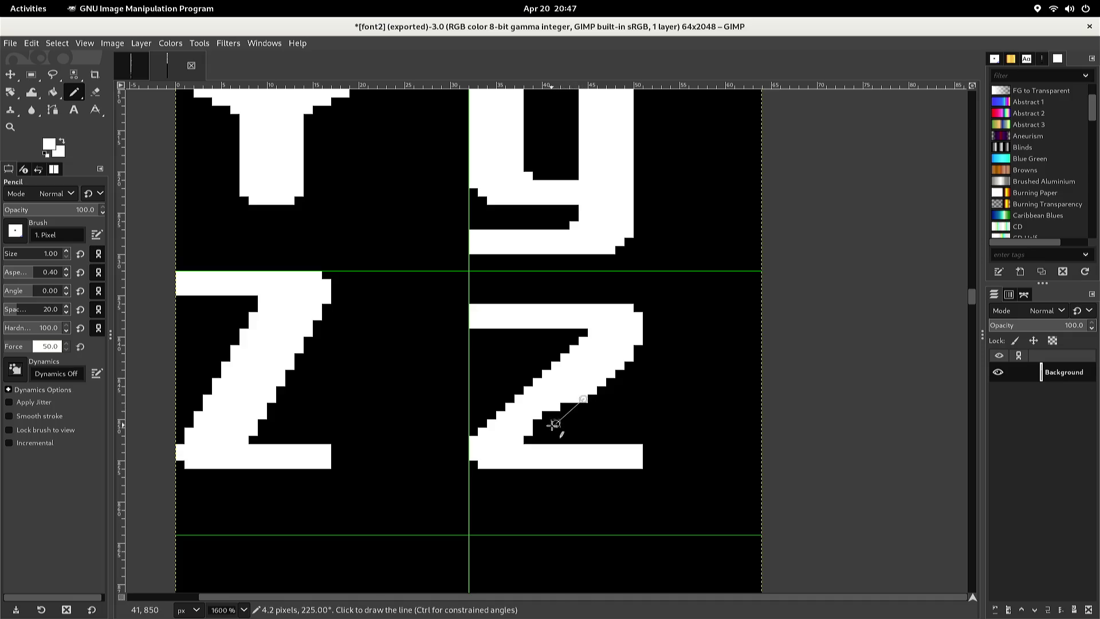
{"action": "left_click", "coordinate": [536, 439], "text": "shift"}
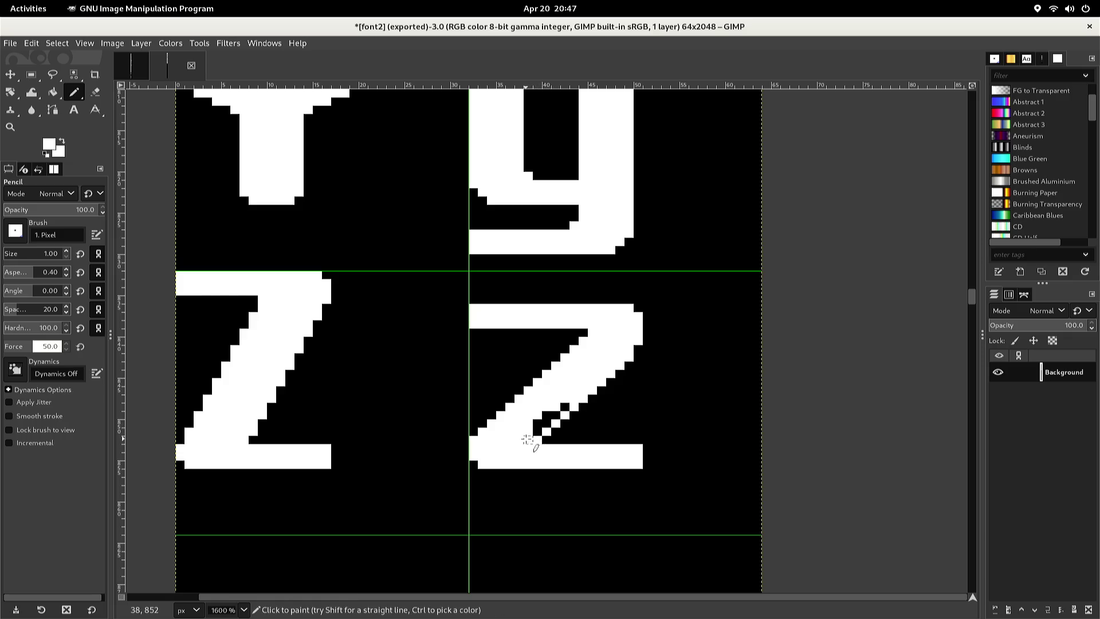
{"action": "left_click", "coordinate": [528, 439]}
{"action": "key", "text": "ctrl+z"}
{"action": "left_click", "coordinate": [547, 416]}
{"action": "left_click", "coordinate": [555, 411]}
{"action": "left_click", "coordinate": [565, 407]}
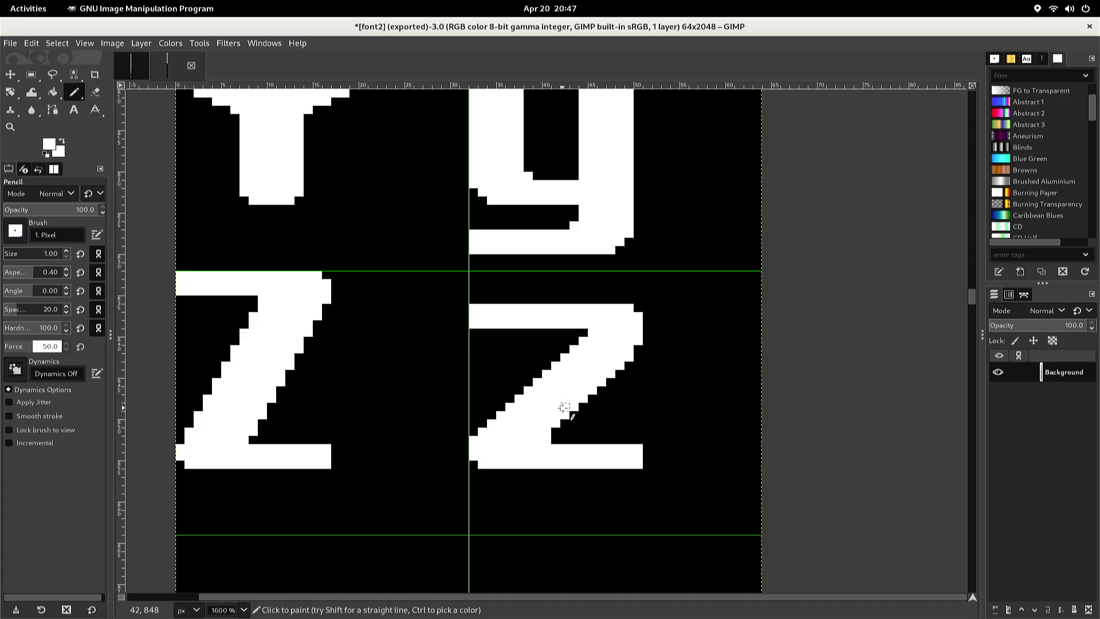
Blacken the pixels just above the bottom bar along the diagonal's edge
{"action": "left_click", "coordinate": [555, 437], "text": "ctrl"}
{"action": "left_click", "coordinate": [547, 440]}
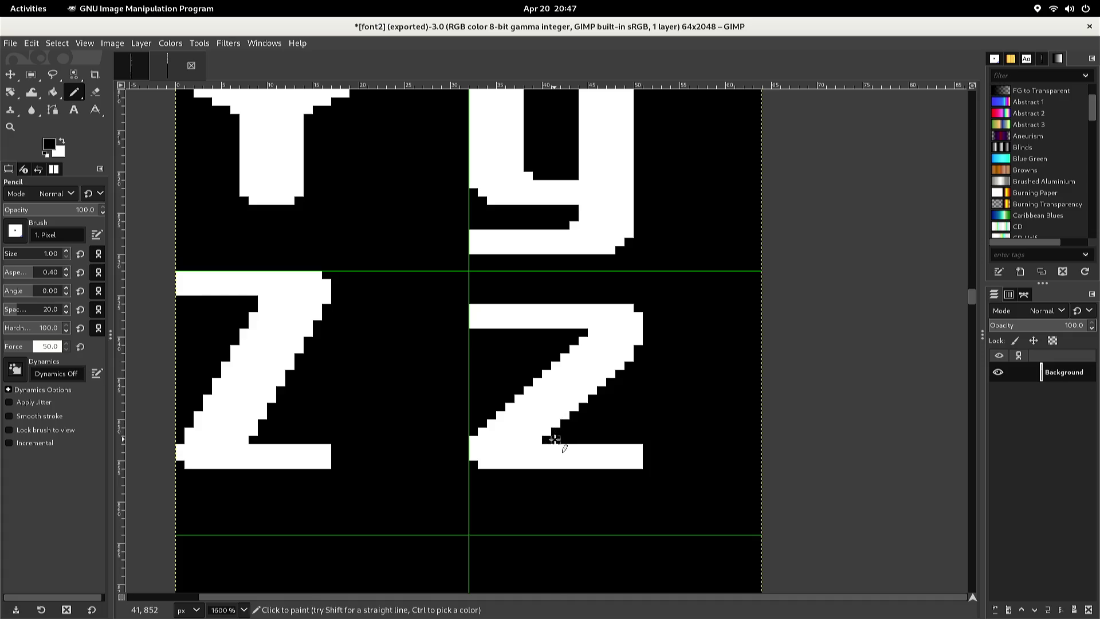
{"action": "left_click", "coordinate": [554, 430]}
{"action": "left_click", "coordinate": [596, 372], "text": "ctrl"}
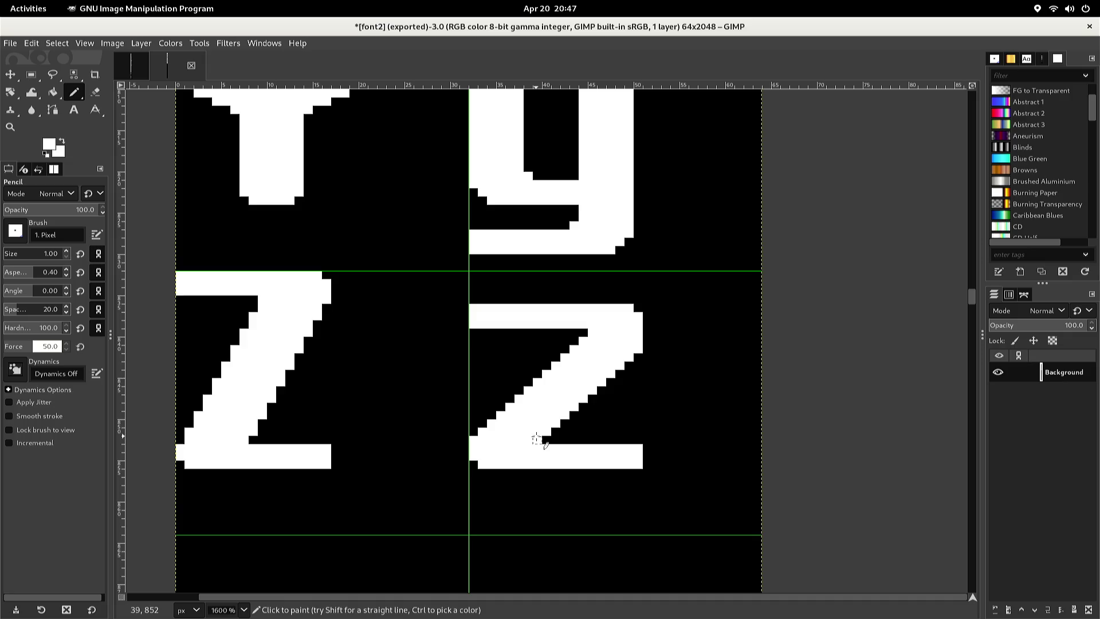
{"action": "key", "text": "ctrl"}
Blacken a bottom-edge pixel and draw a straight white line along the z diagonal
{"action": "left_click", "coordinate": [554, 440], "text": "ctrl"}
{"action": "left_click", "coordinate": [548, 441]}
{"action": "key", "text": "shift"}
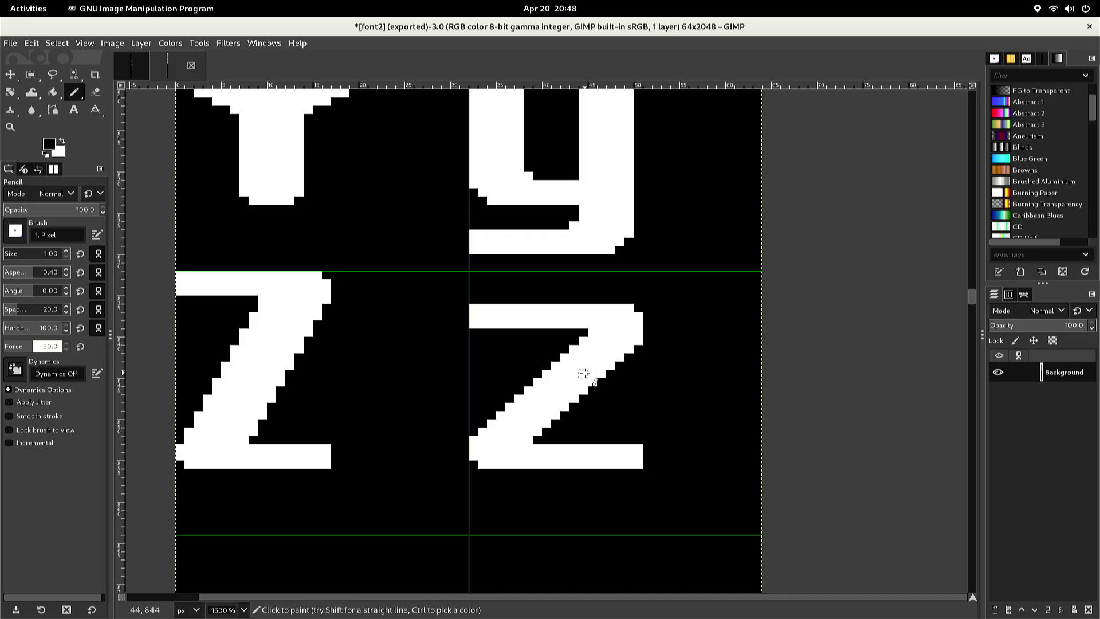
{"action": "left_click", "coordinate": [584, 372], "text": "ctrl"}
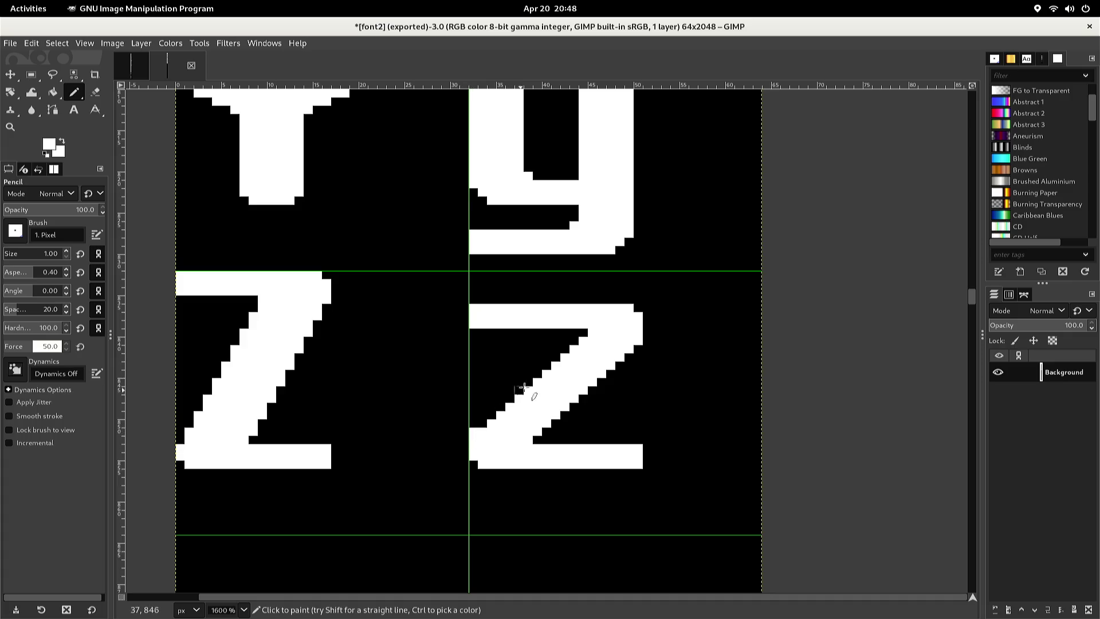
{"action": "left_click", "coordinate": [582, 333], "text": "shift"}
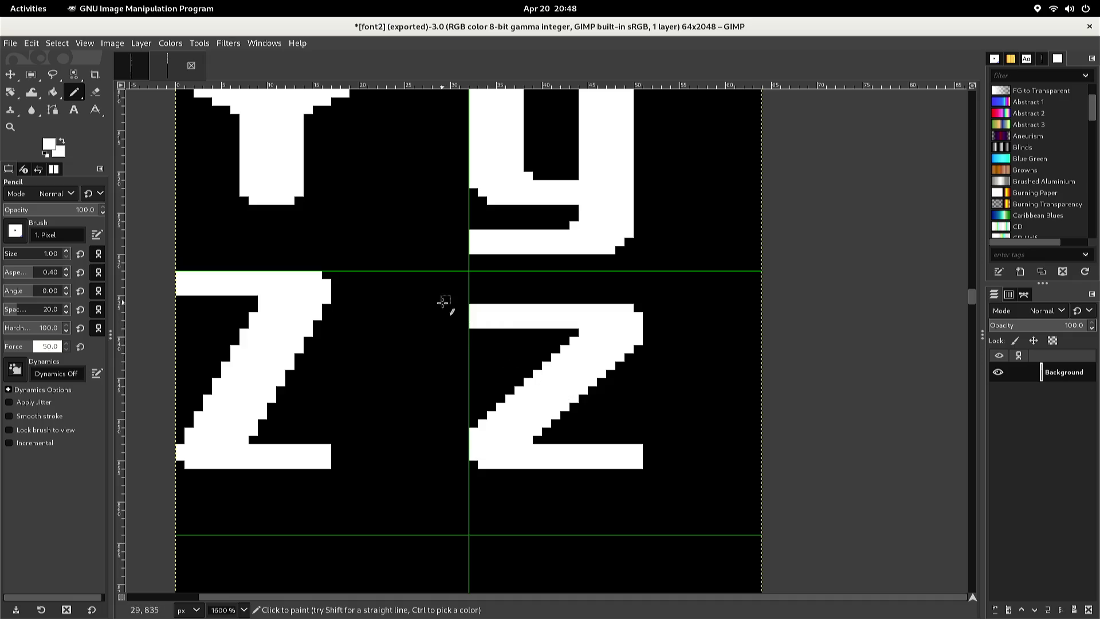
{"action": "key", "text": "ctrl"}
{"action": "key", "text": "ctrl"}
{"action": "key", "text": "e"}
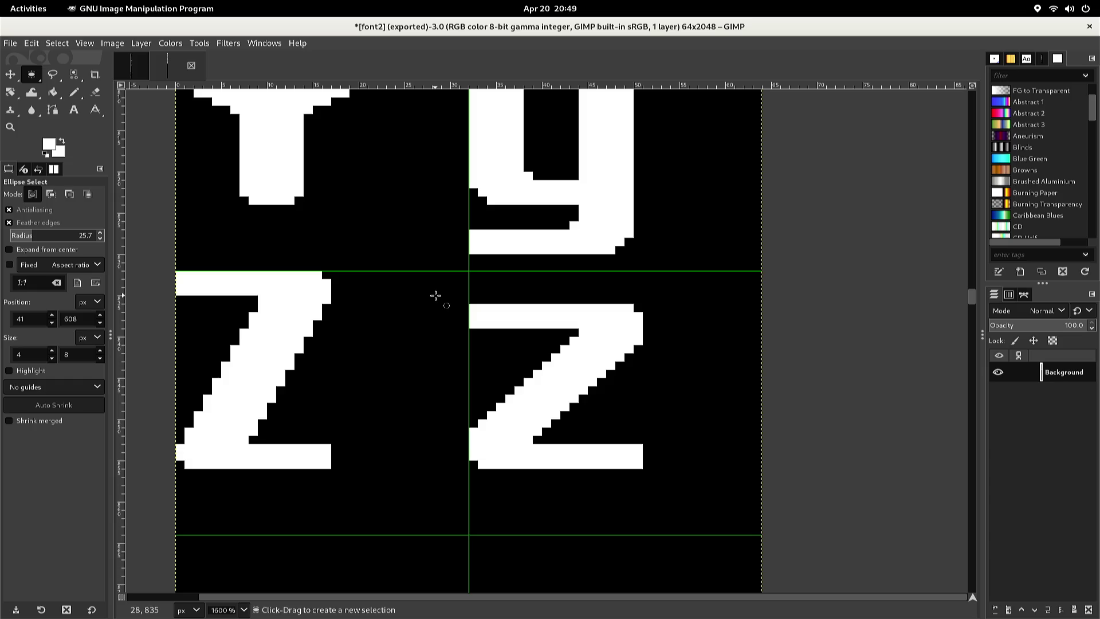
{"action": "scroll", "coordinate": [436, 296], "scroll_direction": "up", "scroll_amount": 5}
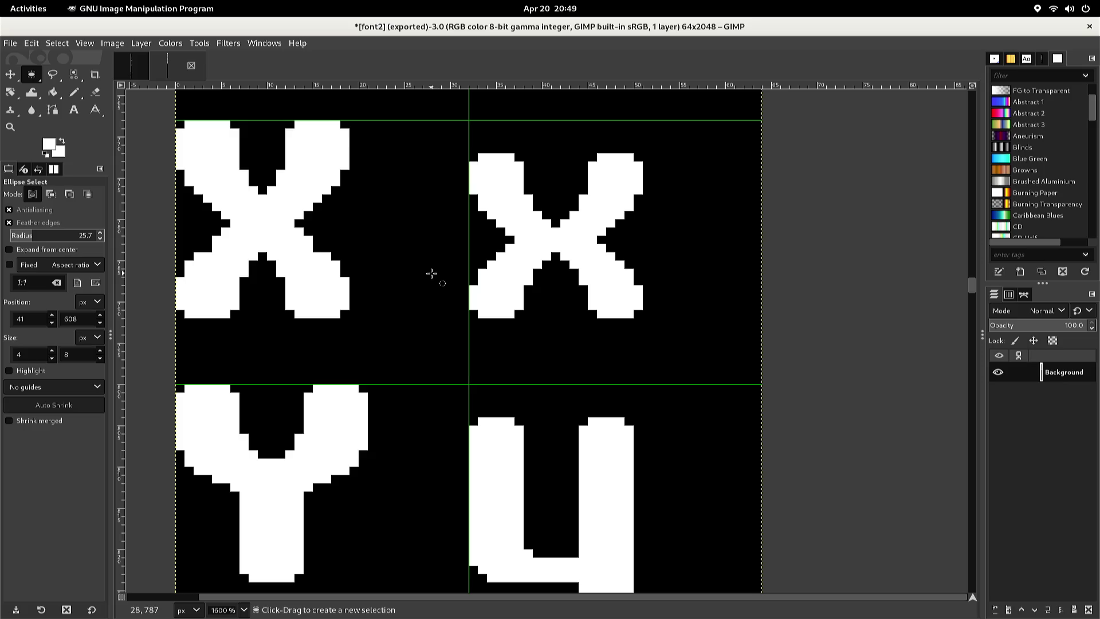
{"action": "scroll", "coordinate": [431, 274], "scroll_direction": "down", "scroll_amount": 3, "text": "ctrl"}
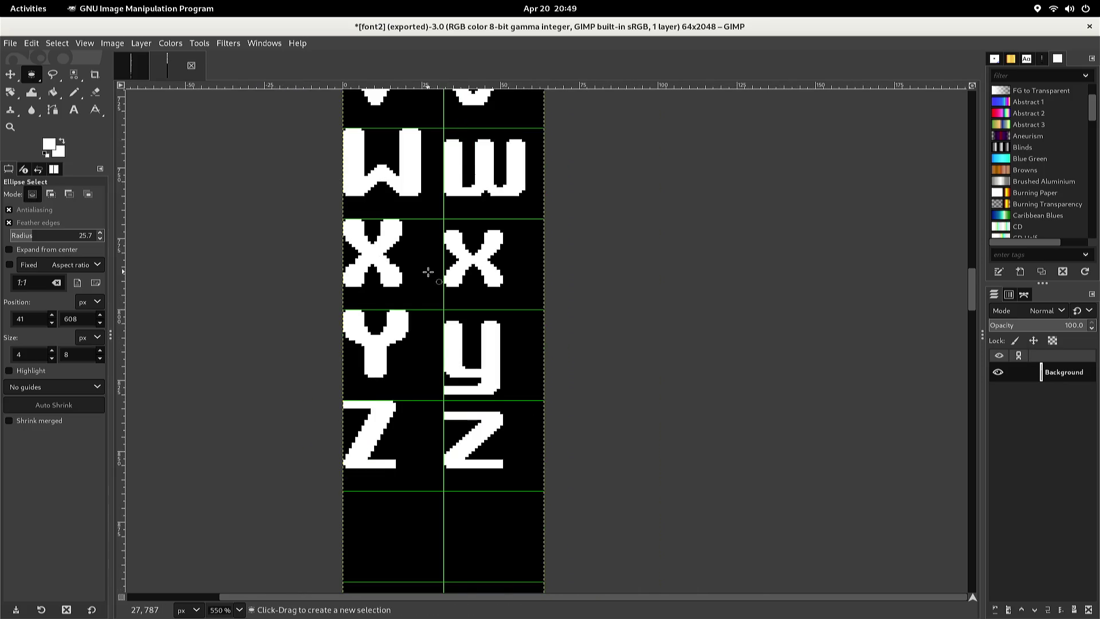
{"action": "scroll", "coordinate": [428, 272], "scroll_direction": "up", "scroll_amount": 3}
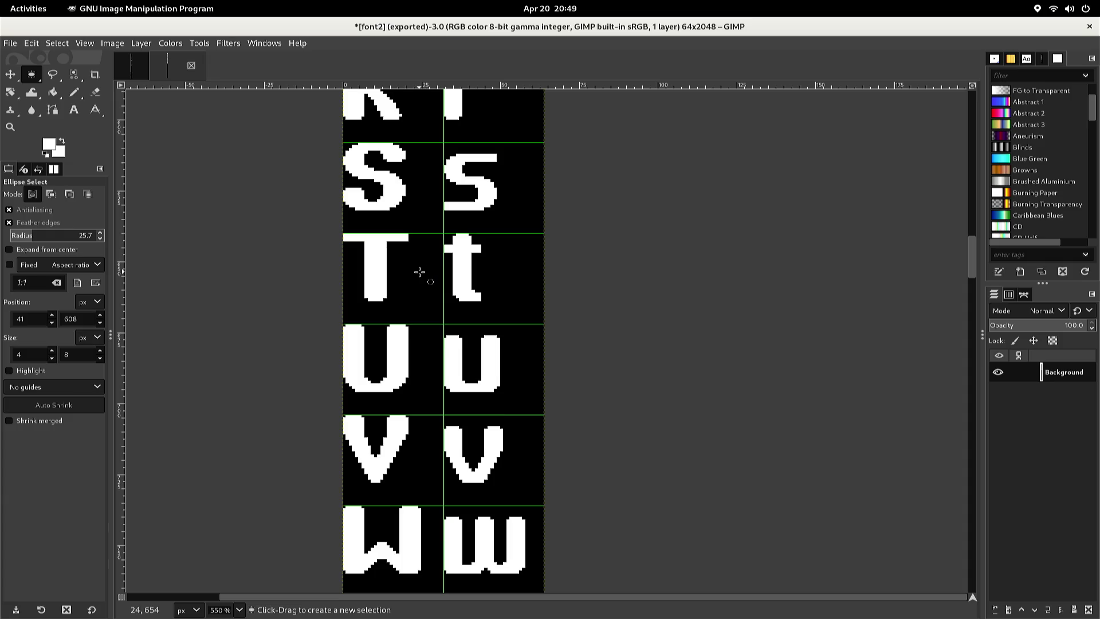
{"action": "scroll", "coordinate": [419, 272], "scroll_direction": "up", "scroll_amount": 1}
{"action": "scroll", "coordinate": [416, 272], "scroll_direction": "up", "scroll_amount": 2}
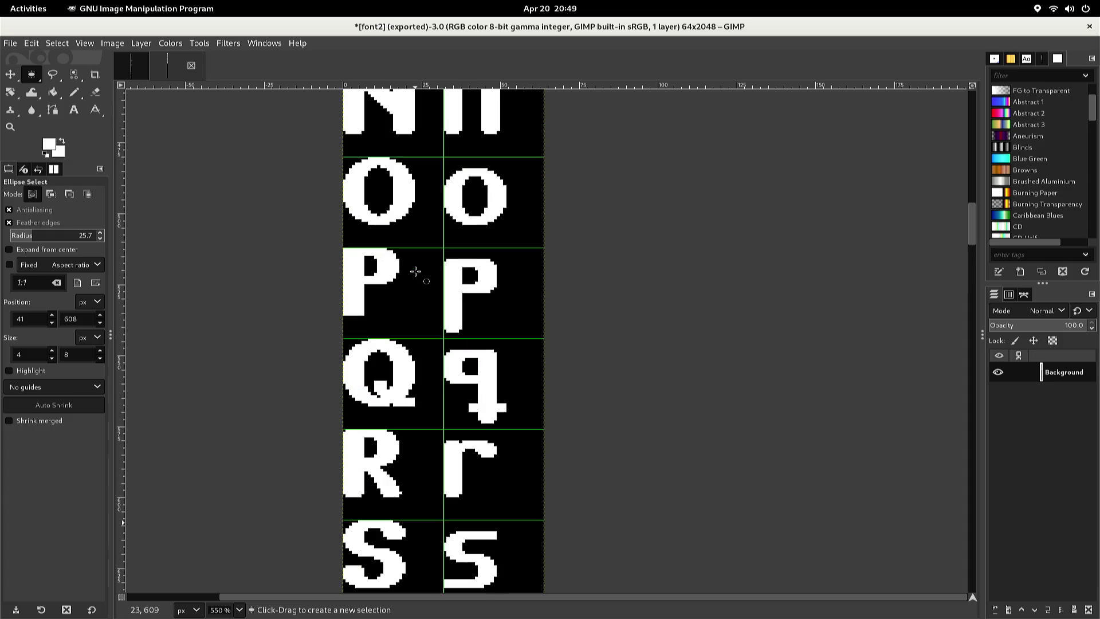
{"action": "scroll", "coordinate": [413, 272], "scroll_direction": "up", "scroll_amount": 3}
{"action": "scroll", "coordinate": [409, 273], "scroll_direction": "up", "scroll_amount": 4}
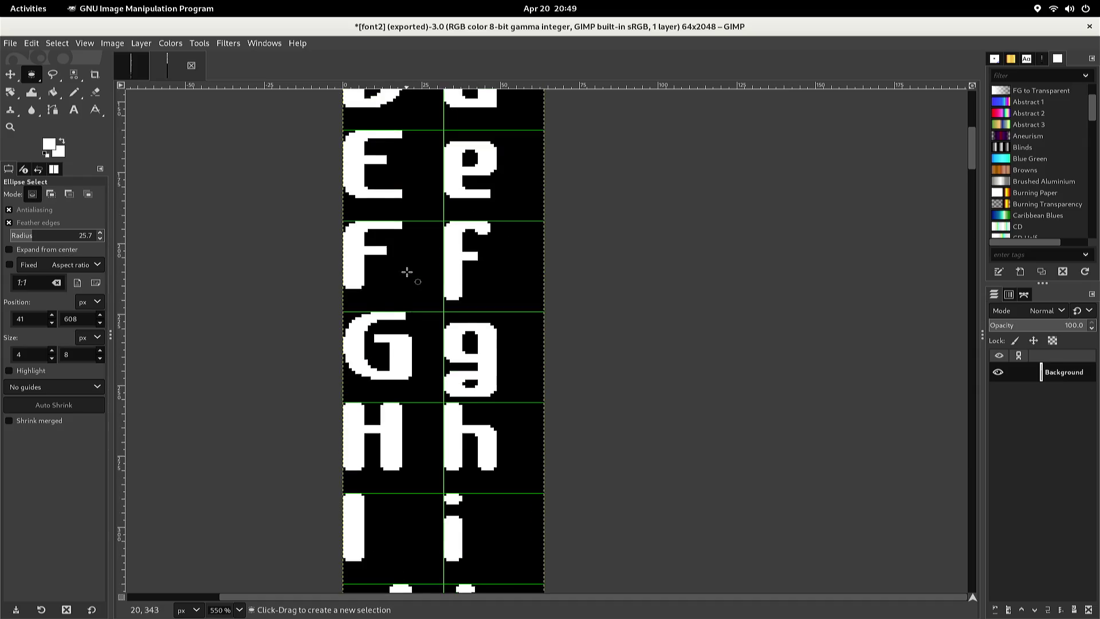
{"action": "scroll", "coordinate": [406, 272], "scroll_direction": "up", "scroll_amount": 4}
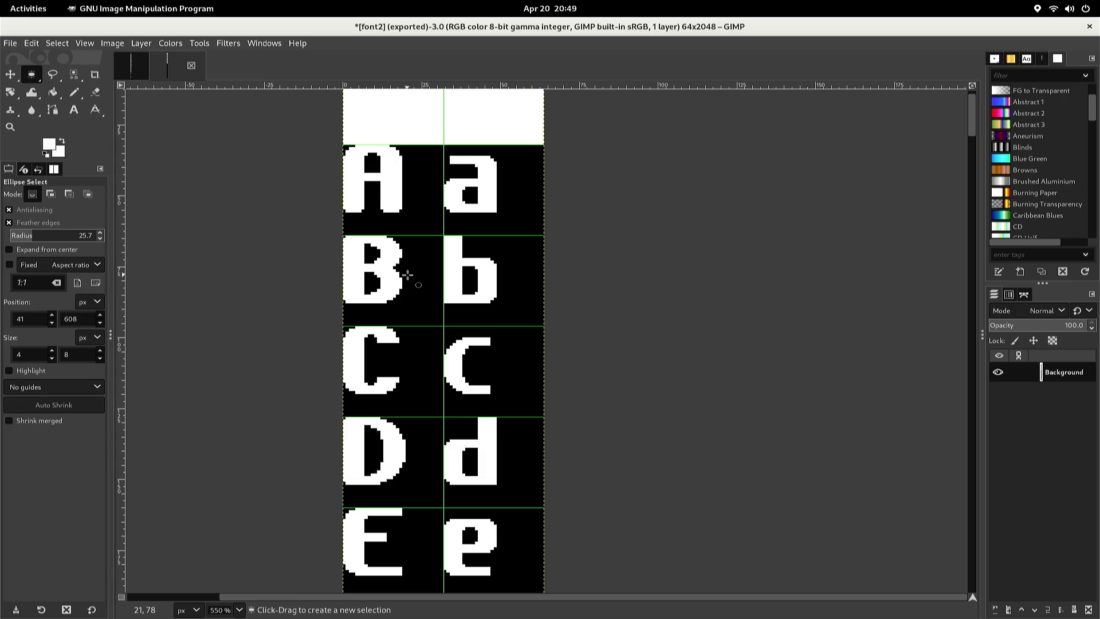
Pick black from the canvas and pencil a line separating the top band from the A/a row
{"action": "key", "text": "r"}
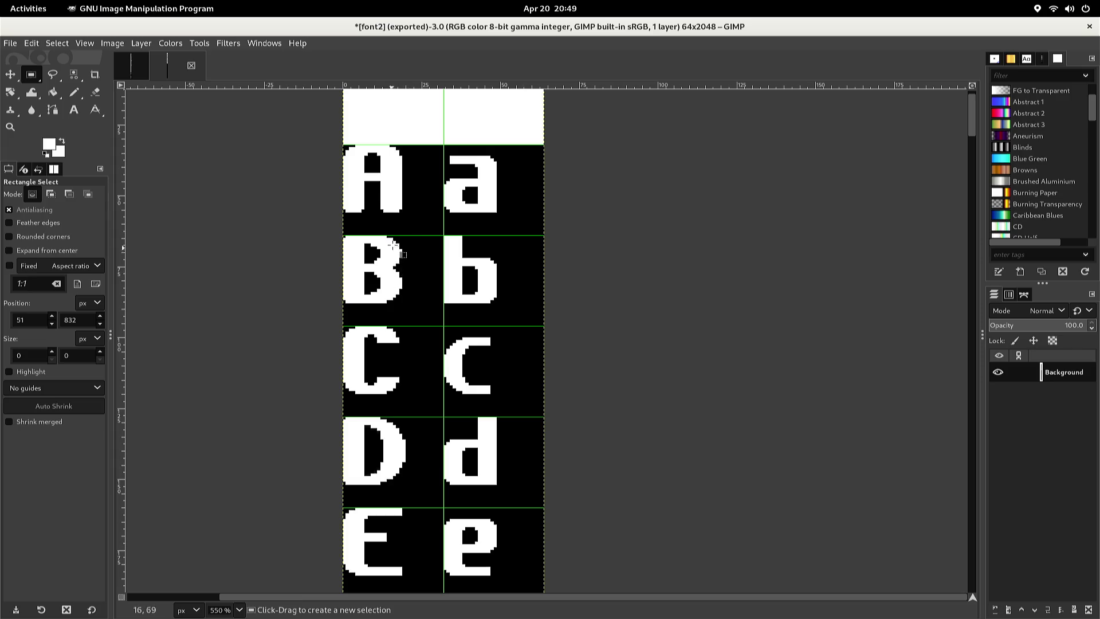
{"action": "key", "text": "ctrl"}
{"action": "key", "text": "shift+b"}
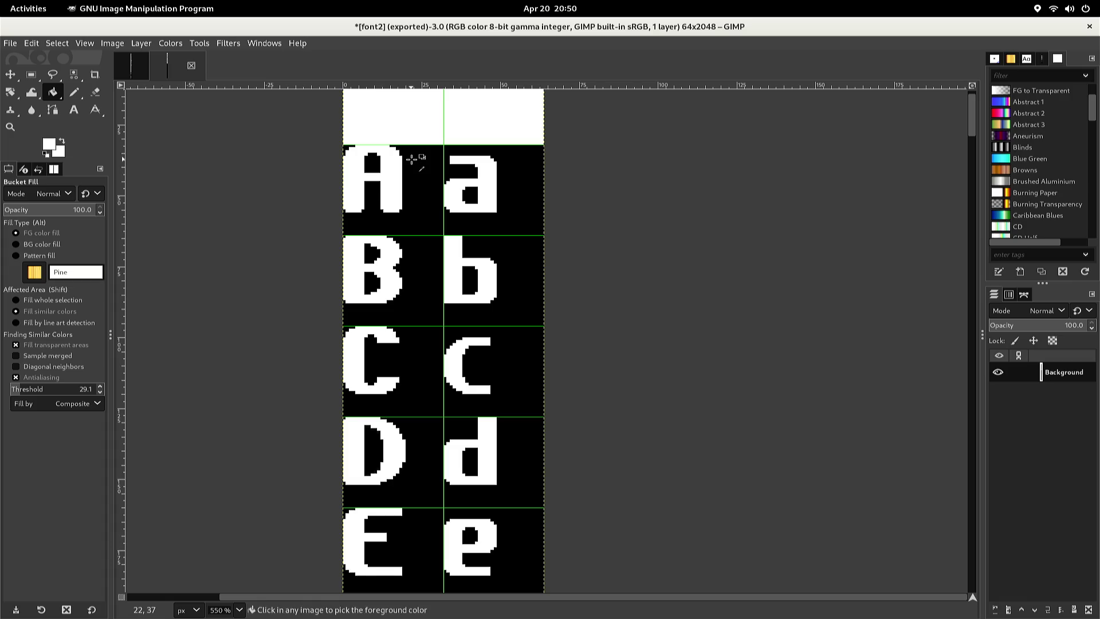
{"action": "left_click", "coordinate": [412, 160], "text": "ctrl"}
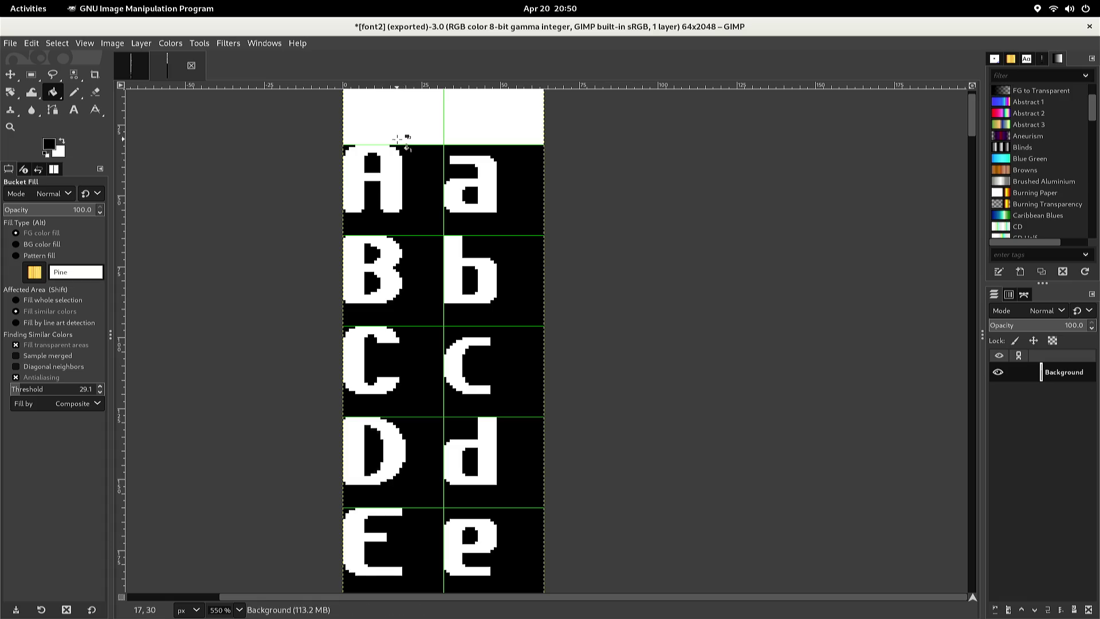
{"action": "key", "text": "n"}
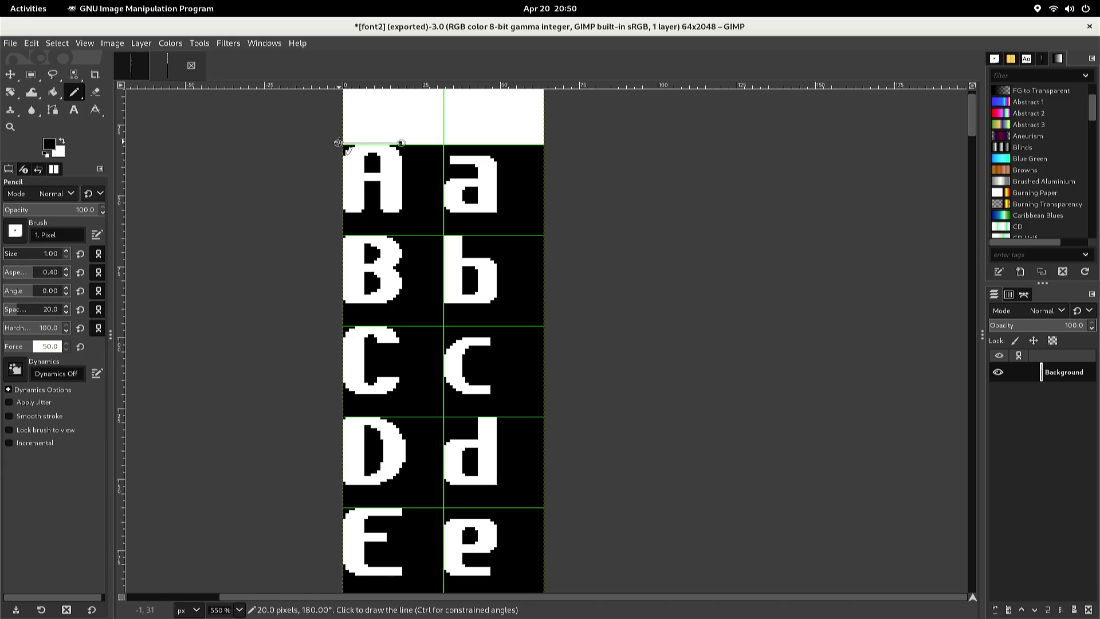
{"action": "left_click", "coordinate": [338, 142], "text": "shift"}
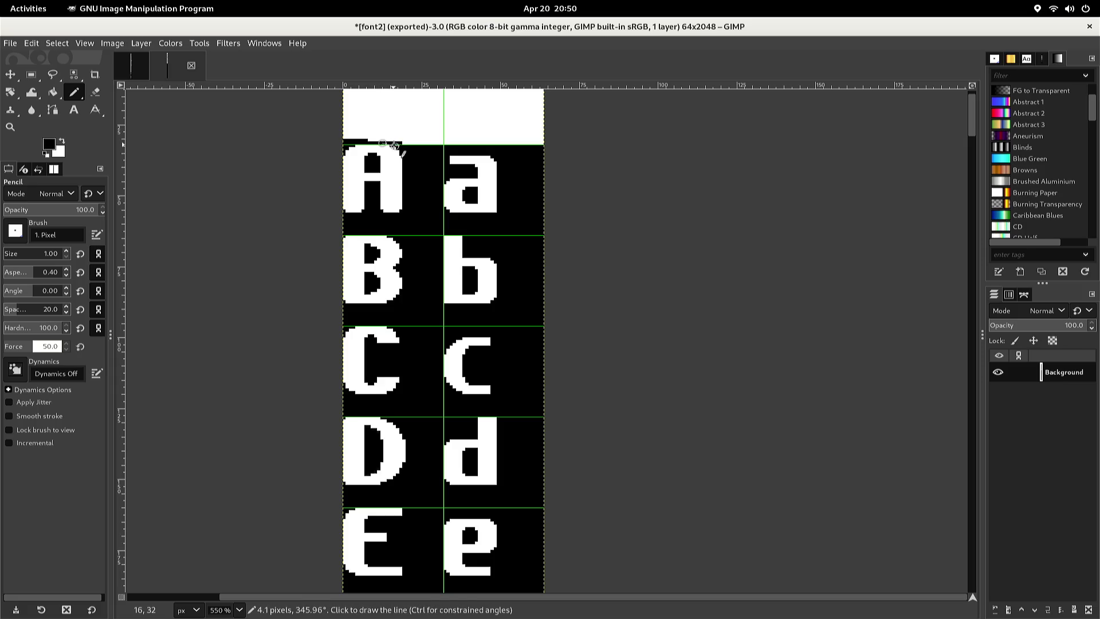
Bucket-fill the white band above A/a with black
{"action": "key", "text": "shift+b"}
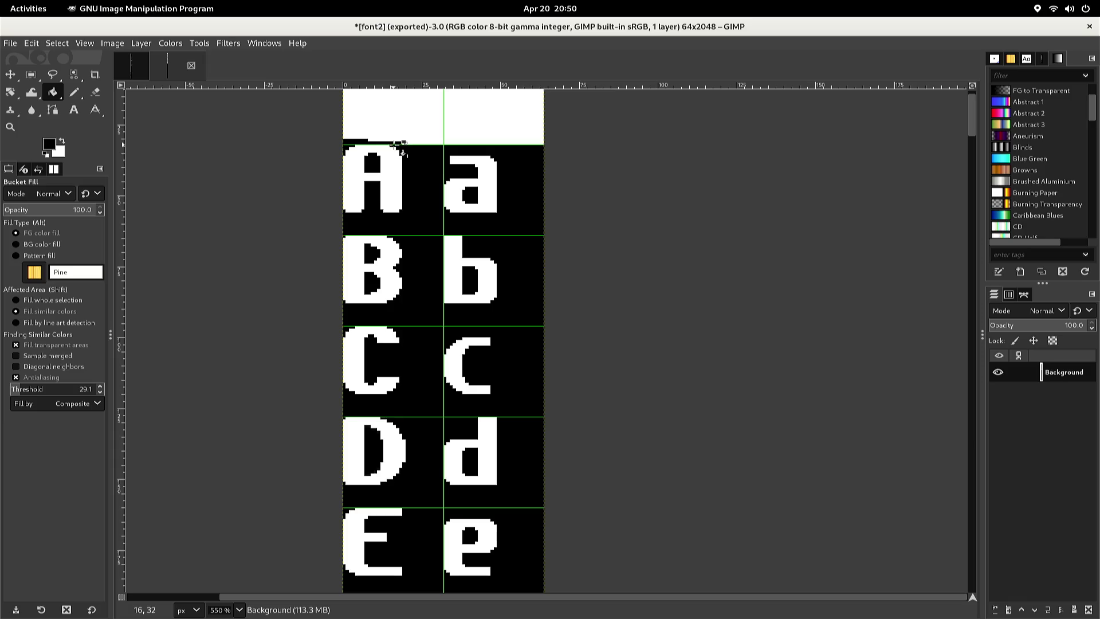
{"action": "left_click", "coordinate": [420, 132]}
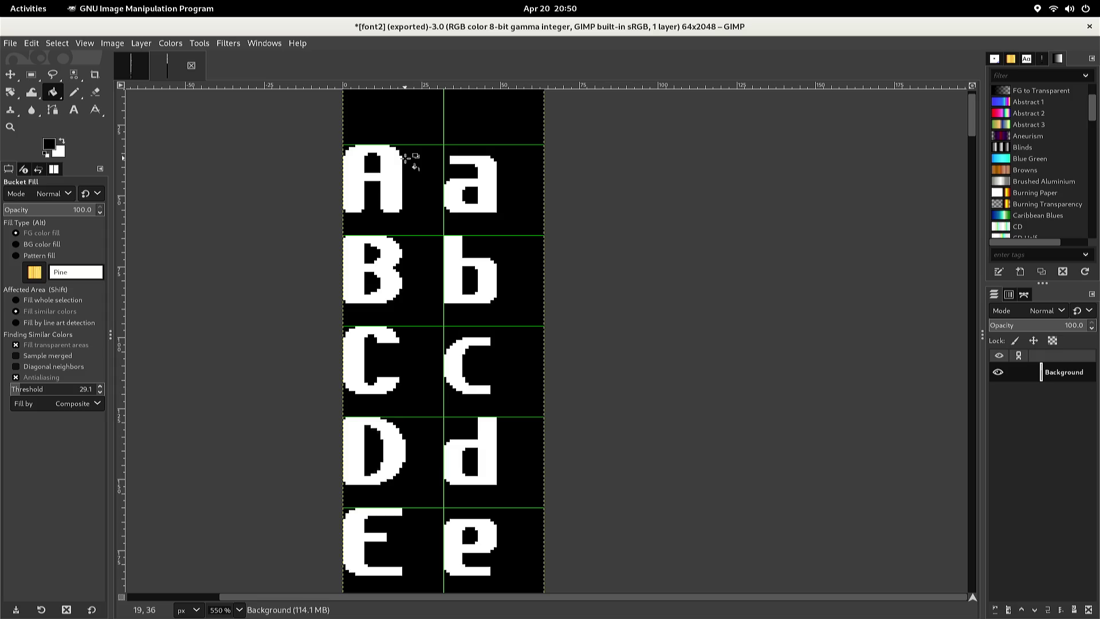
{"action": "key", "text": "r"}
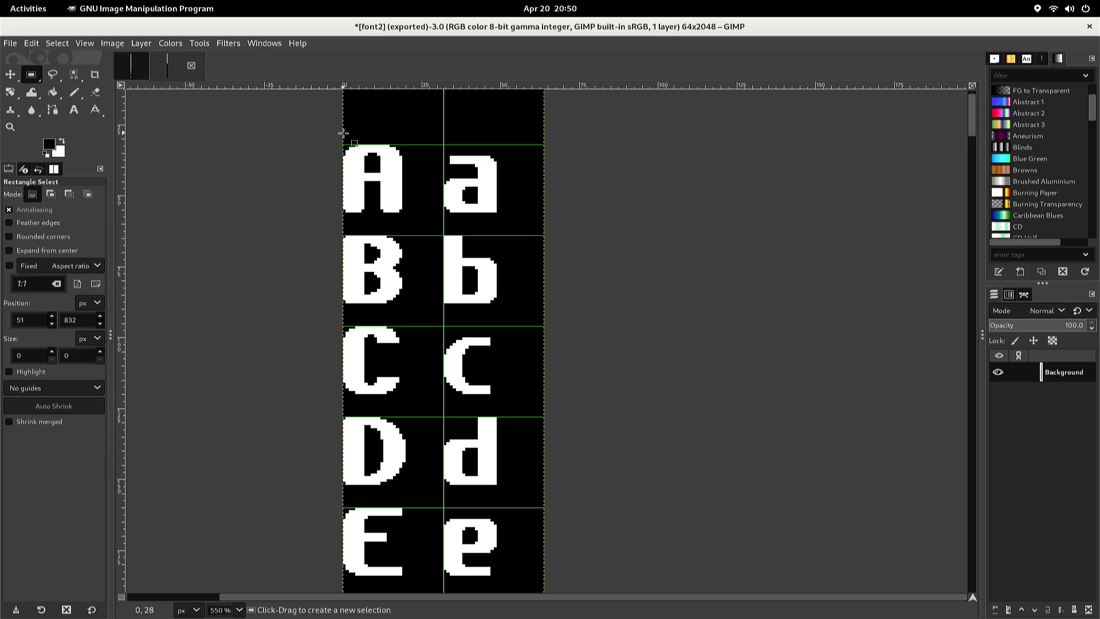
Select the A/a cell, copy it to the clipboard, then deselect
{"action": "mouse_move", "coordinate": [338, 135]}
{"action": "left_mouse_down"}
{"action": "mouse_move", "coordinate": [340, 156]}
{"action": "mouse_move", "coordinate": [393, 225]}
{"action": "mouse_move", "coordinate": [519, 227]}
{"action": "left_mouse_up"}
{"action": "key", "text": "ctrl"}
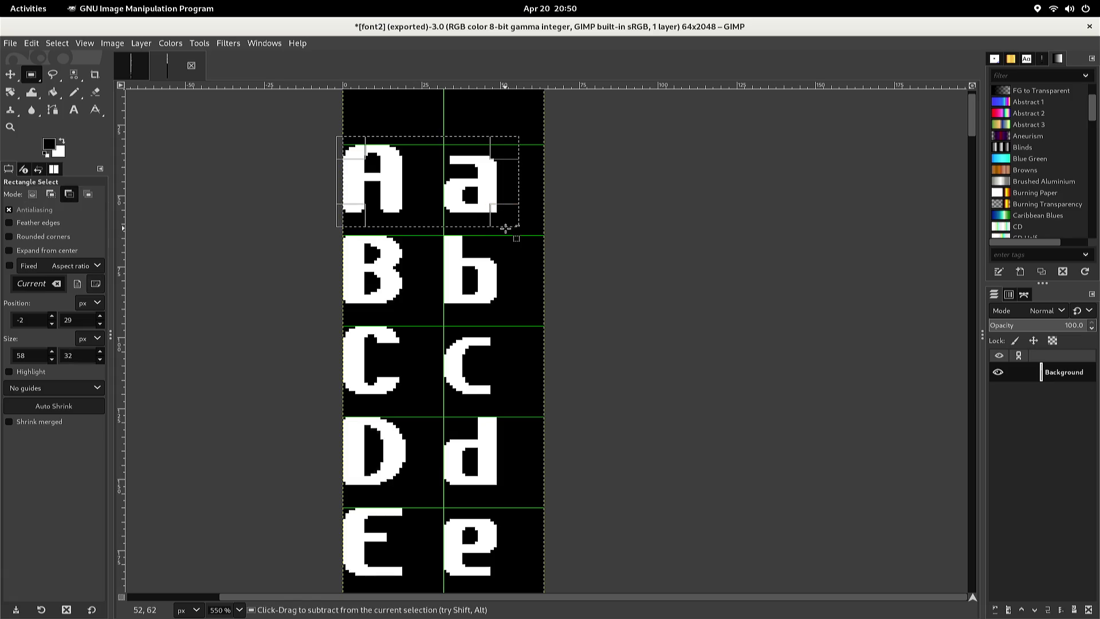
{"action": "key", "text": "ctrl+c"}
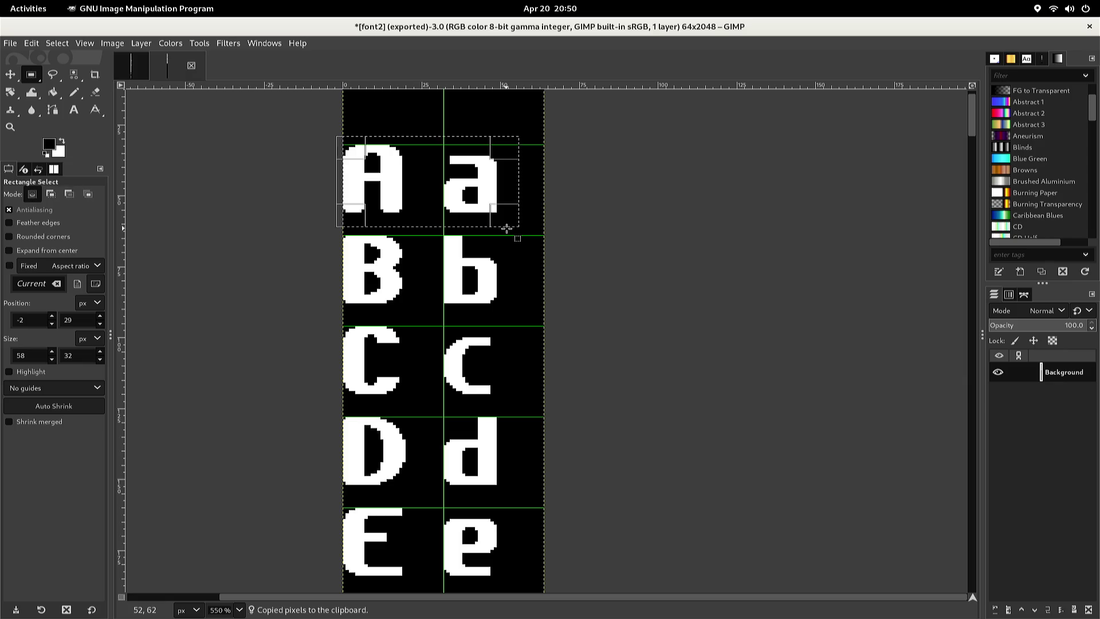
{"action": "left_click", "coordinate": [531, 231]}
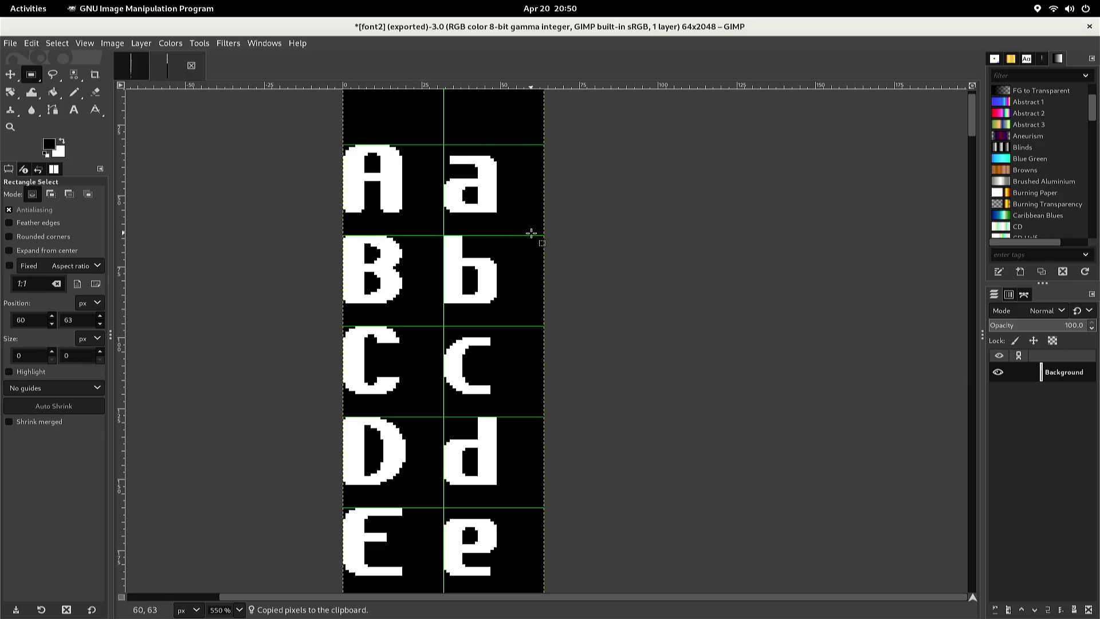
Scroll down to the empty black rows below Z/z
{"action": "scroll", "coordinate": [524, 235], "scroll_direction": "down", "scroll_amount": 10}
{"action": "scroll", "coordinate": [515, 242], "scroll_direction": "down", "scroll_amount": 20}
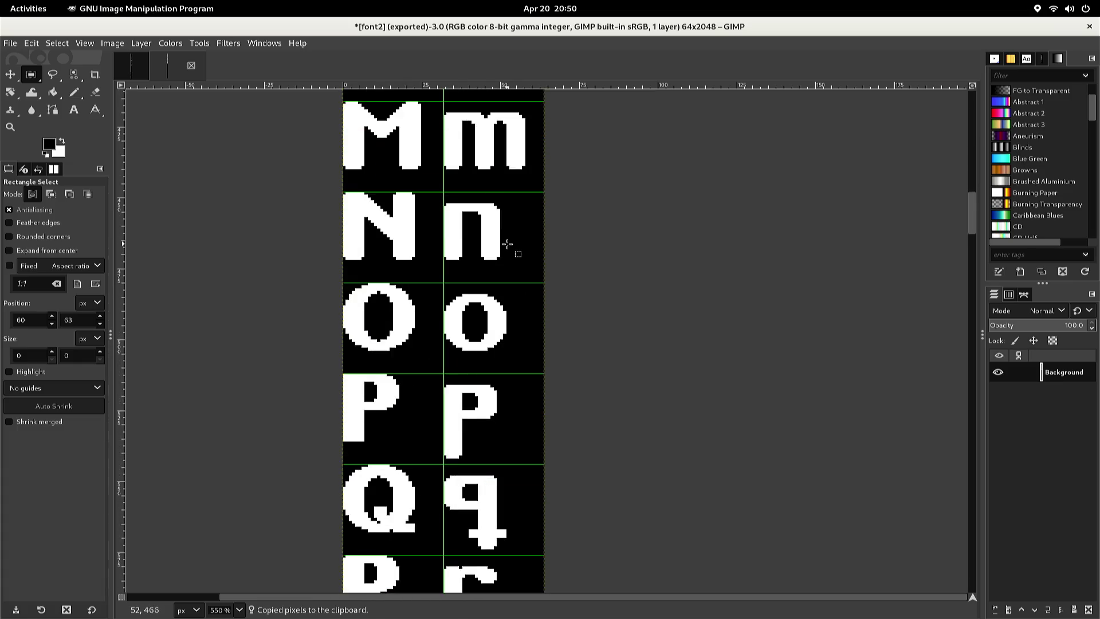
{"action": "scroll", "coordinate": [490, 252], "scroll_direction": "up", "scroll_amount": 2}
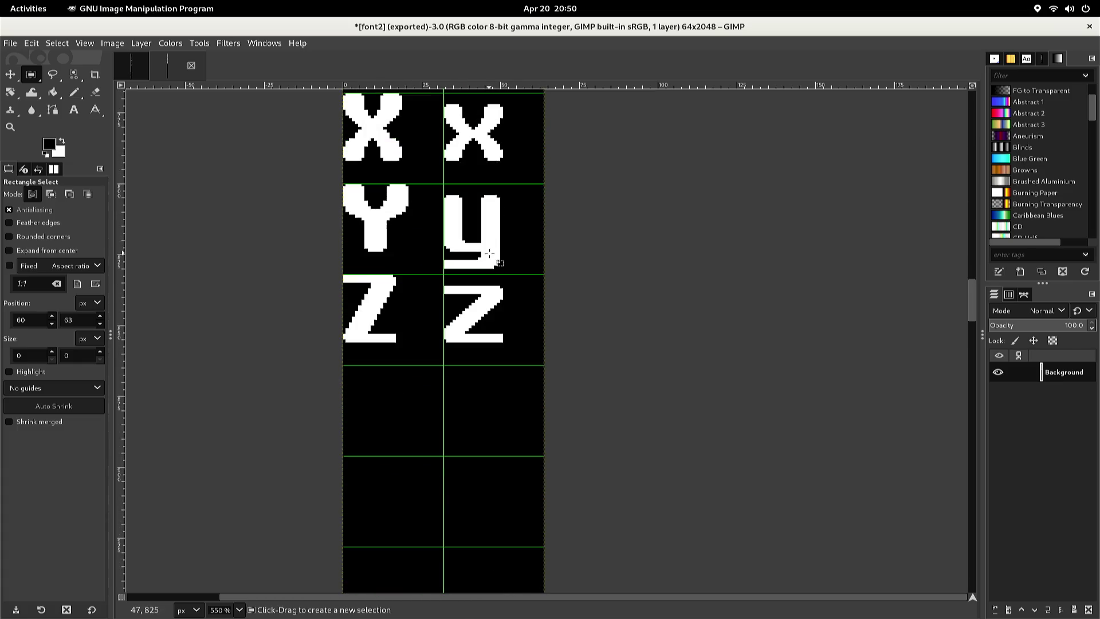
{"action": "scroll", "coordinate": [488, 253], "scroll_direction": "up", "scroll_amount": 4}
{"action": "scroll", "coordinate": [488, 253], "scroll_direction": "down", "scroll_amount": 6}
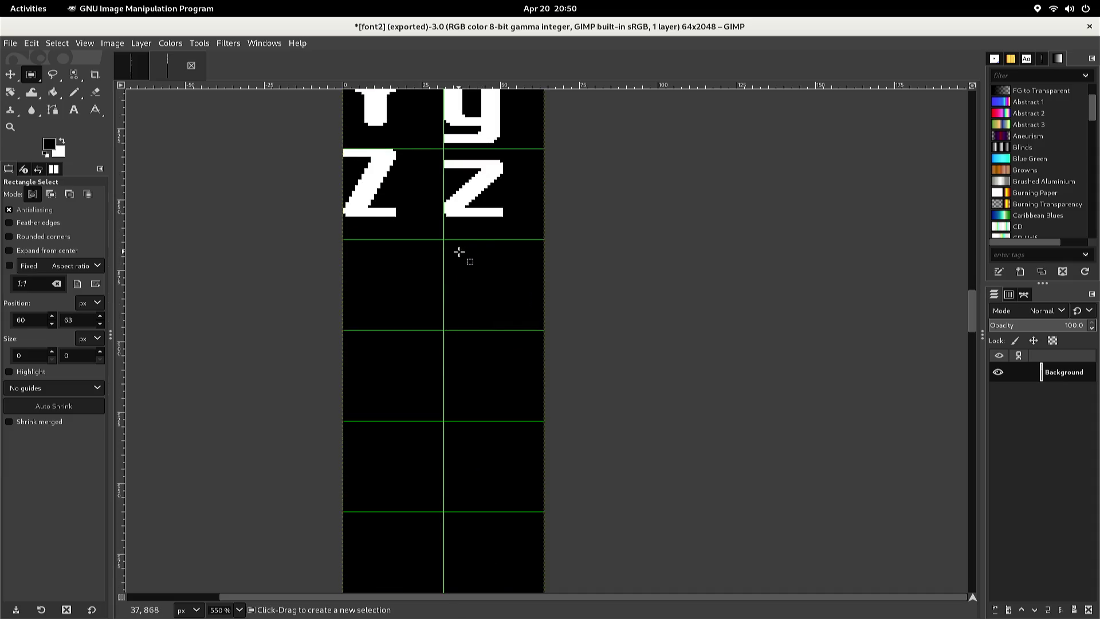
{"action": "scroll", "coordinate": [459, 252], "scroll_direction": "up", "scroll_amount": 2}
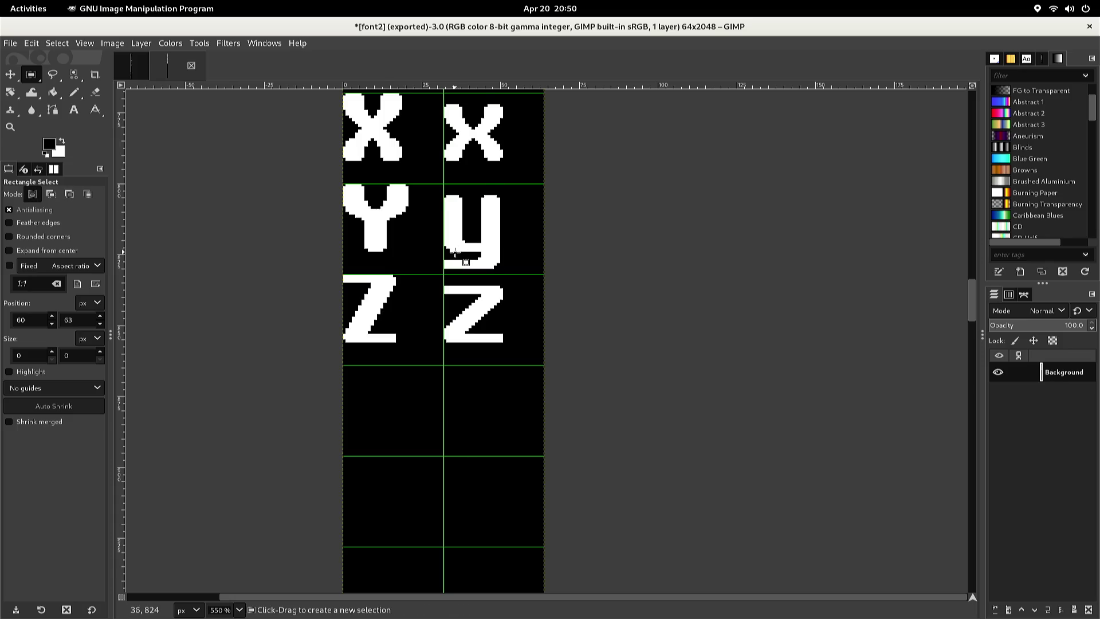
{"action": "scroll", "coordinate": [457, 251], "scroll_direction": "down", "scroll_amount": 2}
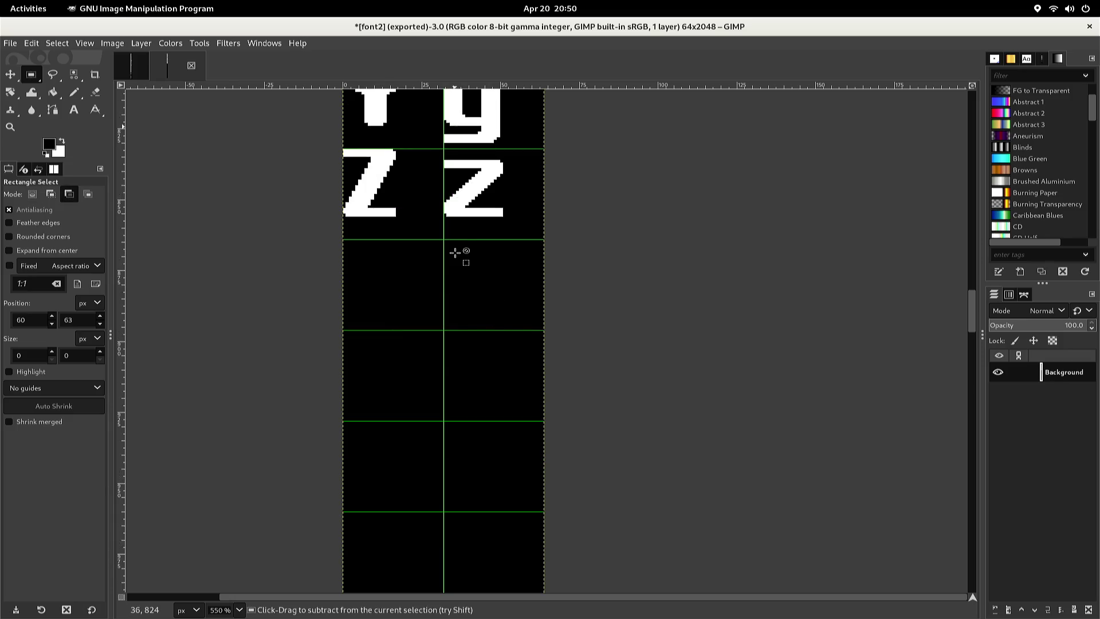
Paste the A/a pair, nudge it up into the row below Z/z, and anchor it
{"action": "key", "text": "ctrl+v"}
{"action": "key", "text": "Up"}
{"action": "key", "text": "Up"}
{"action": "key", "text": "Up"}
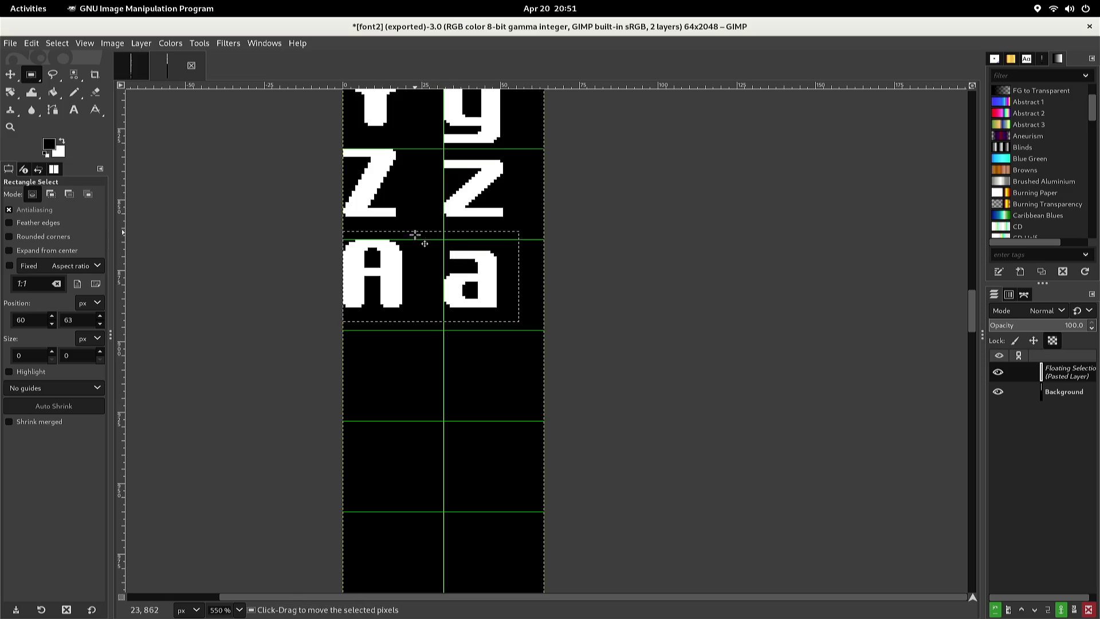
{"action": "left_click_drag", "start_coordinate": [419, 236], "coordinate": [412, 238]}
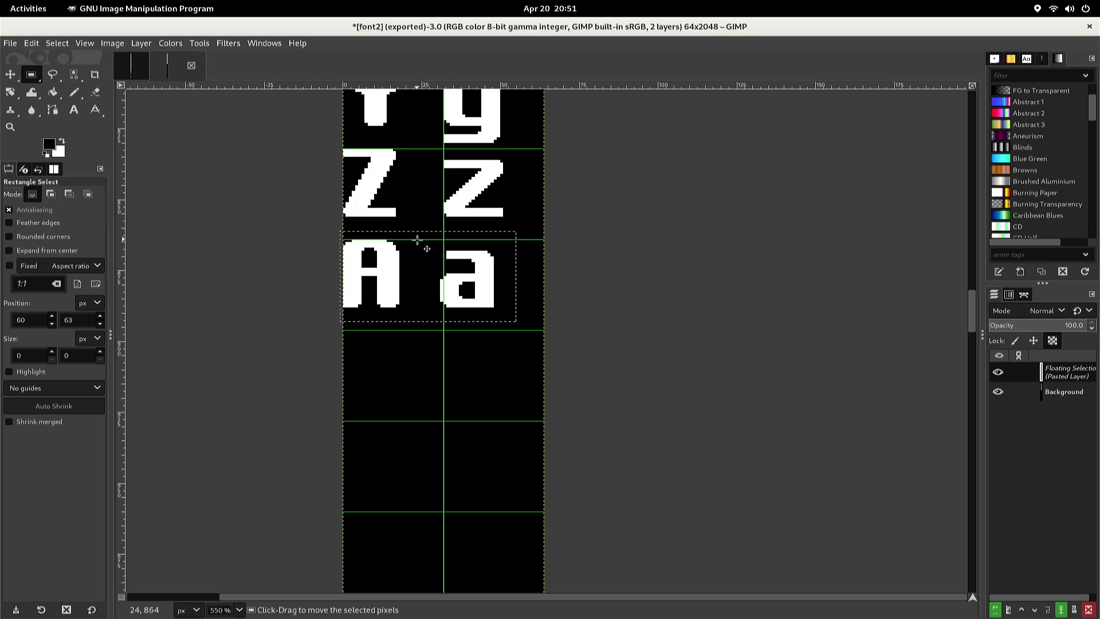
{"action": "key", "text": "ctrl"}
{"action": "key", "text": "ctrl+z"}
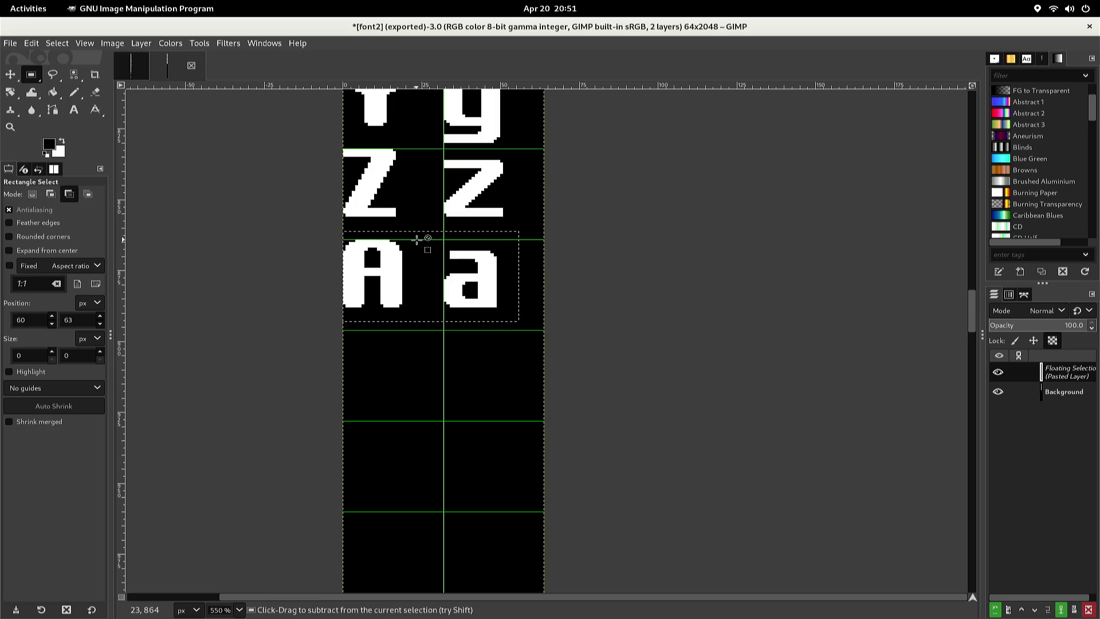
{"action": "left_click", "coordinate": [451, 189]}
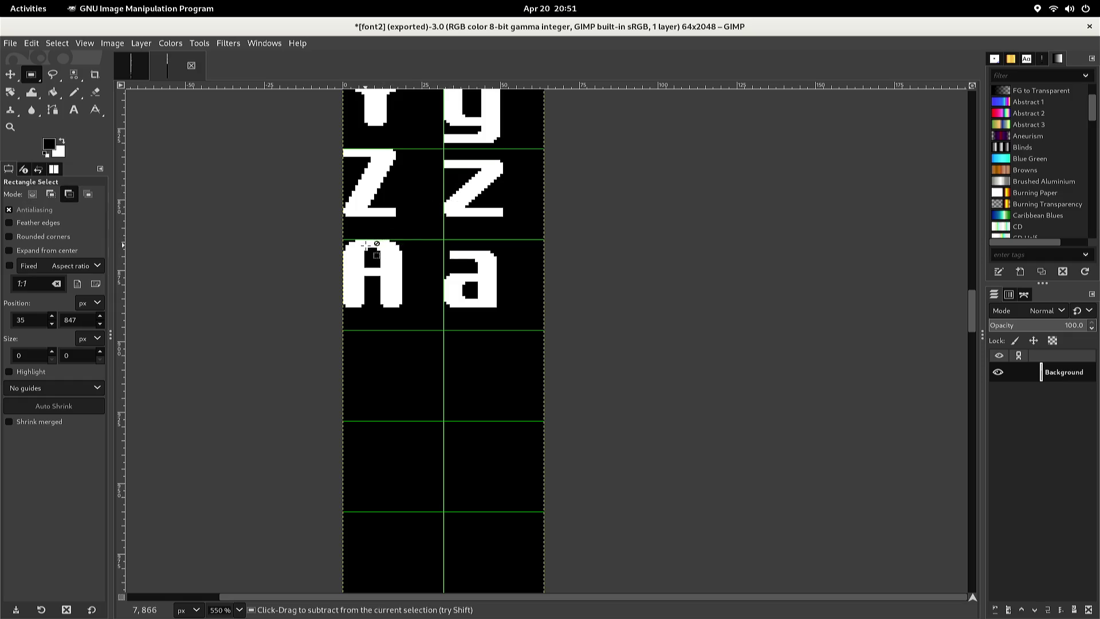
{"action": "scroll", "coordinate": [378, 246], "scroll_direction": "up", "scroll_amount": 4, "text": "ctrl"}
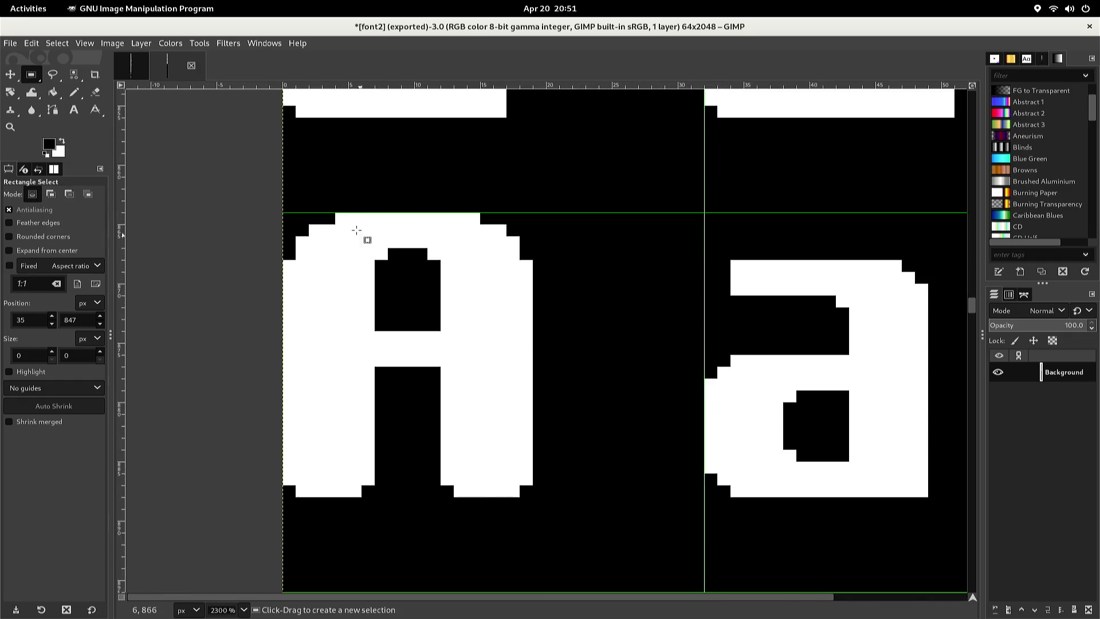